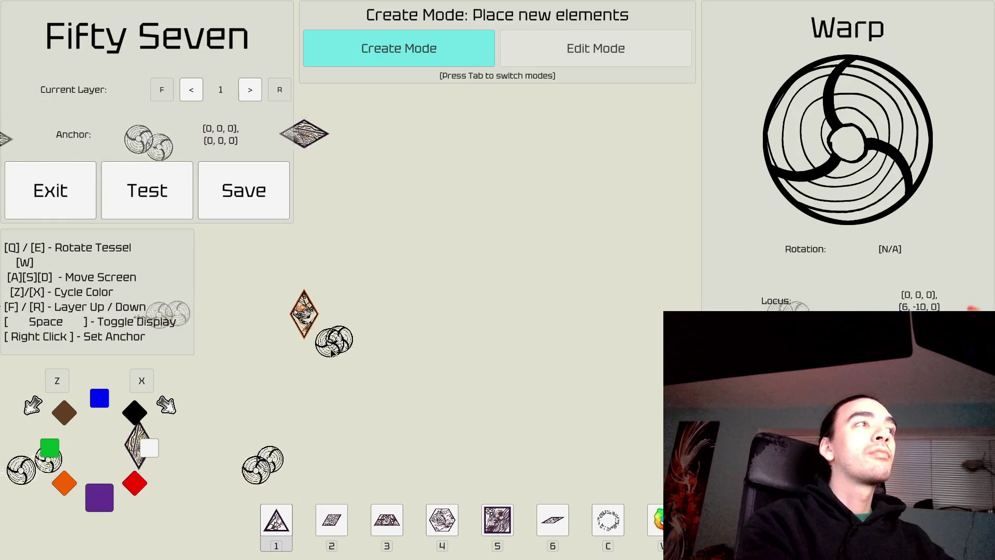
Step: Pan the view, check the warps on layers 3 and 5, then drop back to layer 2
{"action": "key", "text": "w"}
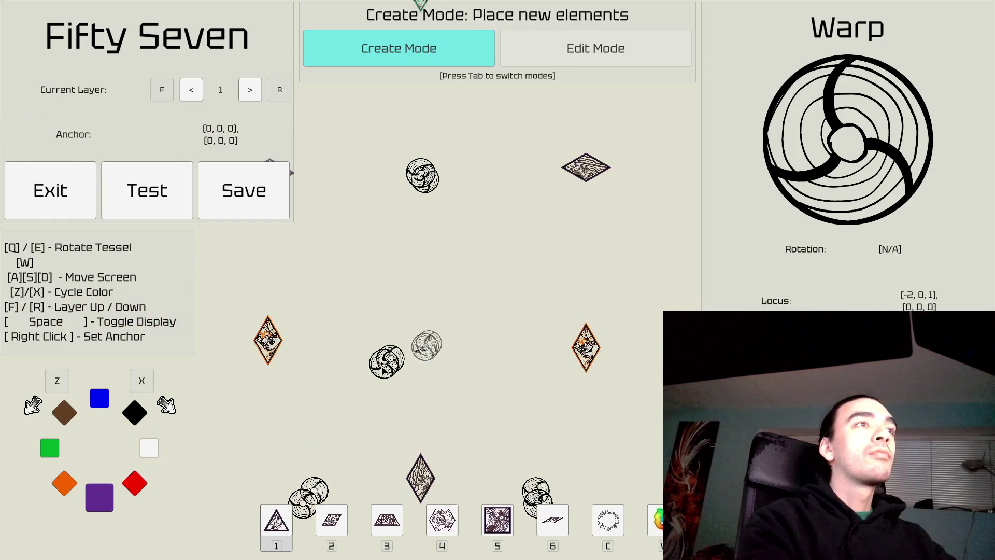
{"action": "key", "text": "a"}
{"action": "key", "text": "f"}
{"action": "key", "text": "f"}
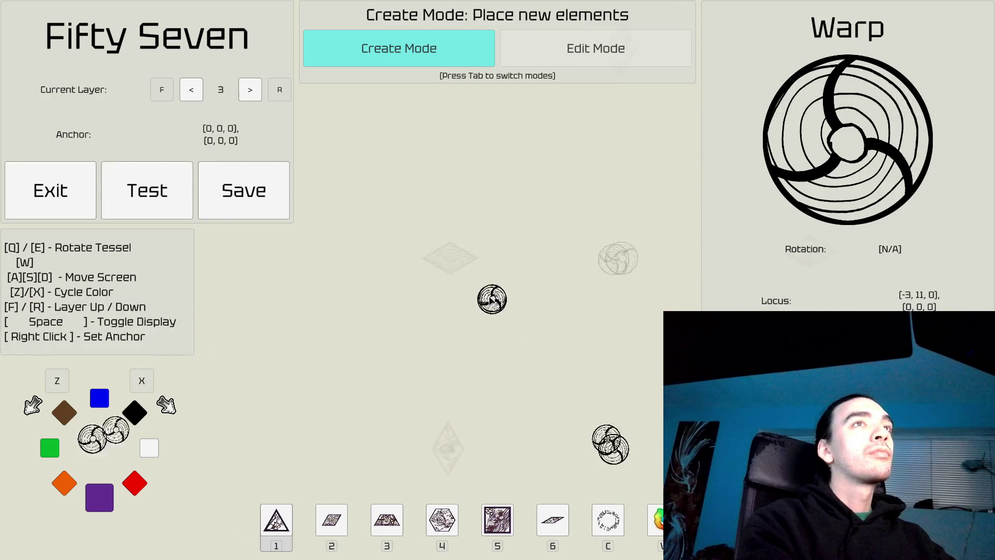
{"action": "key", "text": "f"}
{"action": "key", "text": "f"}
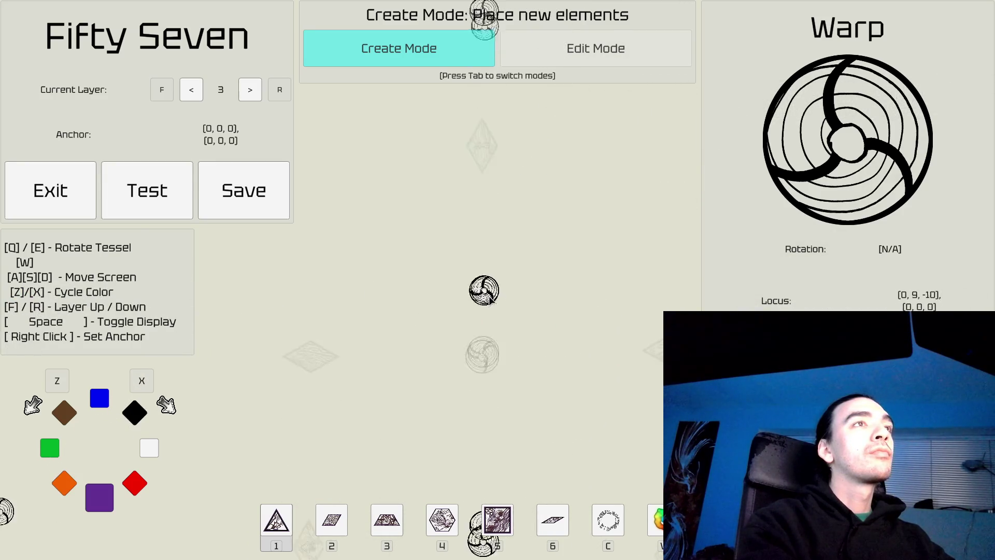
{"action": "key", "text": "r"}
{"action": "key", "text": "r"}
{"action": "key", "text": "r"}
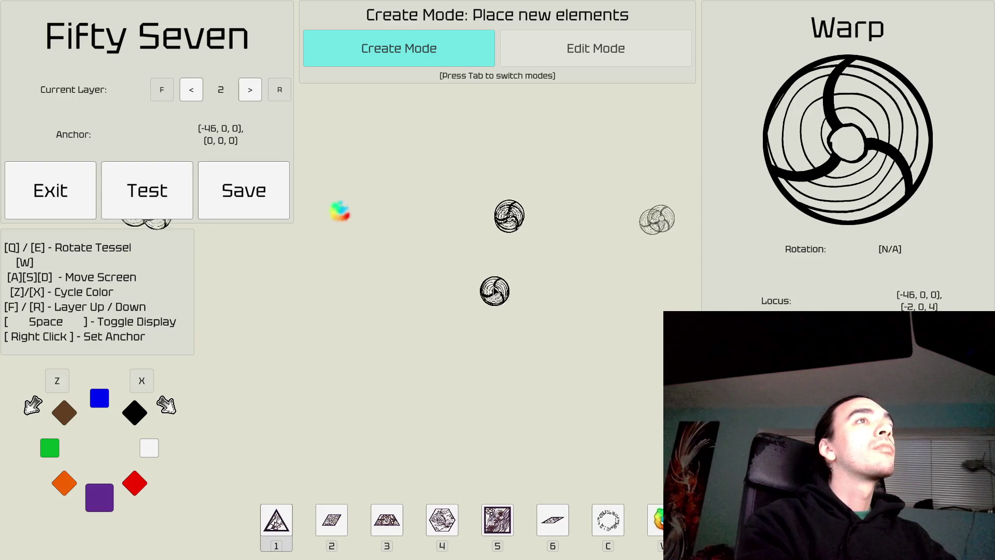
Step: Pick the purple diamond tile and step down to layer 1
{"action": "key", "text": "Tab"}
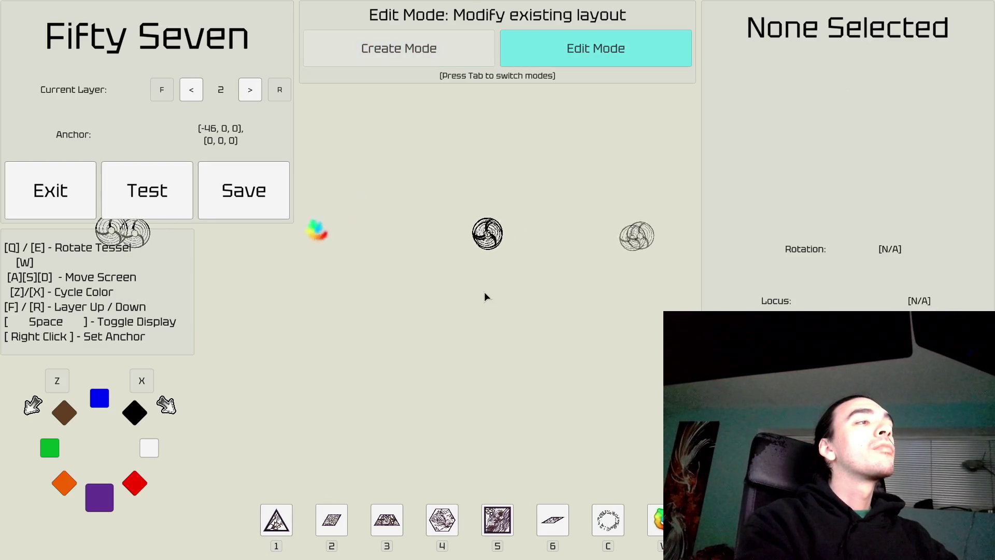
{"action": "key", "text": "Tab"}
{"action": "key", "text": "2"}
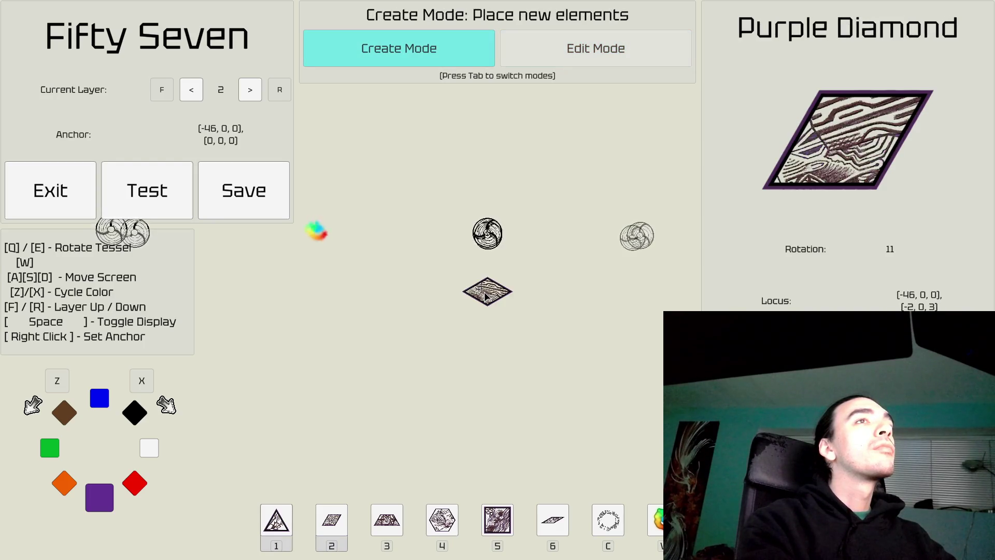
{"action": "key", "text": "w"}
{"action": "key", "text": "a"}
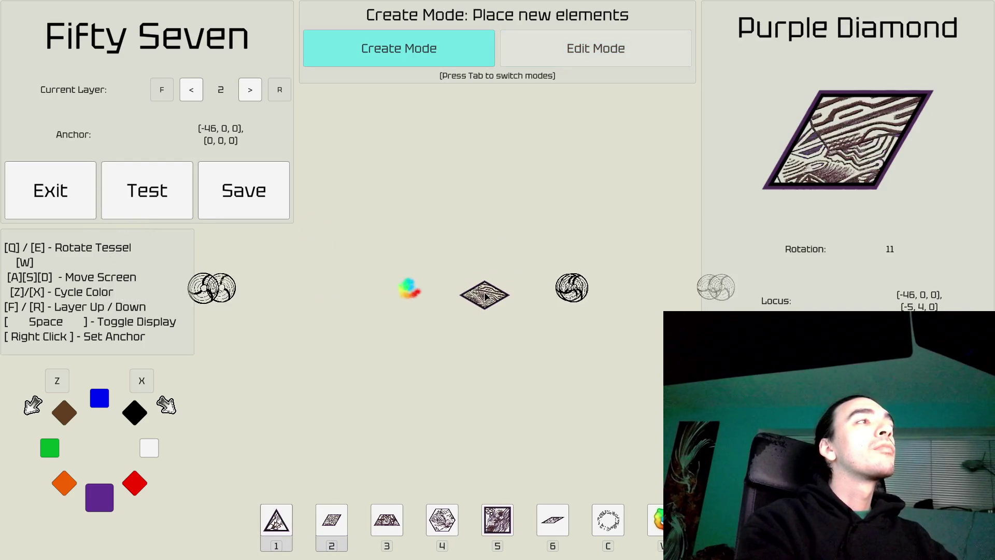
{"action": "key", "text": "r"}
{"action": "key", "text": "d"}
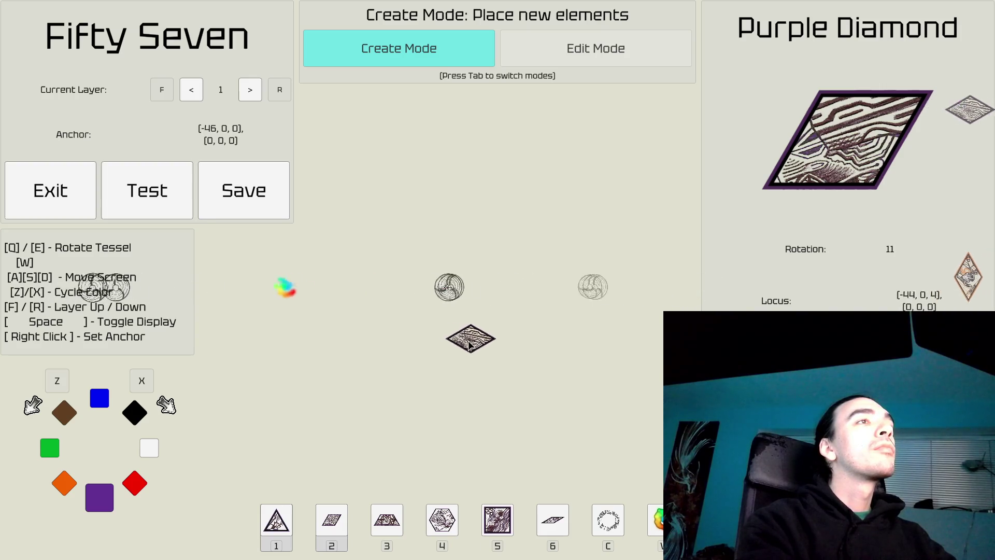
{"action": "key", "text": "a"}
Step: Place a red hexagon rotated 30 degrees near the canvas centre
{"action": "key", "text": "4"}
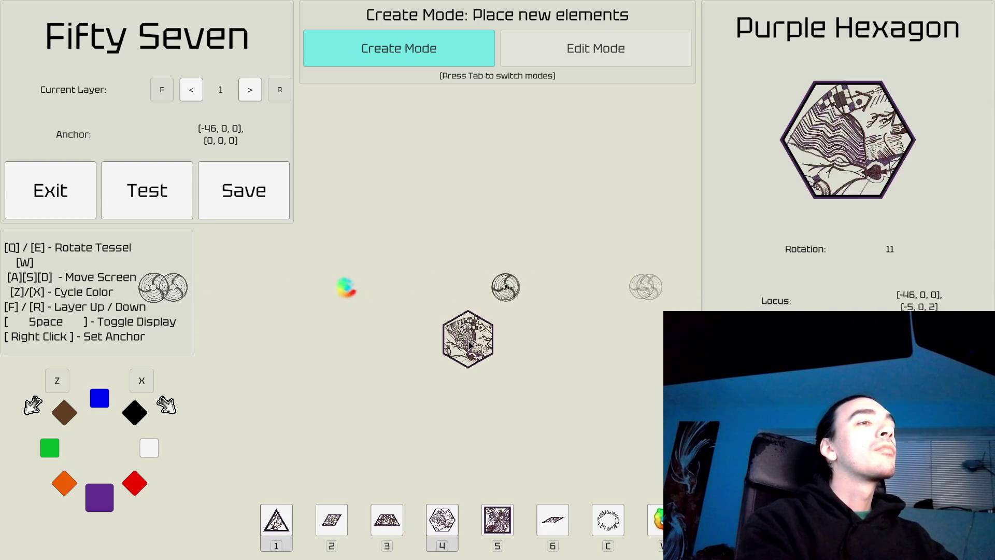
{"action": "key", "text": "x"}
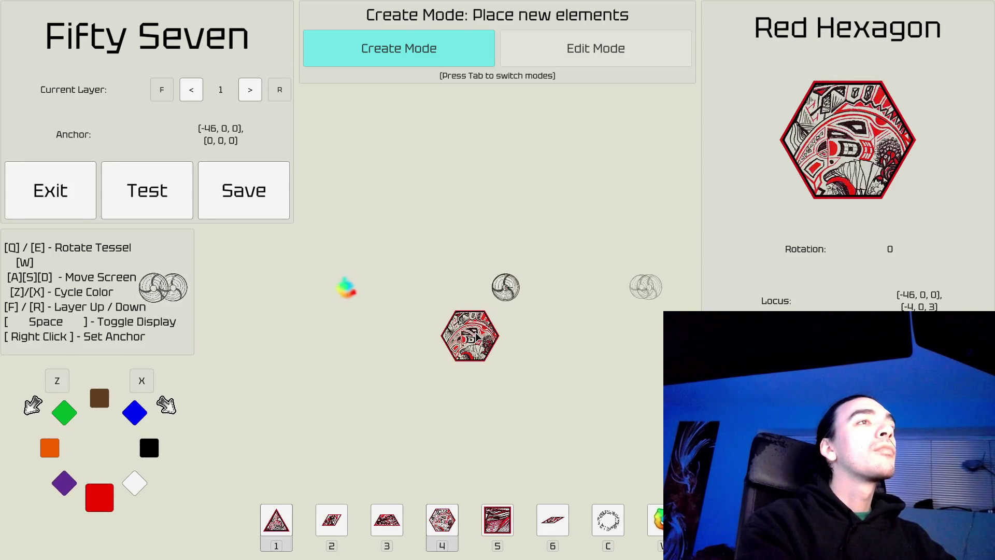
{"action": "key", "text": "q"}
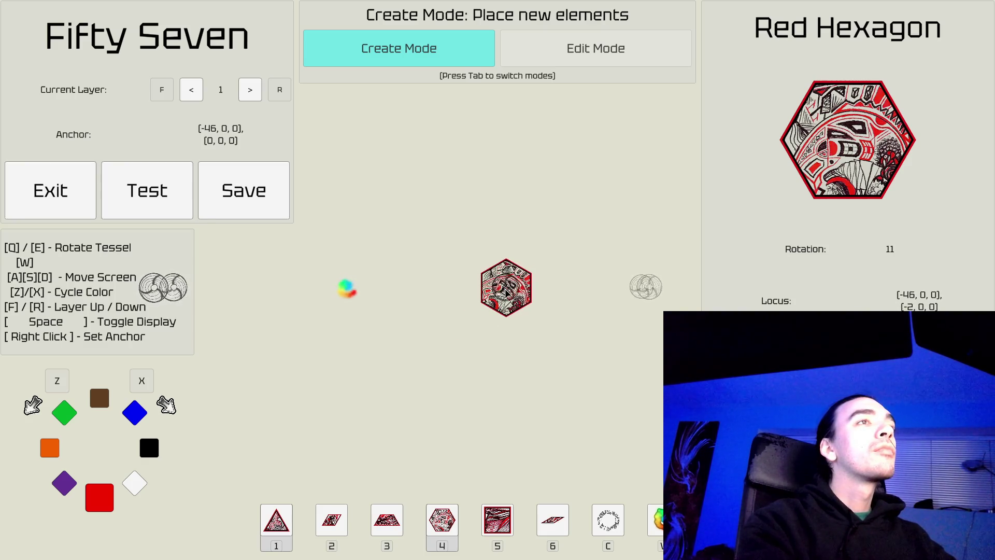
{"action": "left_click", "coordinate": [506, 292]}
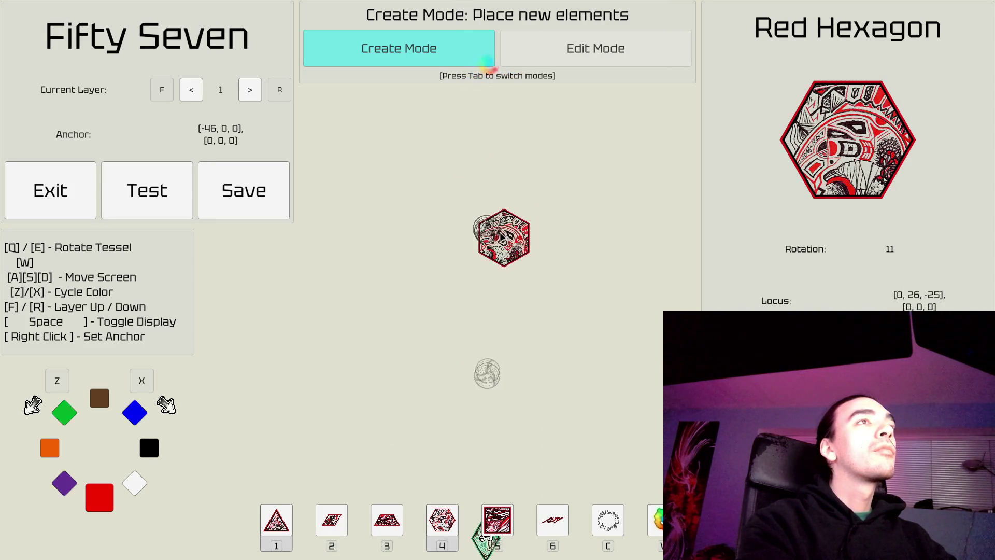
{"action": "key", "text": "f"}
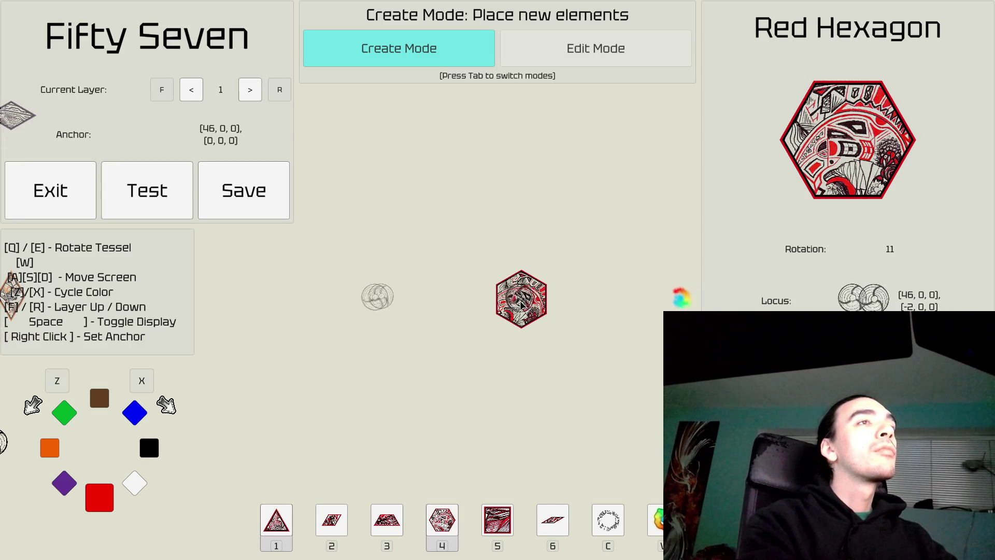
{"action": "key", "text": "r"}
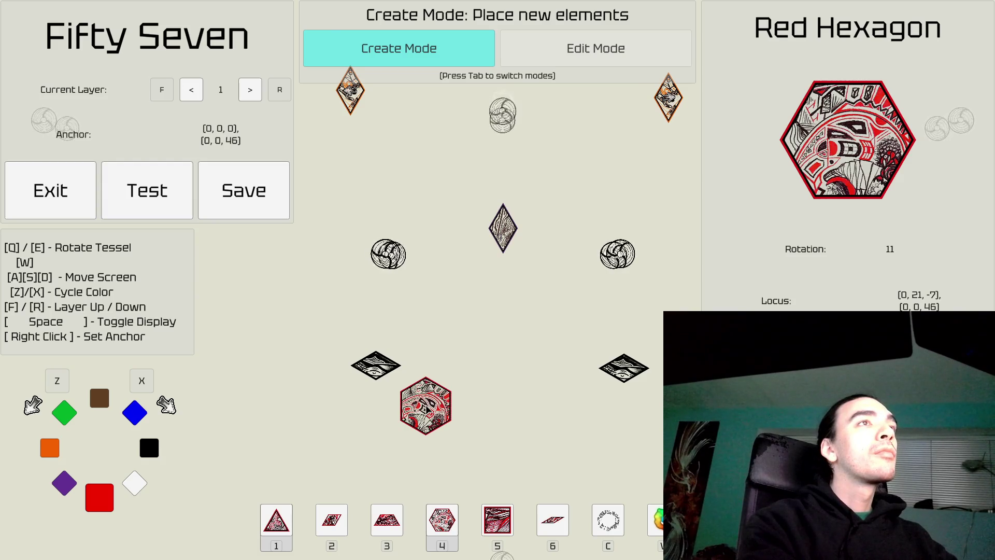
Step: Anchor at the dark diamond's lower tip and place a red diamond beneath it
{"action": "right_click", "coordinate": [503, 253]}
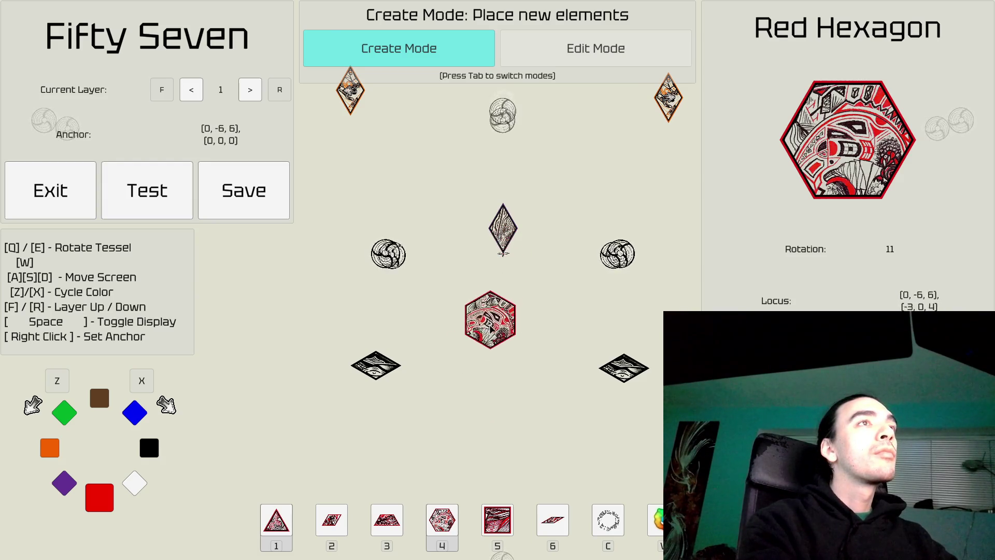
{"action": "key", "text": "3"}
{"action": "key", "text": "Tab"}
{"action": "key", "text": "Tab"}
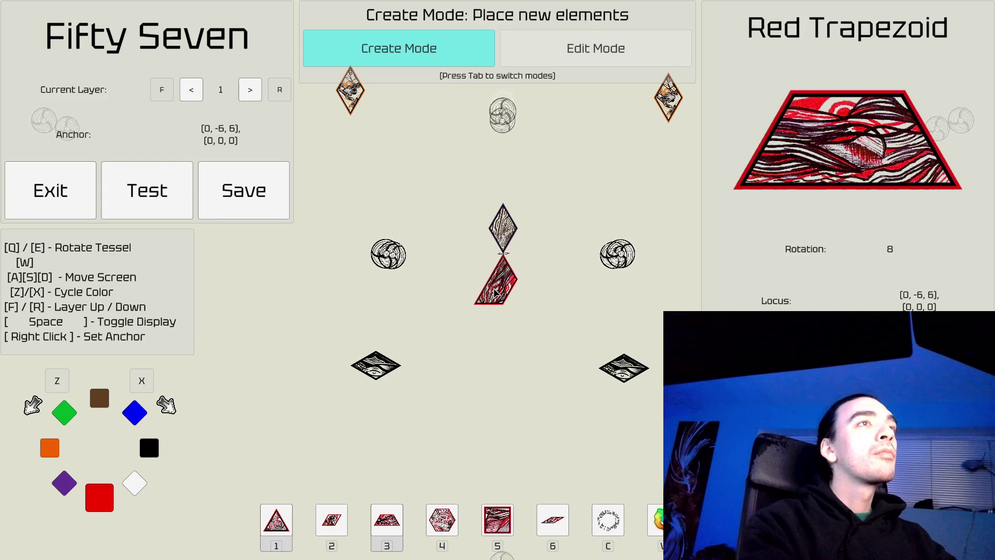
{"action": "key", "text": "1"}
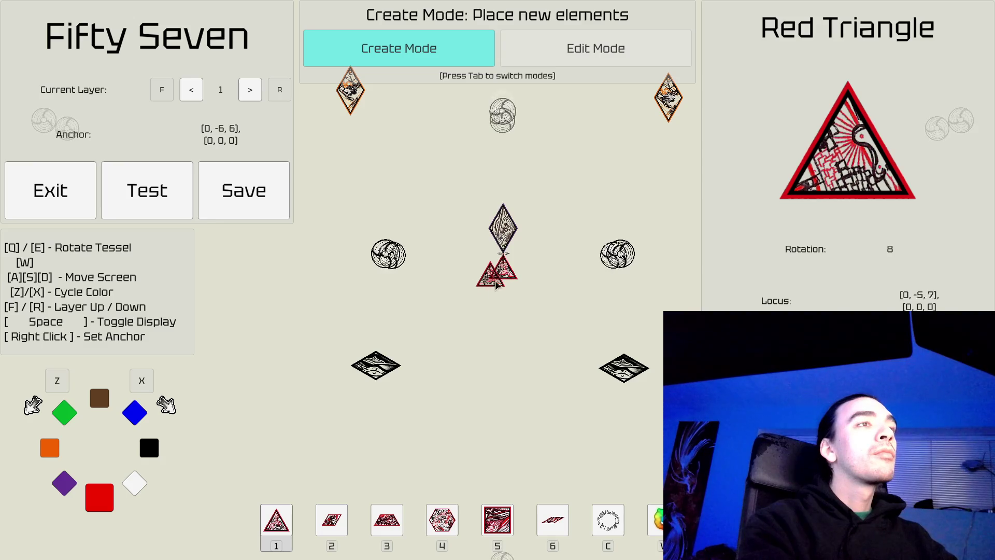
{"action": "key", "text": "3"}
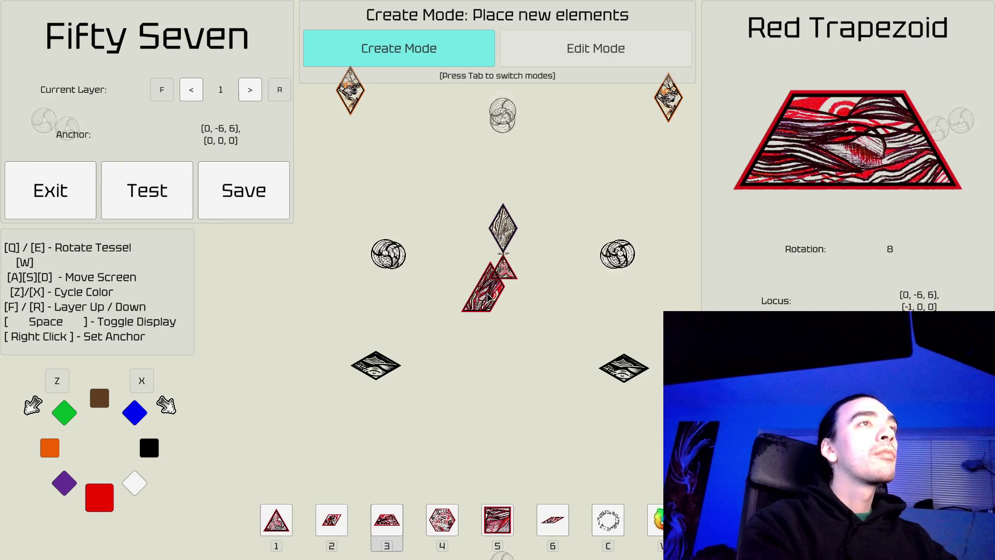
{"action": "key", "text": "2"}
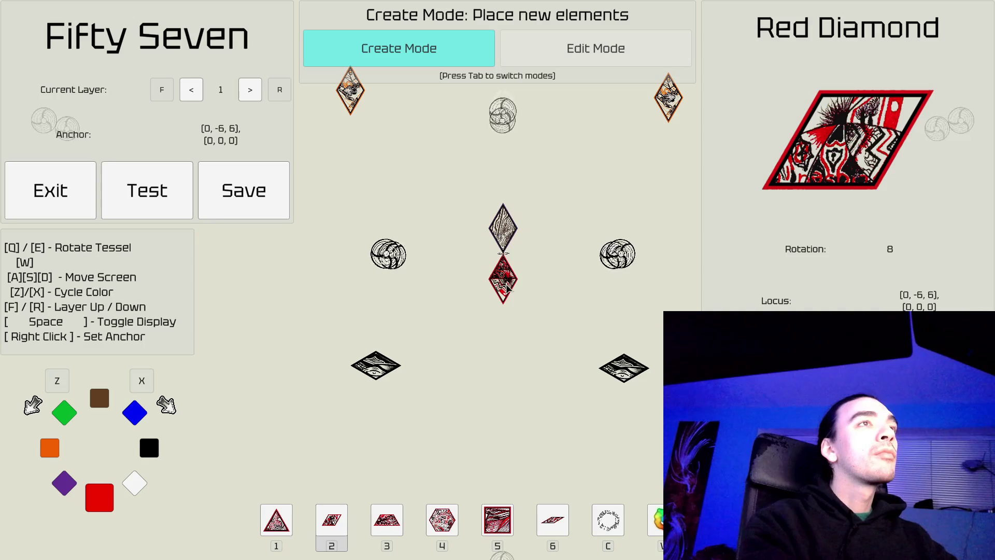
{"action": "key", "text": "Tab"}
{"action": "key", "text": "Tab"}
{"action": "key", "text": "2"}
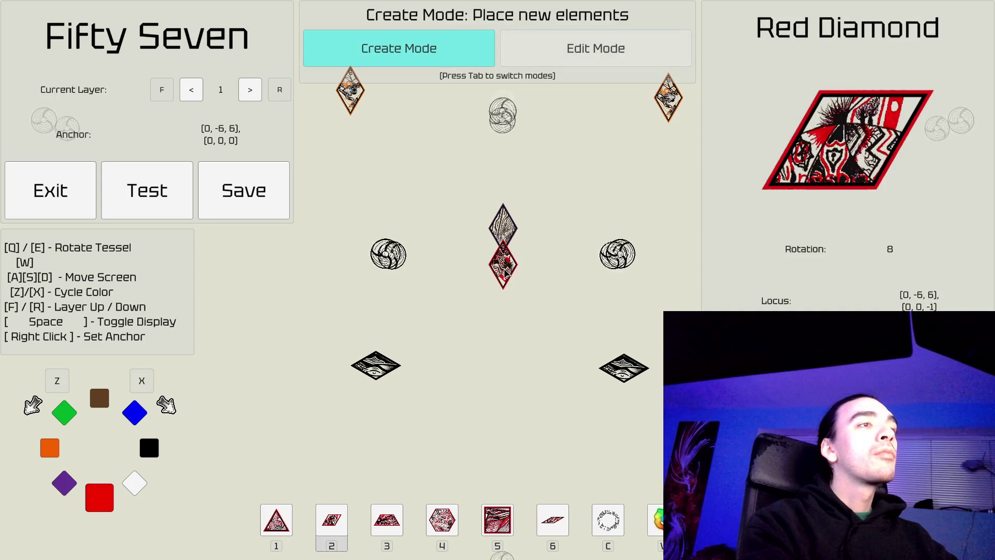
{"action": "left_click", "coordinate": [503, 283]}
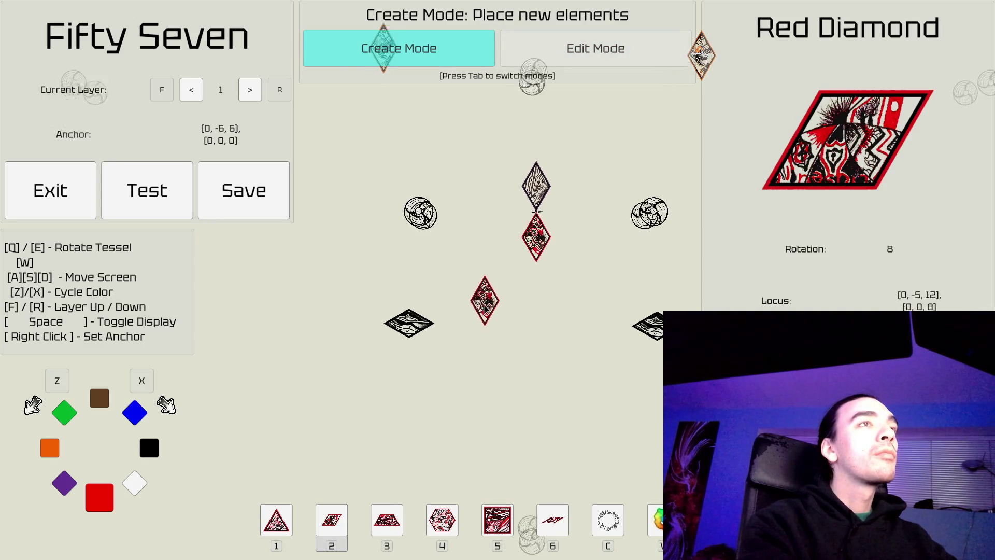
Step: Place a rotated red trapezoid beside the diamond to complete the A shape
{"action": "key", "text": "3"}
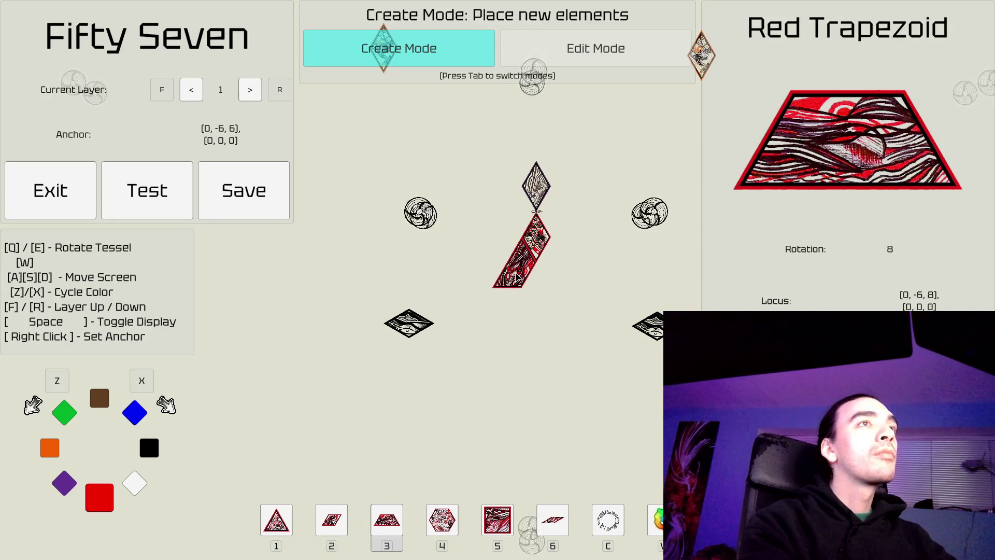
{"action": "key", "text": "d"}
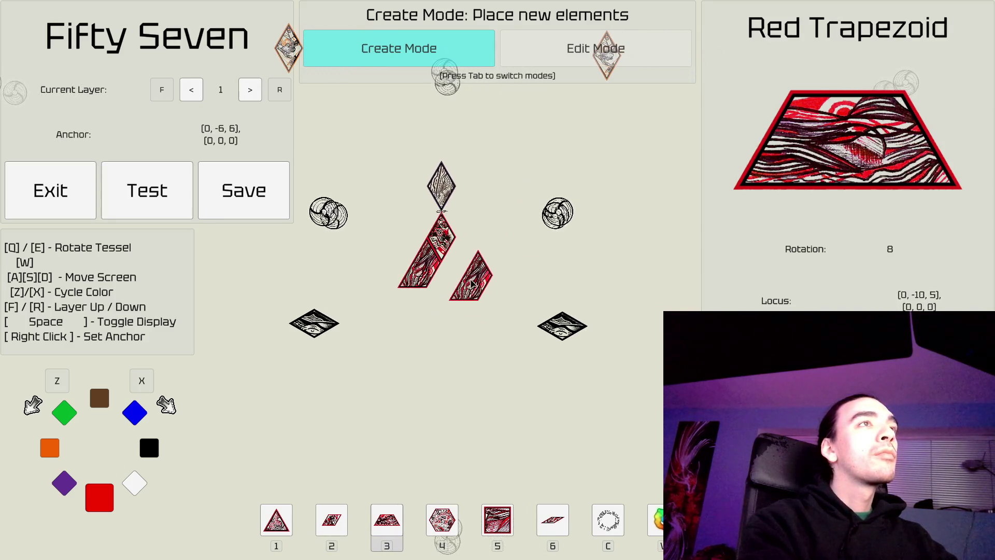
{"action": "key", "text": "q"}
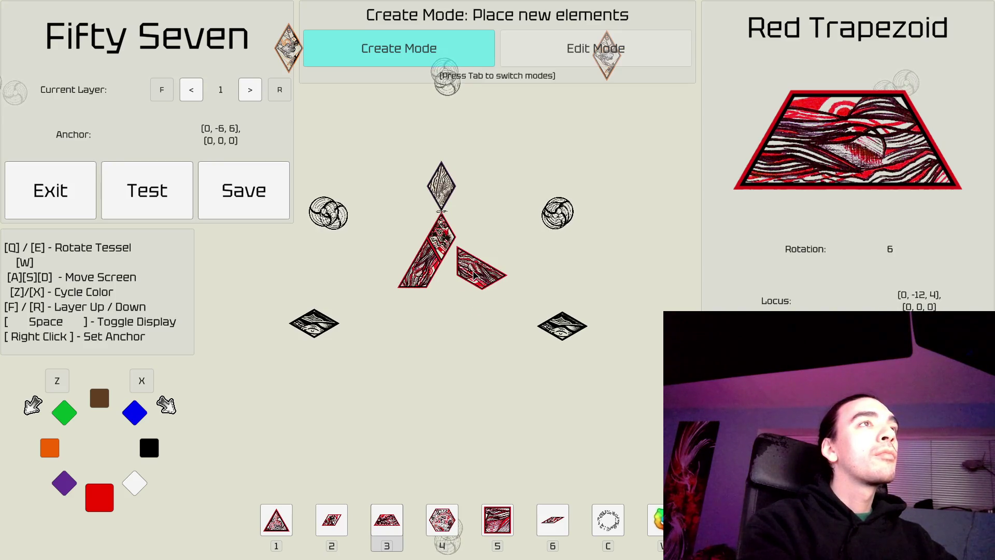
{"action": "key", "text": "q"}
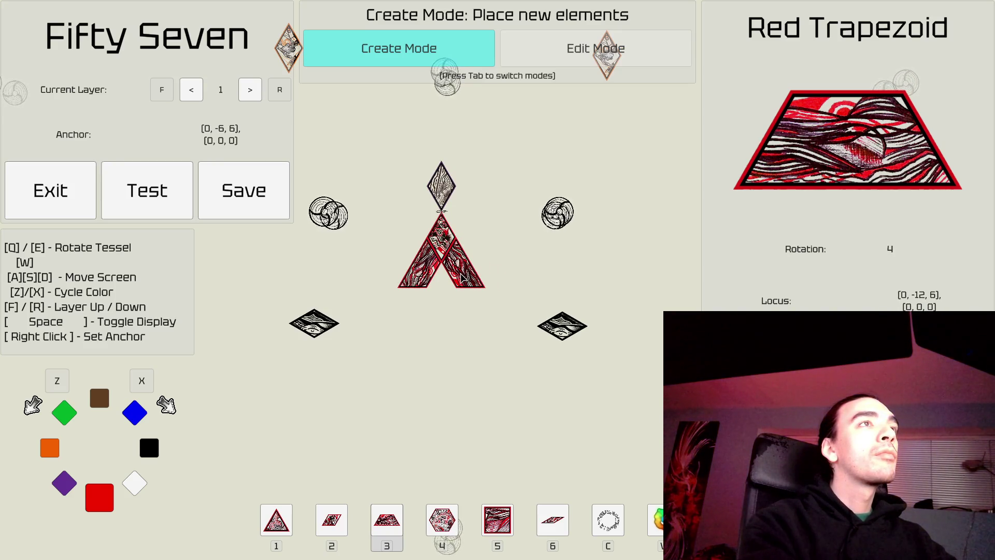
{"action": "left_click", "coordinate": [462, 277]}
{"action": "key", "text": "a"}
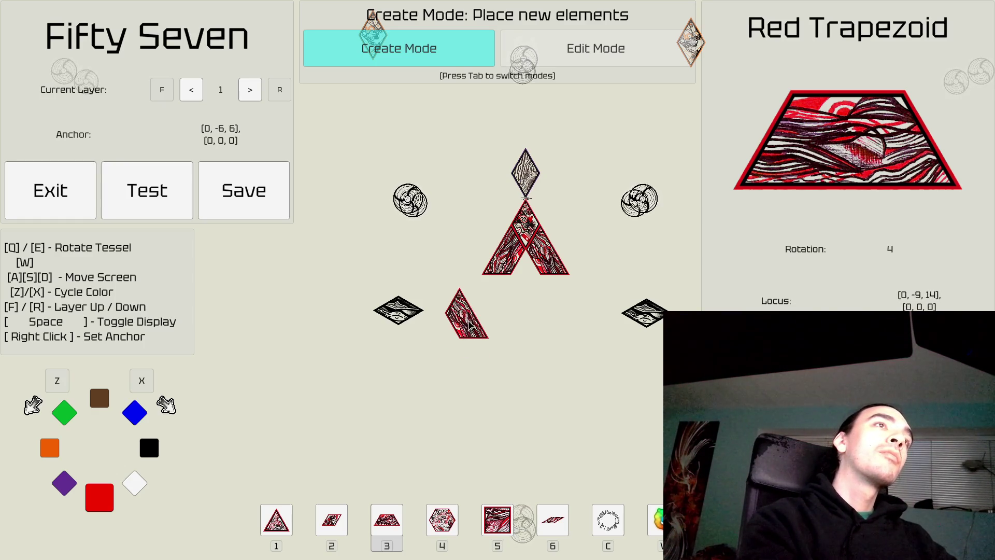
Step: Rotate the next trapezoid, then switch the piece to the red square
{"action": "key", "text": "e"}
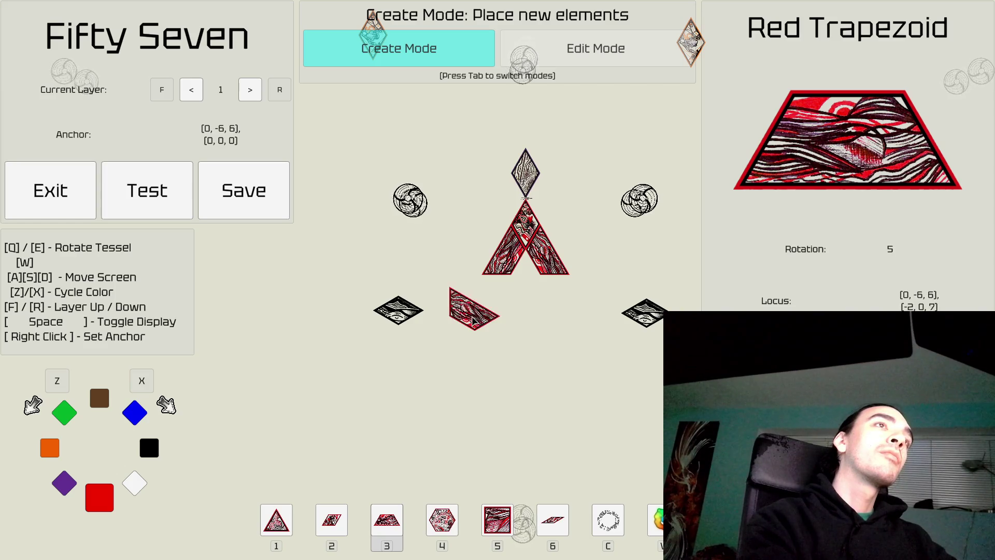
{"action": "key", "text": "e"}
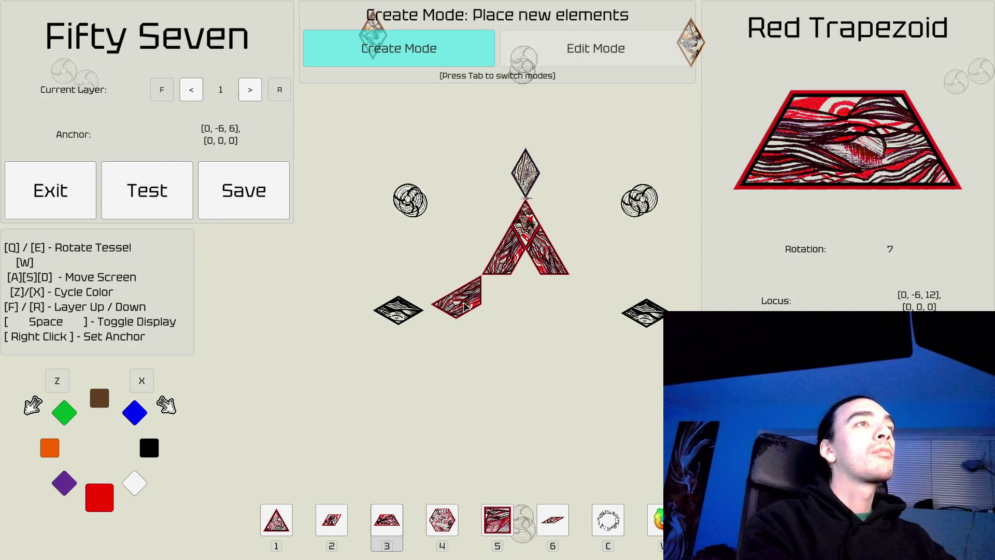
{"action": "key", "text": "d"}
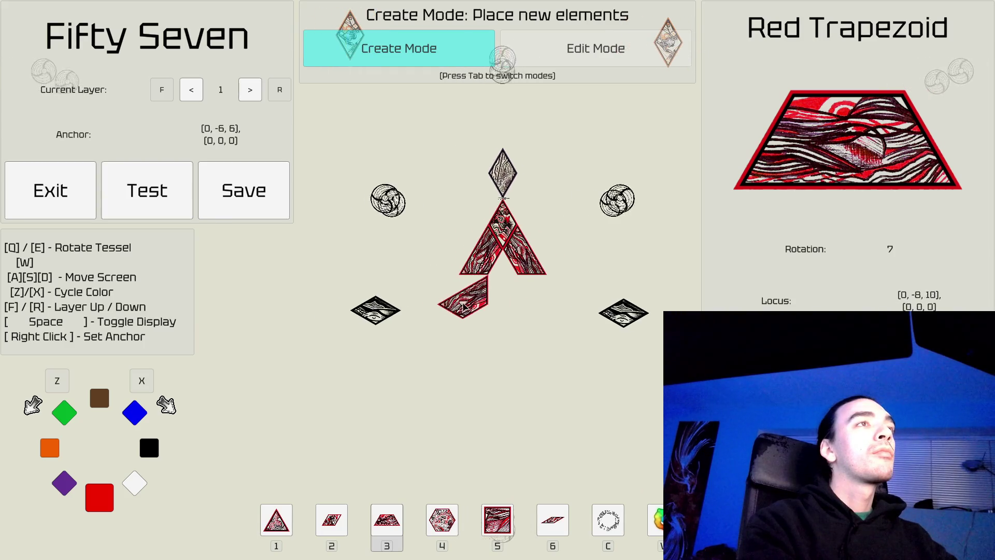
{"action": "key", "text": "5"}
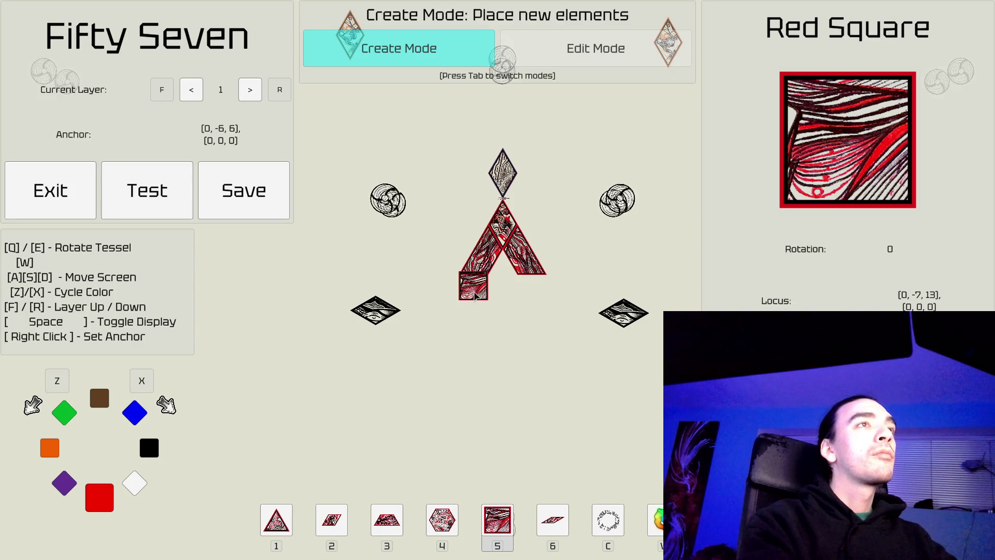
Step: Place red squares under the arch's left and right legs
{"action": "right_click", "coordinate": [480, 300]}
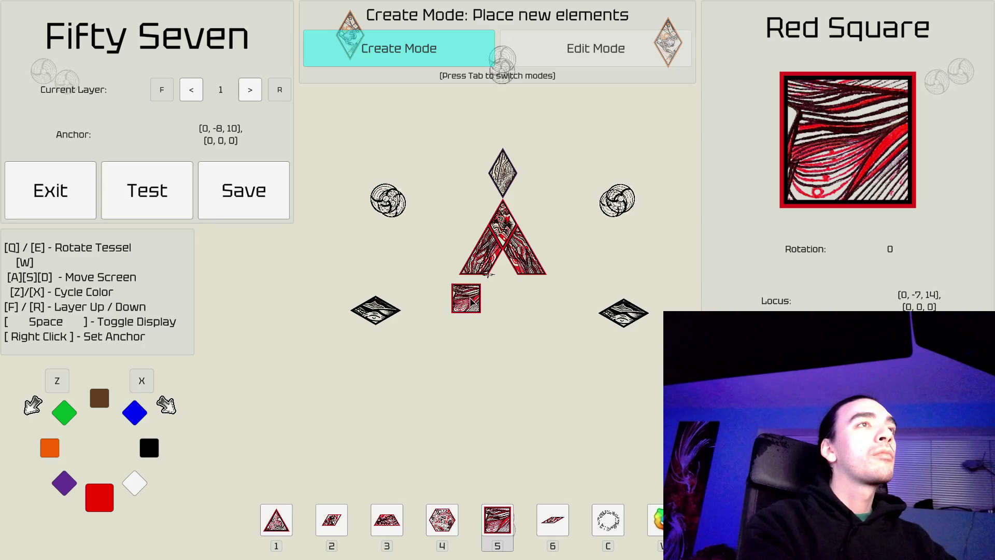
{"action": "key", "text": "d"}
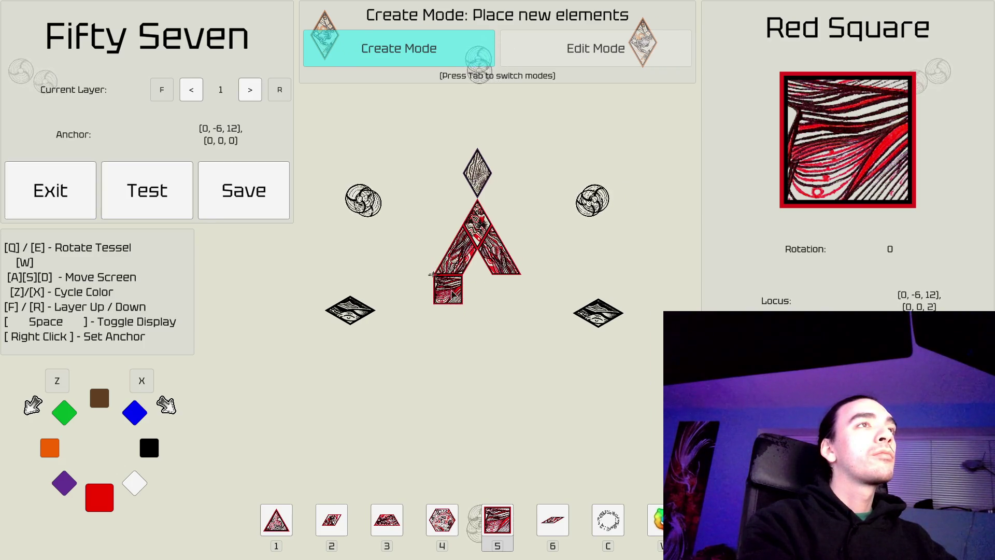
{"action": "left_click", "coordinate": [455, 295]}
{"action": "right_click", "coordinate": [511, 296]}
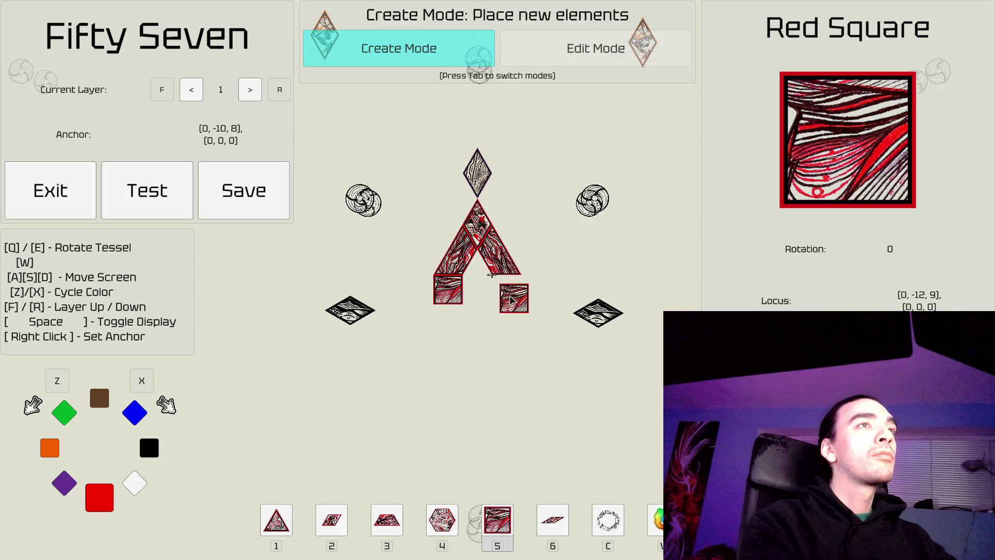
{"action": "left_click", "coordinate": [505, 298]}
{"action": "key", "text": "a"}
{"action": "key", "text": "s"}
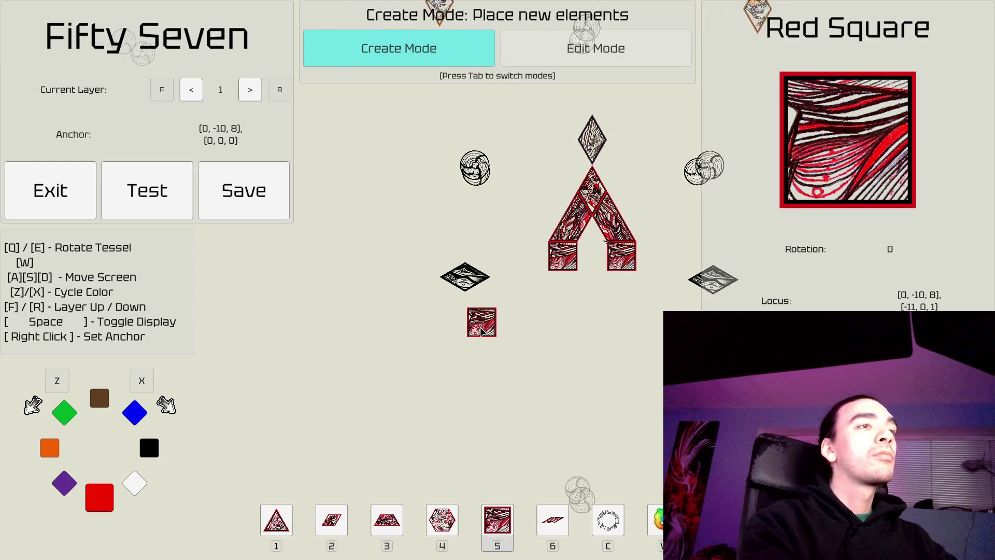
Step: Set up purple trapezoids slanting outward beside both squares, then enter Edit Mode
{"action": "key", "text": "3"}
{"action": "key", "text": "e"}
{"action": "key", "text": "e"}
{"action": "key", "text": "e"}
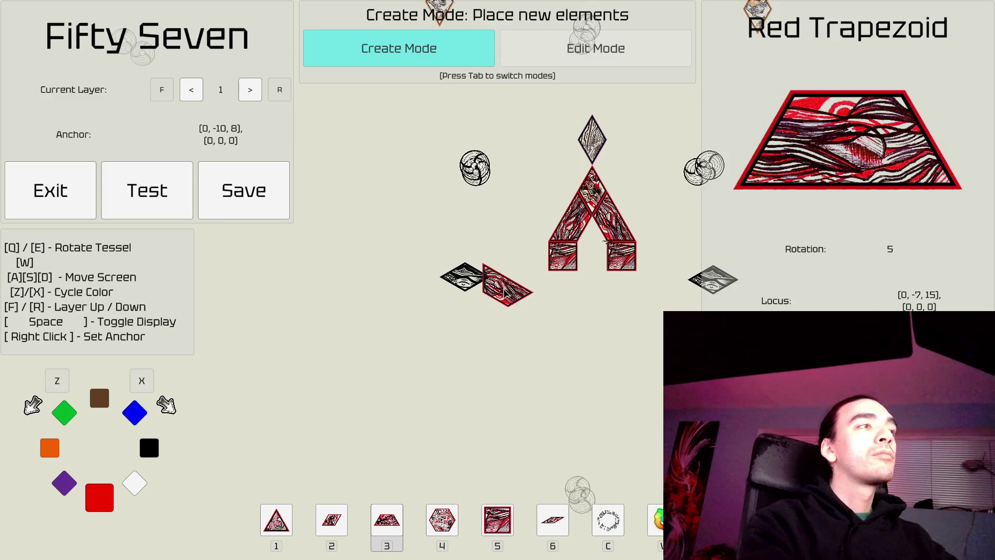
{"action": "key", "text": "e"}
{"action": "key", "text": "d"}
{"action": "key", "text": "w"}
{"action": "key", "text": "x"}
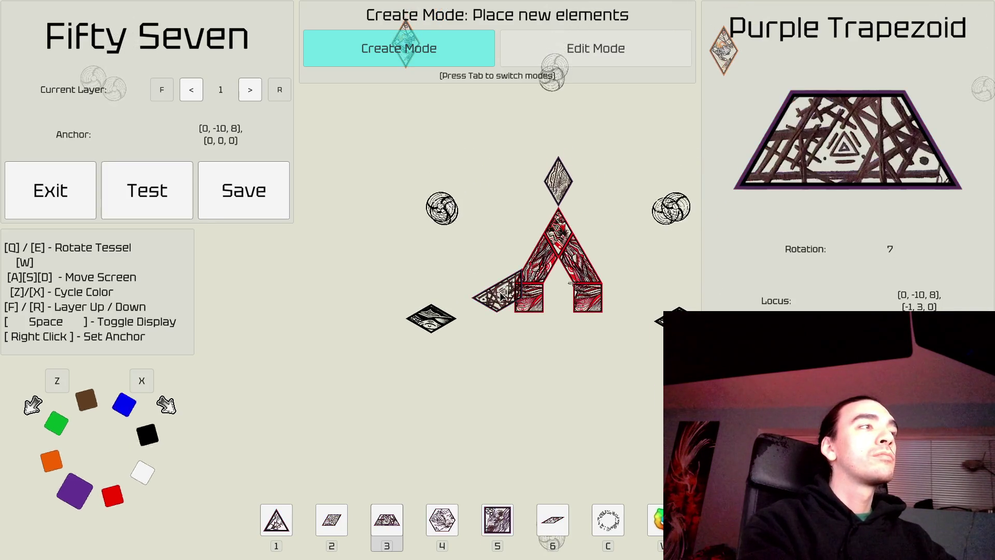
{"action": "right_click", "coordinate": [514, 312]}
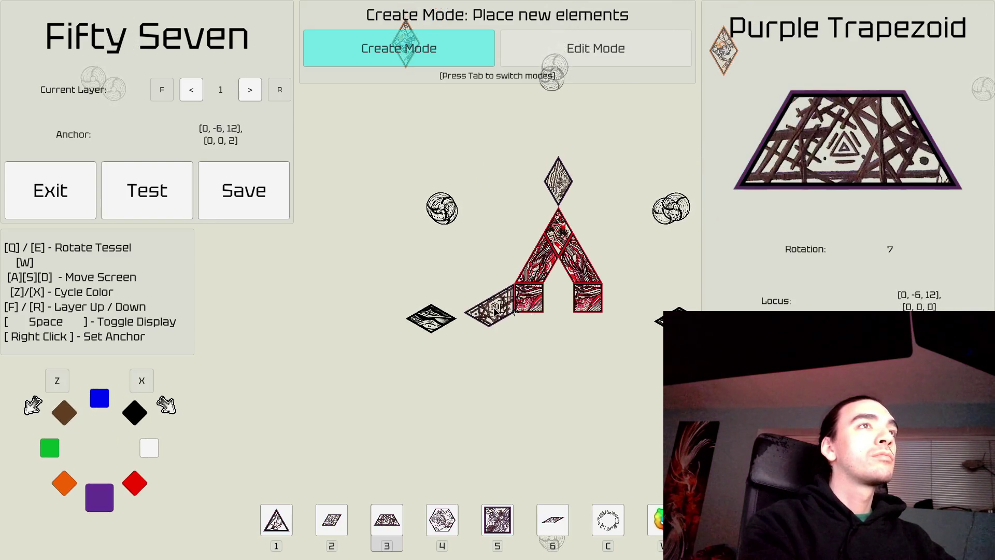
{"action": "key", "text": "d"}
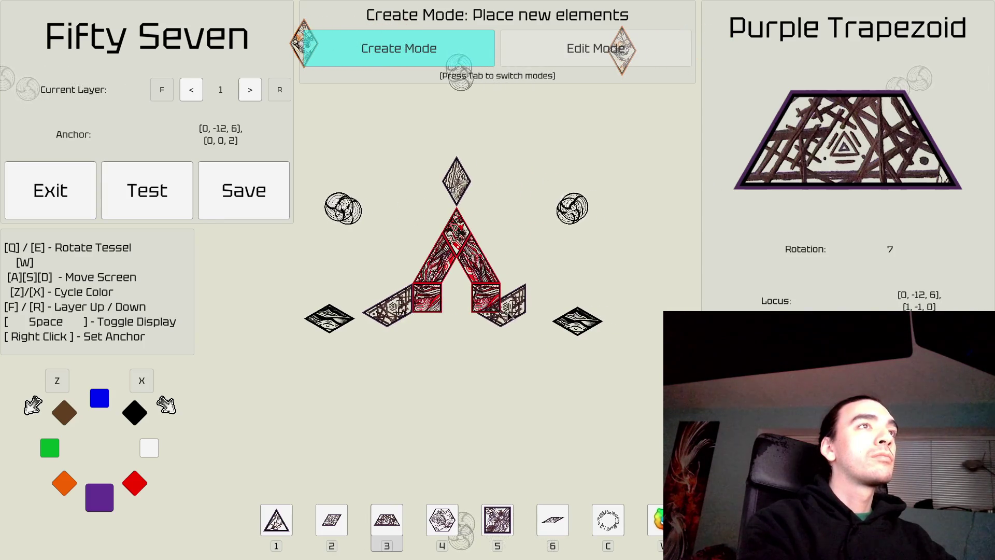
{"action": "key", "text": "q"}
{"action": "key", "text": "q"}
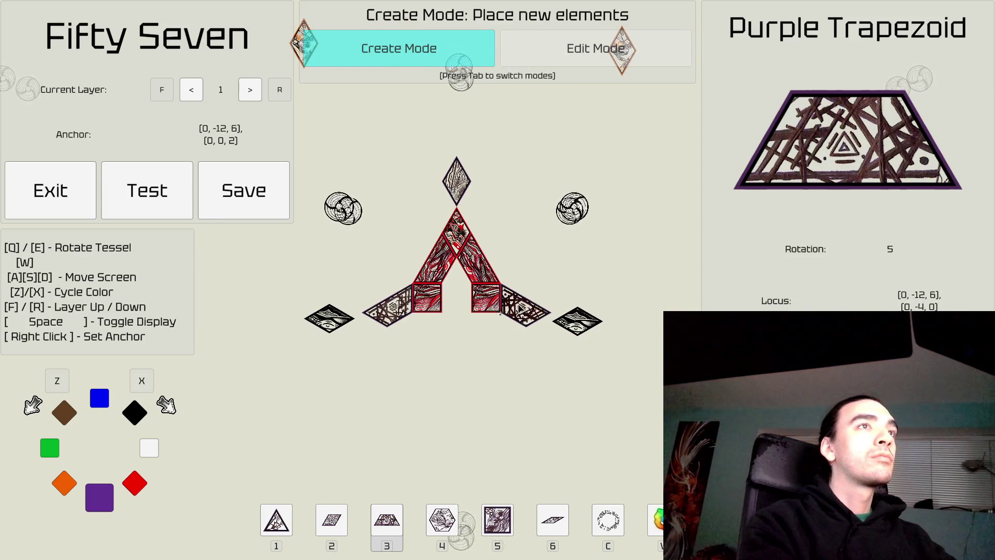
{"action": "key", "text": "a"}
{"action": "key", "text": "Tab"}
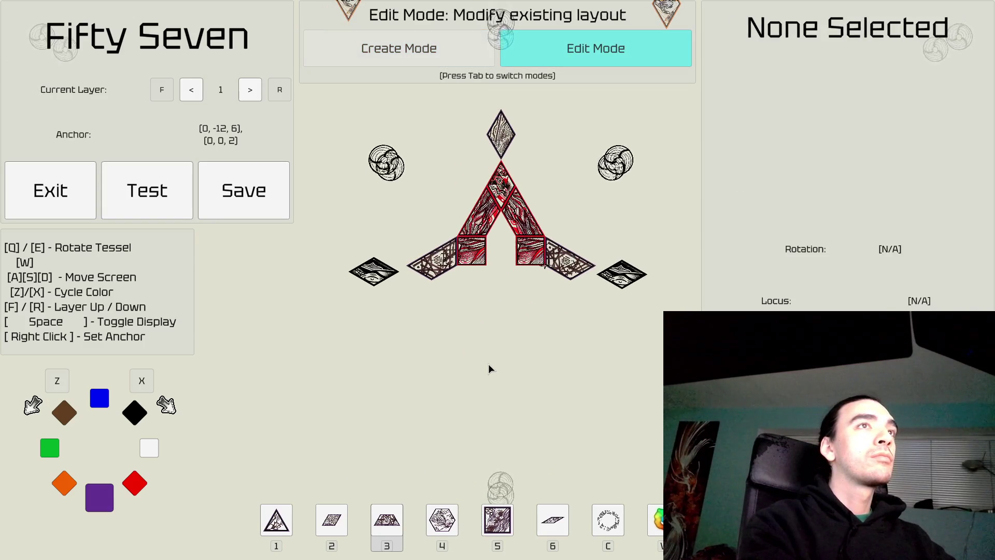
{"action": "key", "text": "a"}
{"action": "key", "text": "w"}
{"action": "key", "text": "d"}
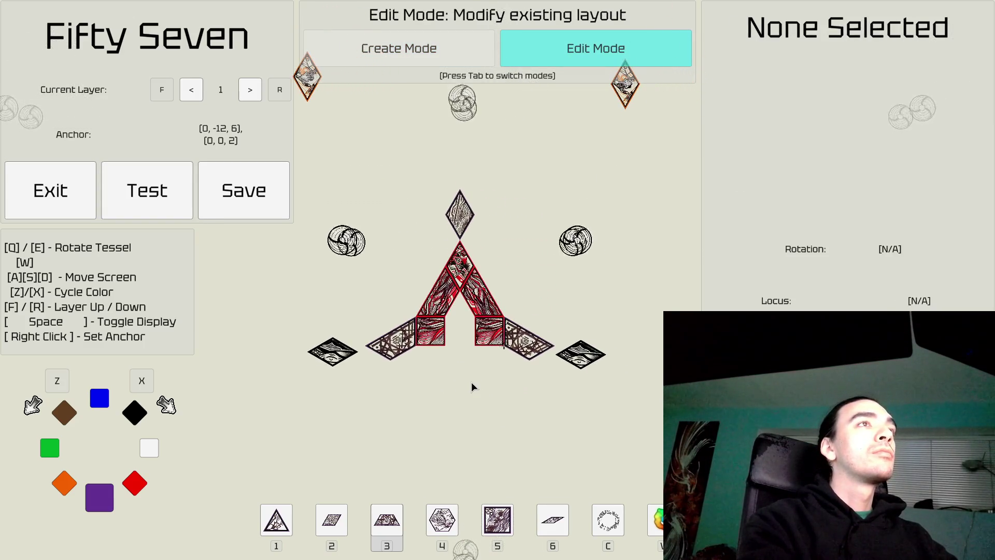
{"action": "key", "text": "w"}
{"action": "key", "text": "a"}
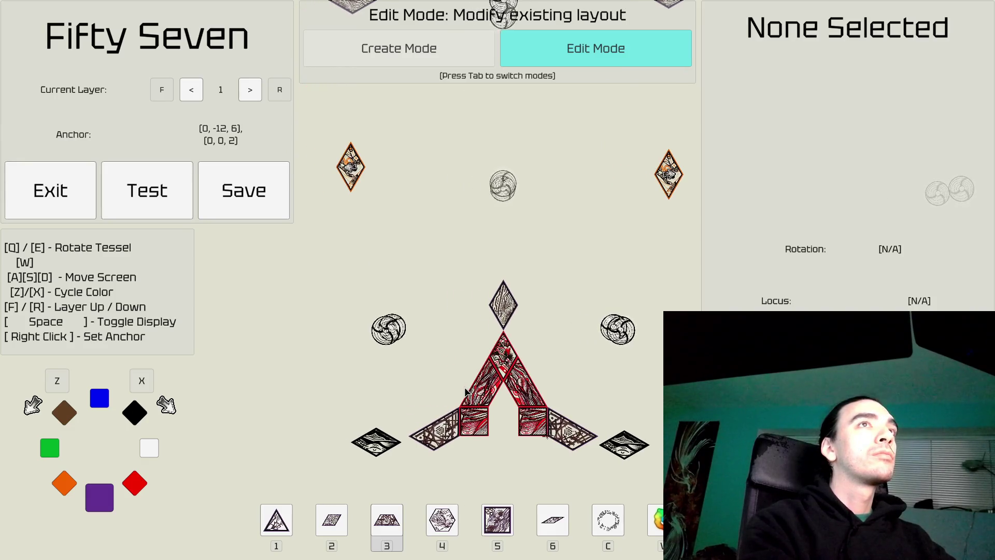
{"action": "key", "text": "d"}
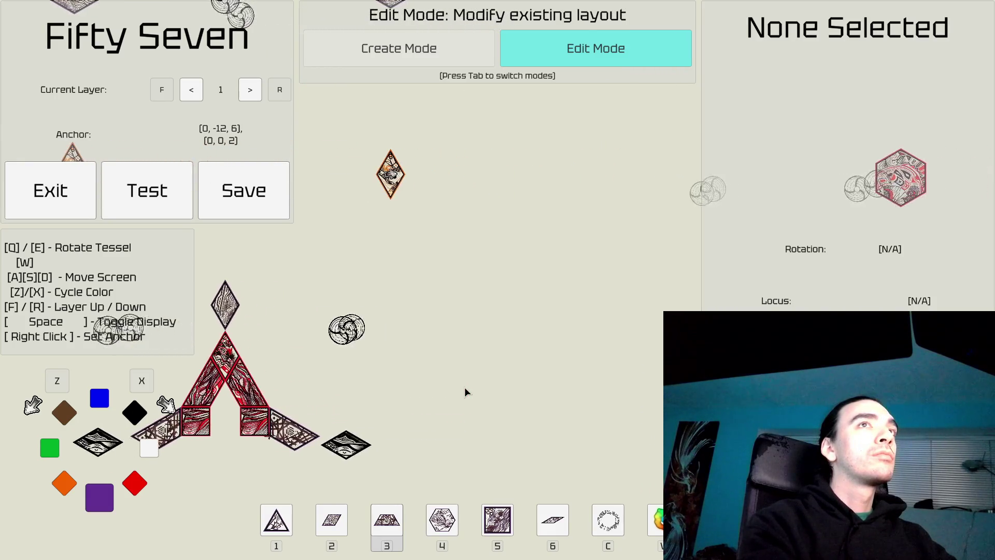
{"action": "key", "text": "a"}
{"action": "key", "text": "s"}
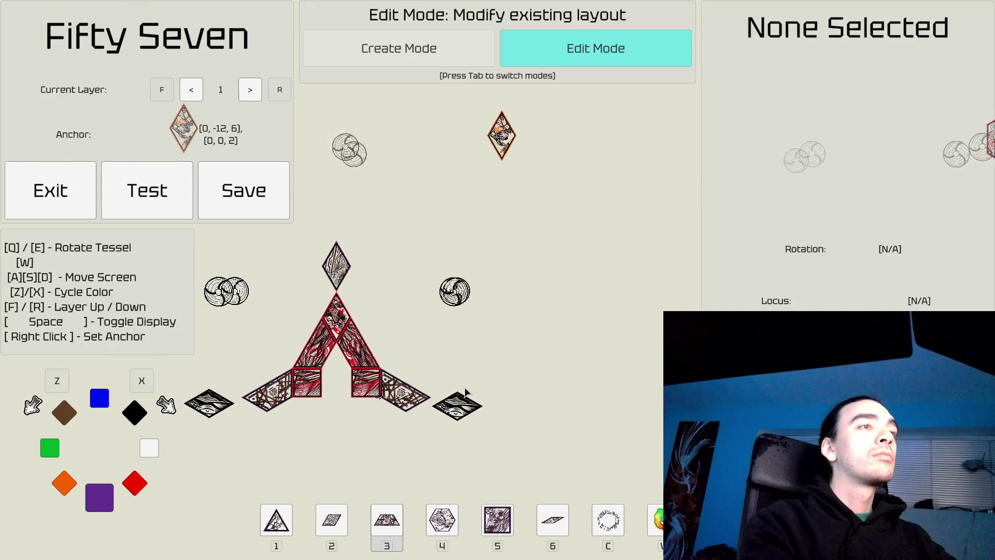
{"action": "key", "text": "a"}
{"action": "key", "text": "w"}
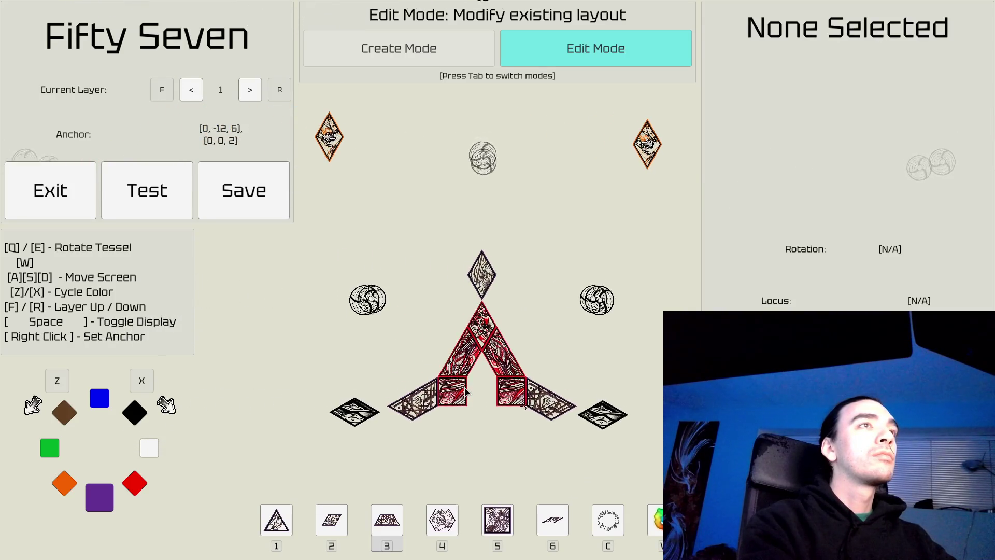
{"action": "key", "text": "a"}
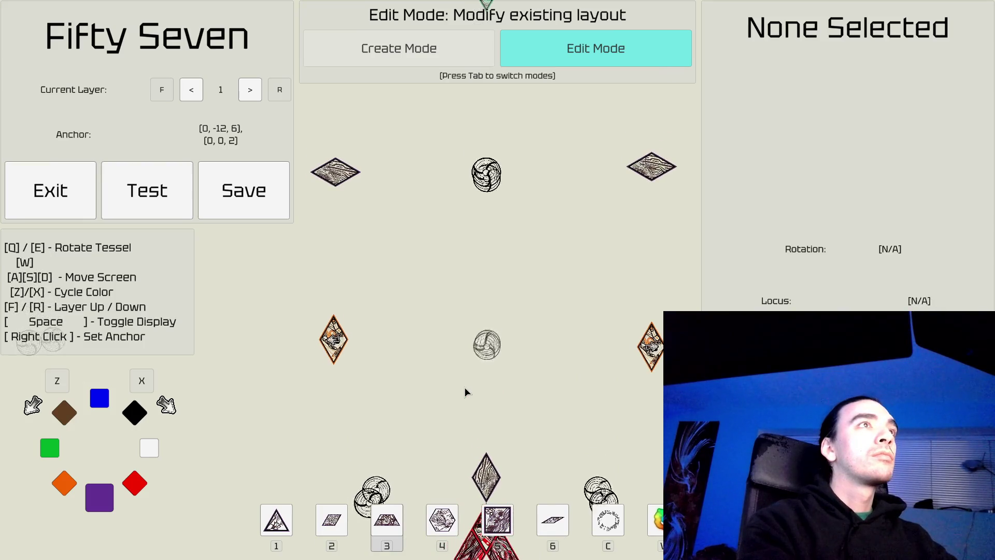
{"action": "key", "text": "s"}
{"action": "key", "text": "s"}
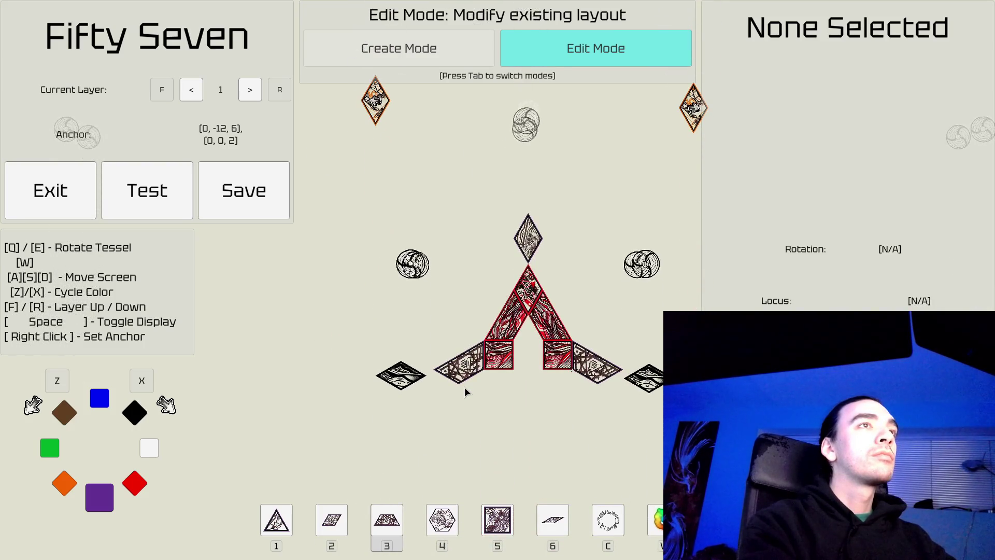
{"action": "key", "text": "d"}
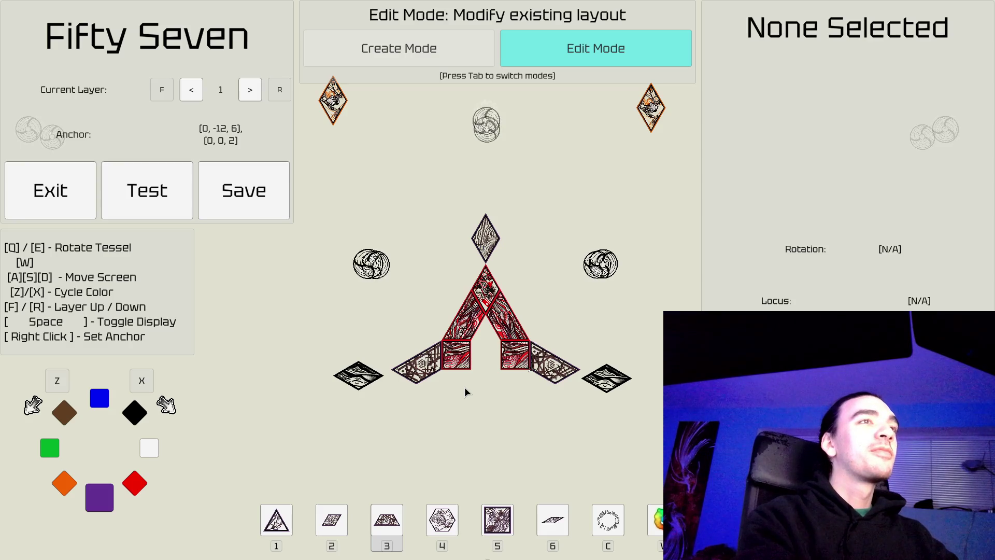
{"action": "key", "text": "w"}
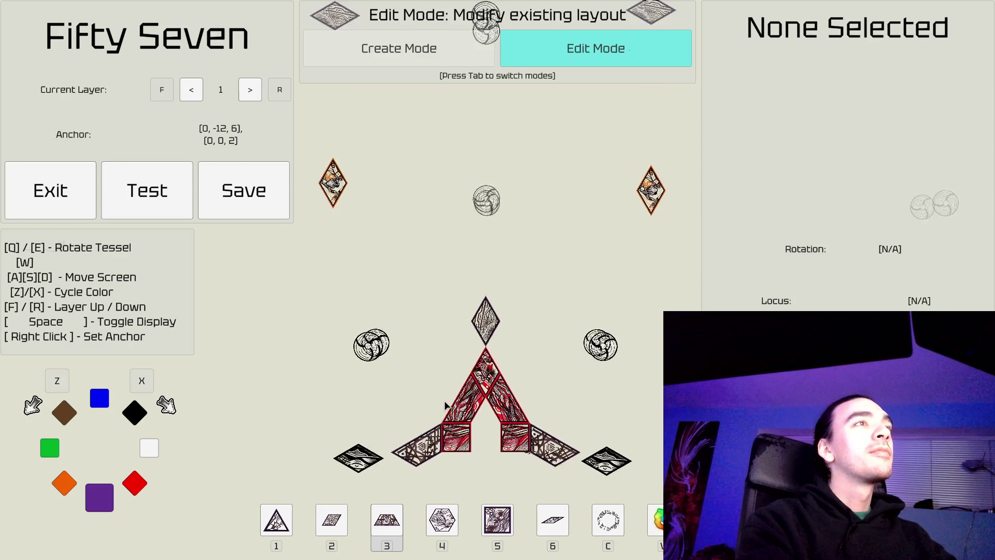
{"action": "key", "text": "w"}
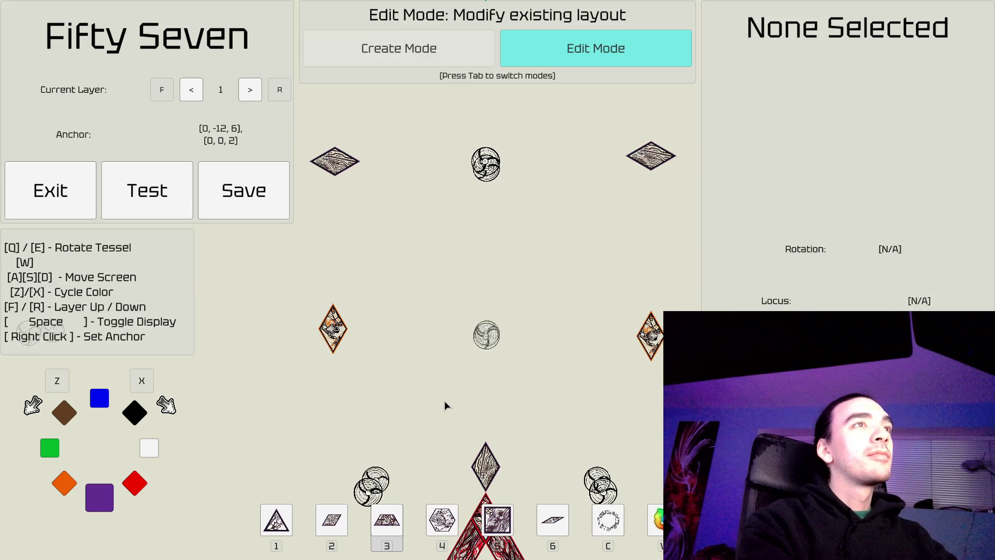
{"action": "key", "text": "a"}
{"action": "key", "text": "s"}
{"action": "key", "text": "d"}
{"action": "key", "text": "w"}
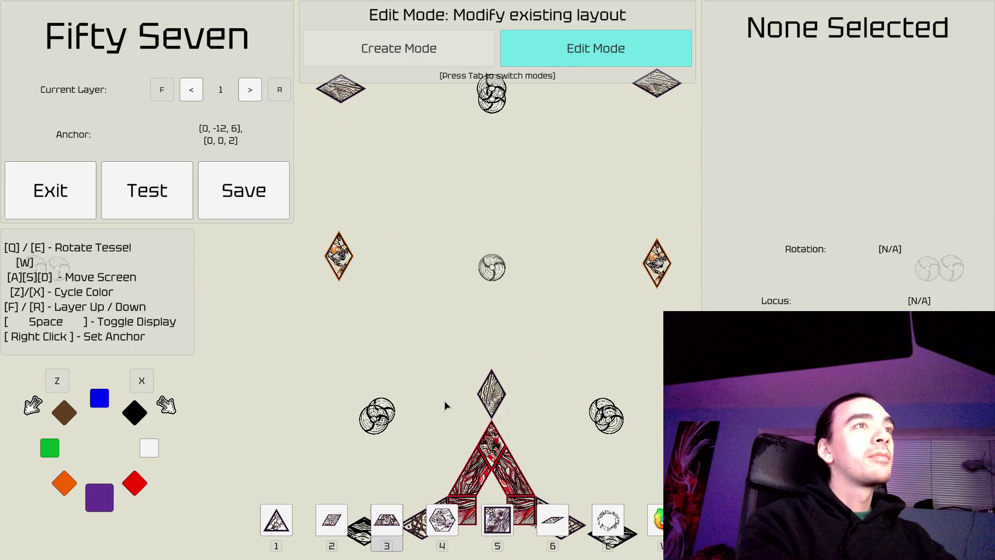
{"action": "key", "text": "w"}
{"action": "key", "text": "d"}
{"action": "key", "text": "a"}
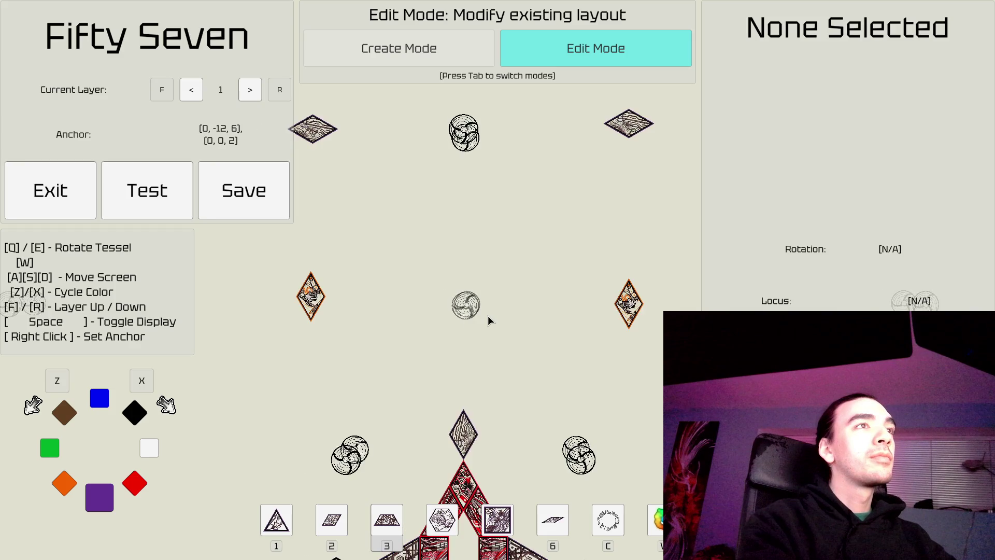
{"action": "key", "text": "d"}
{"action": "key", "text": "a"}
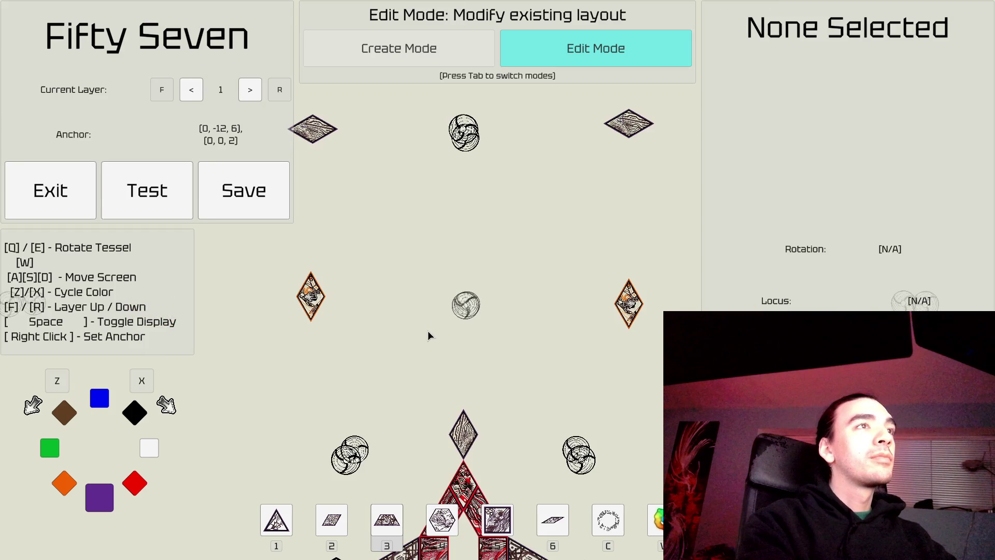
{"action": "key", "text": "a"}
{"action": "key", "text": "s"}
{"action": "key", "text": "d"}
{"action": "key", "text": "w"}
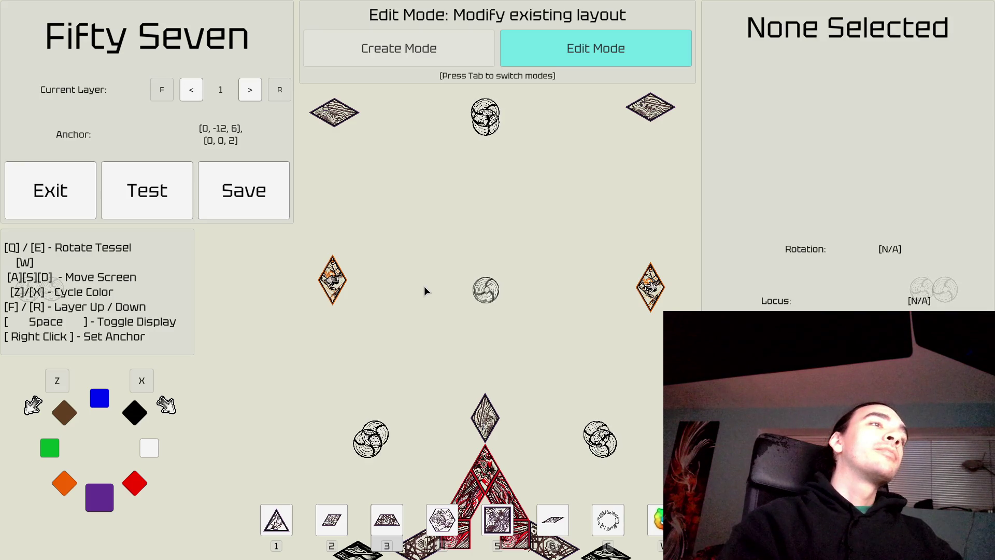
{"action": "key", "text": "a"}
{"action": "key", "text": "s"}
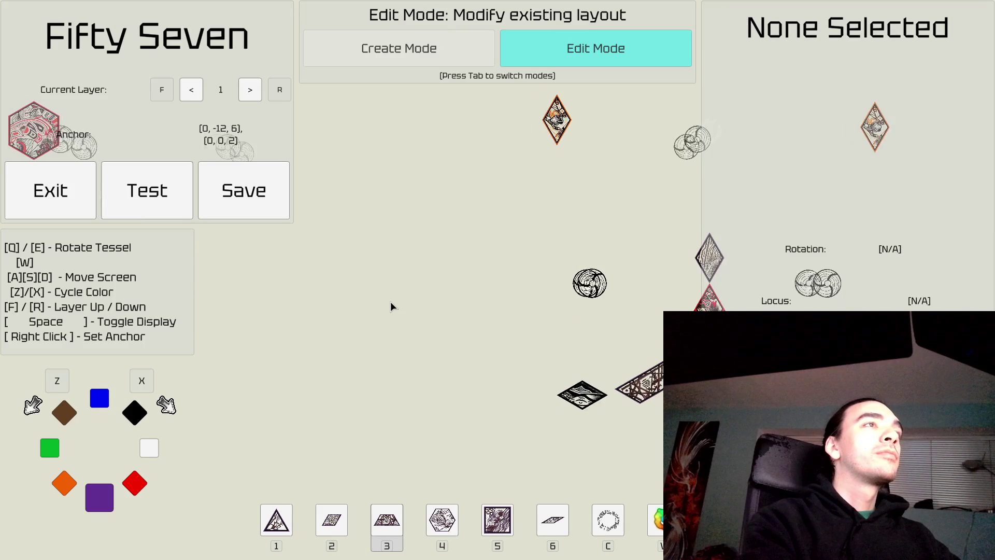
{"action": "key", "text": "w"}
{"action": "key", "text": "a"}
{"action": "key", "text": "d"}
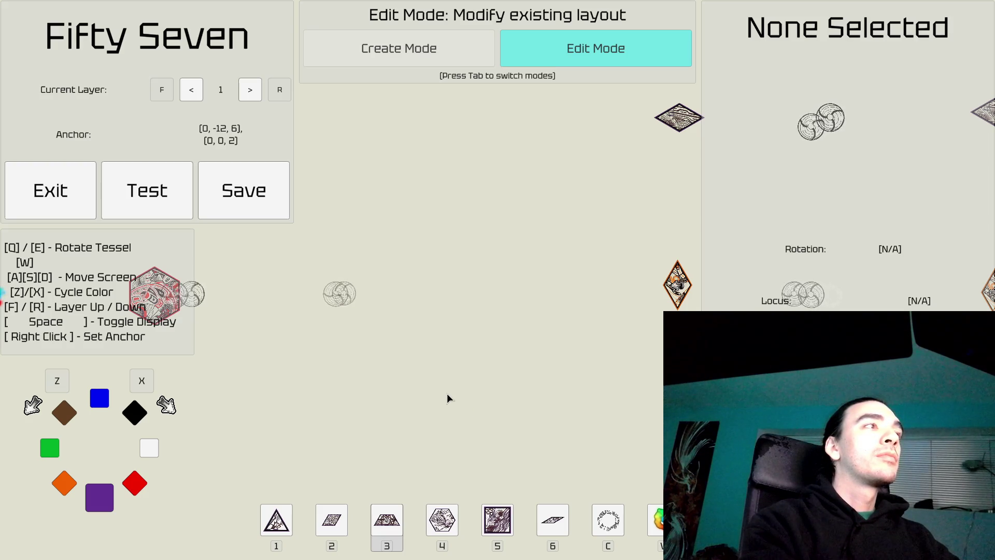
{"action": "key", "text": "Tab"}
Step: Choose the blue wedge at rotation 7, anchor it at the hexagon's corner, and place it on top
{"action": "key", "text": "2"}
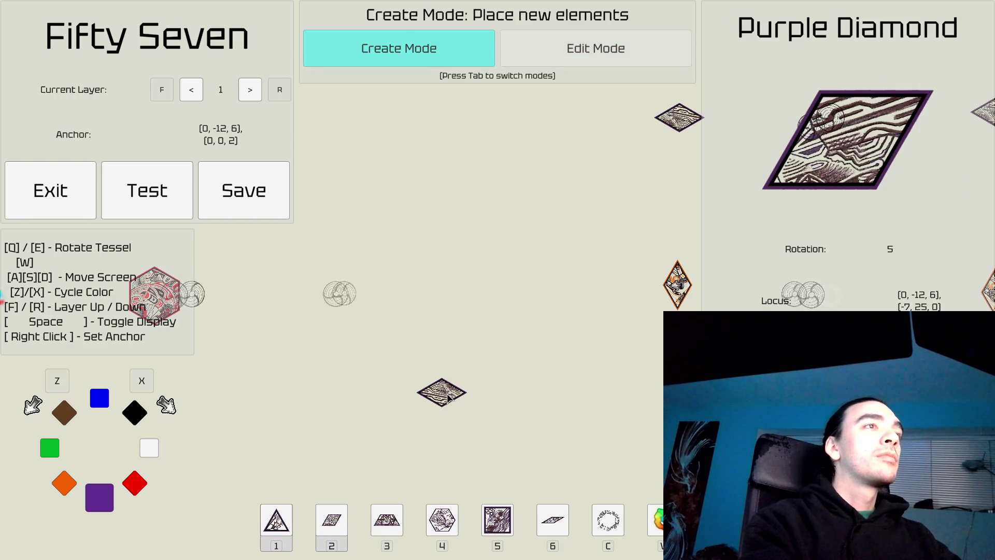
{"action": "key", "text": "6"}
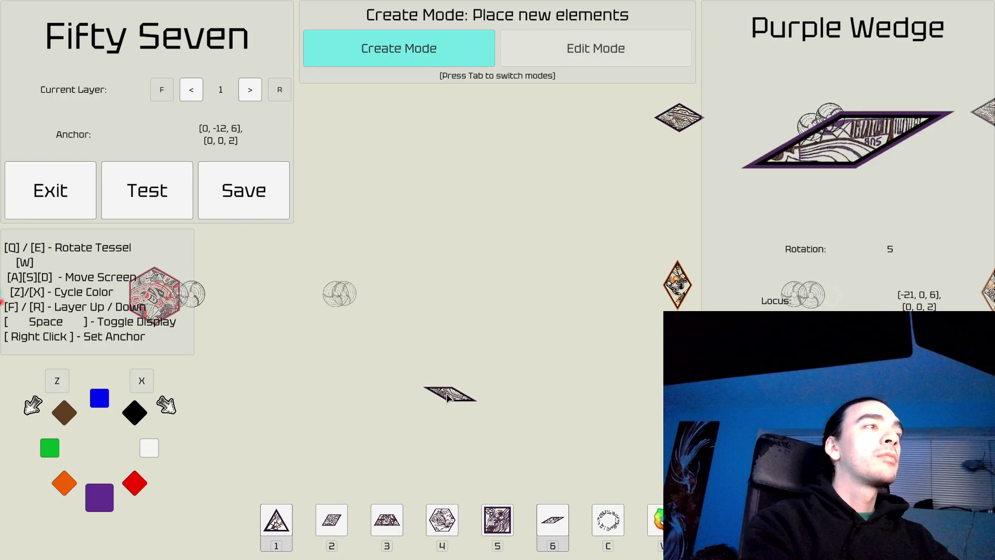
{"action": "key", "text": "x"}
{"action": "key", "text": "x"}
{"action": "key", "text": "x"}
{"action": "key", "text": "x"}
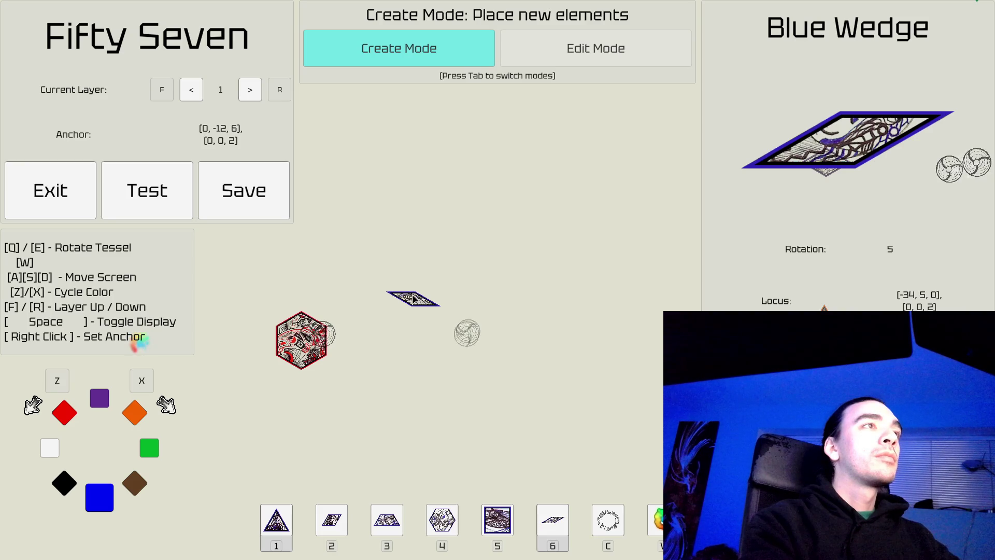
{"action": "key", "text": "e"}
{"action": "key", "text": "e"}
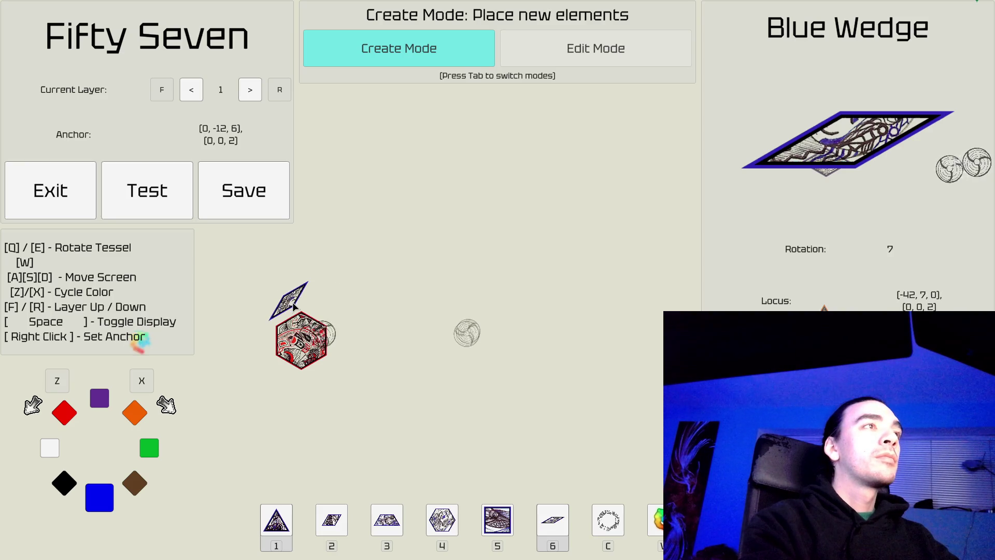
{"action": "right_click", "coordinate": [306, 325]}
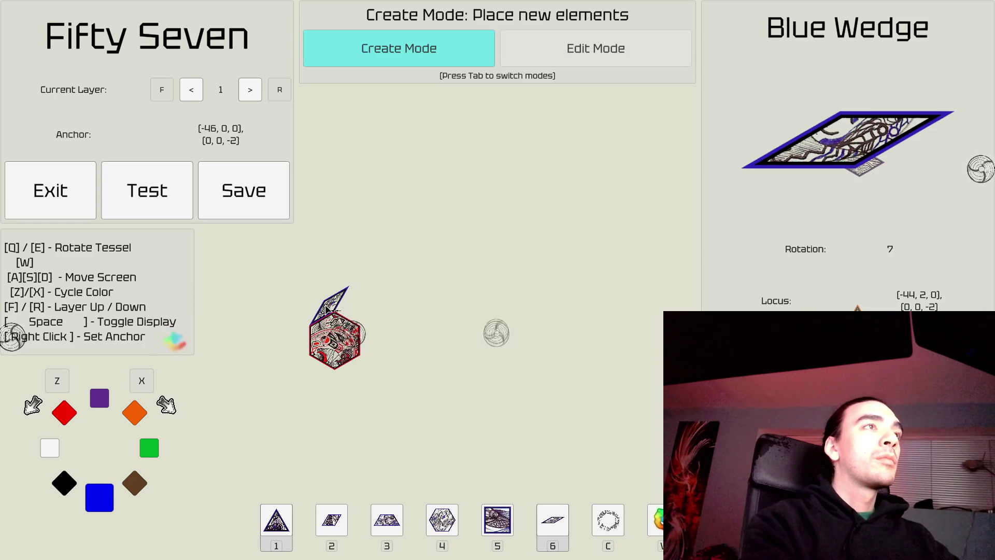
{"action": "left_click", "coordinate": [327, 306]}
{"action": "key", "text": "e"}
{"action": "key", "text": "e"}
{"action": "key", "text": "e"}
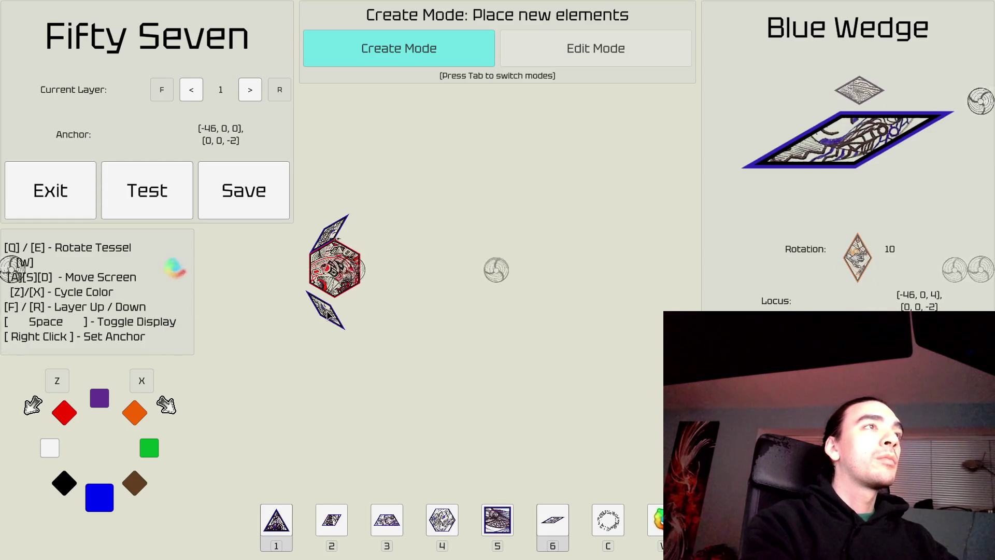
Step: Place a blue wedge on the hexagon's lower edge and re-anchor the next at rotation 9
{"action": "left_click", "coordinate": [333, 303]}
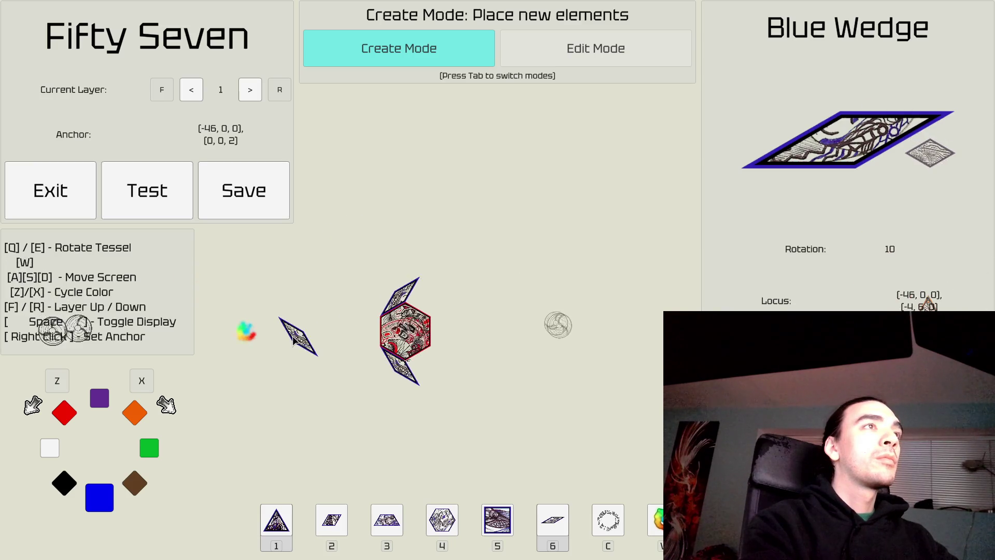
{"action": "key", "text": "s"}
{"action": "key", "text": "a"}
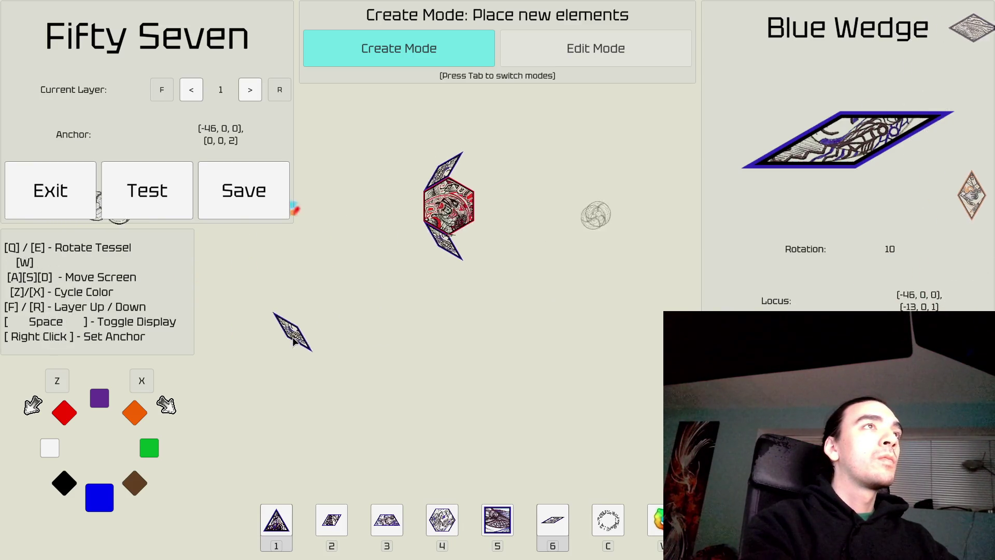
{"action": "key", "text": "w"}
{"action": "key", "text": "d"}
{"action": "key", "text": "a"}
{"action": "key", "text": "s"}
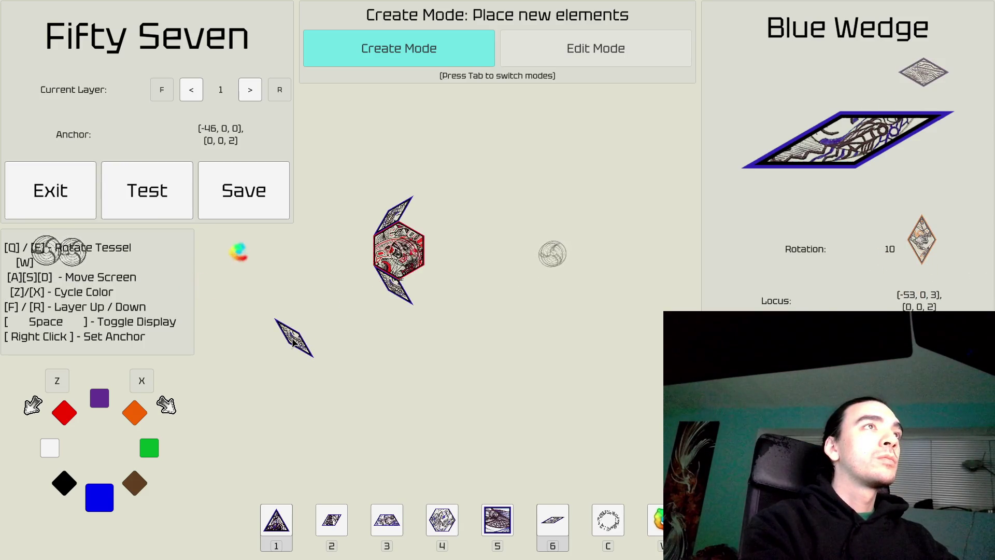
{"action": "key", "text": "a"}
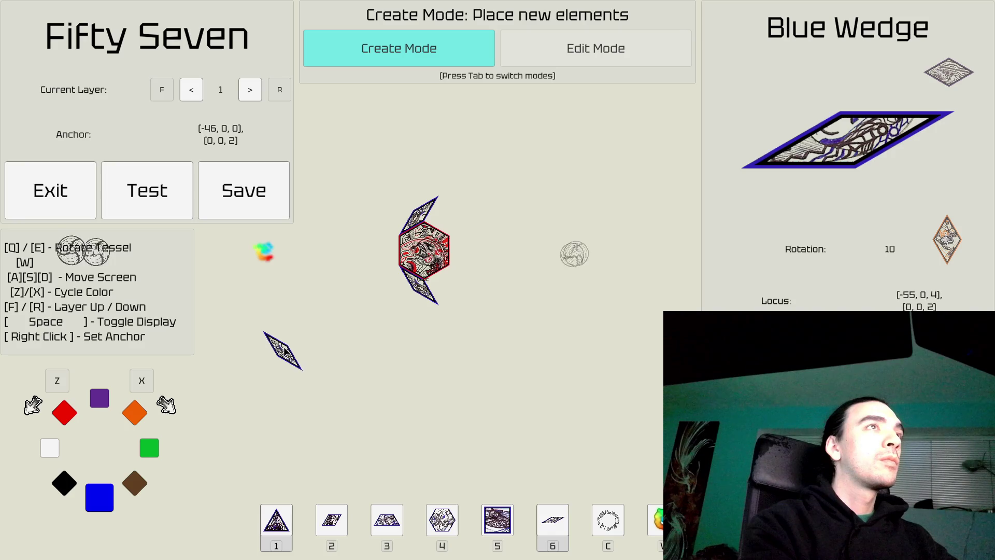
{"action": "key", "text": "a"}
{"action": "key", "text": "w"}
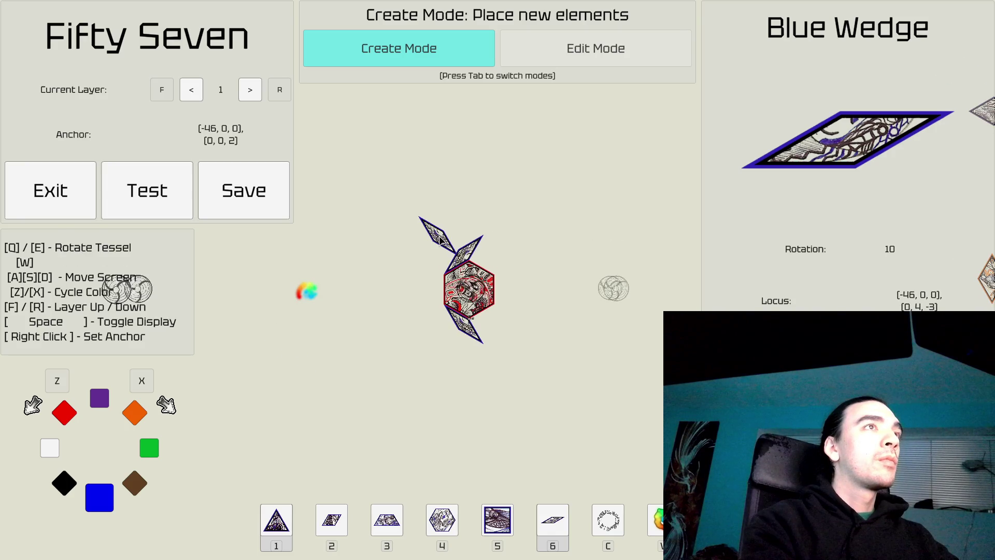
{"action": "key", "text": "e"}
{"action": "key", "text": "e"}
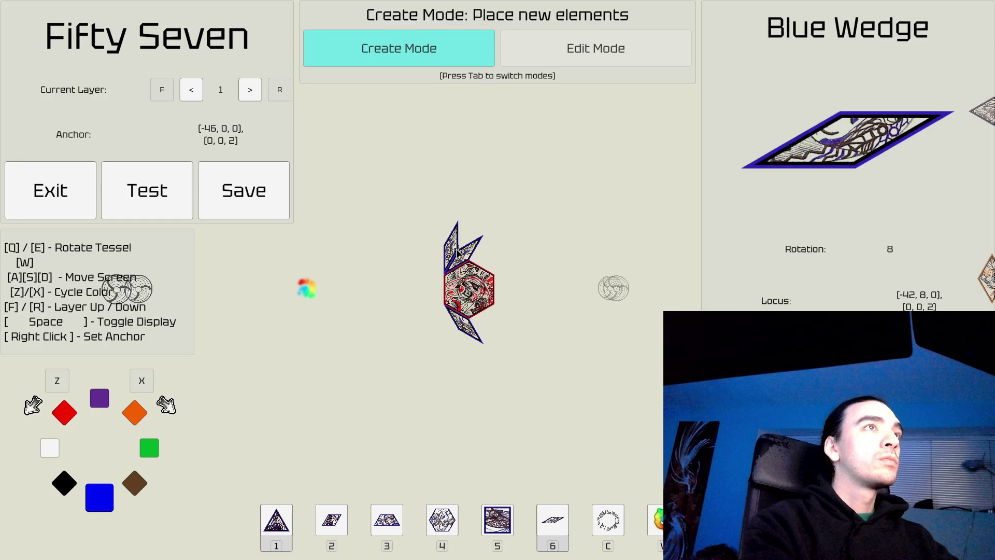
{"action": "right_click", "coordinate": [454, 311]}
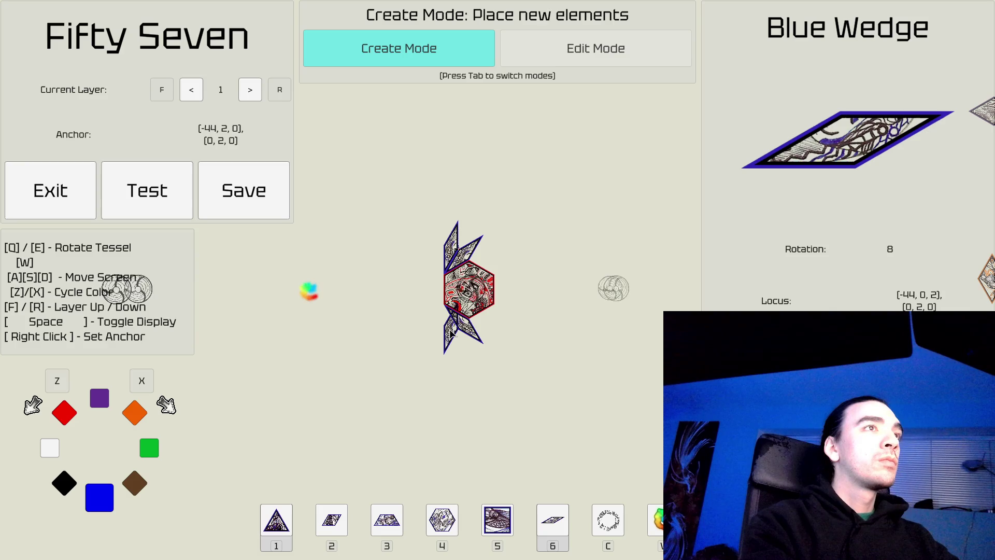
{"action": "key", "text": "q"}
{"action": "right_click", "coordinate": [450, 336]}
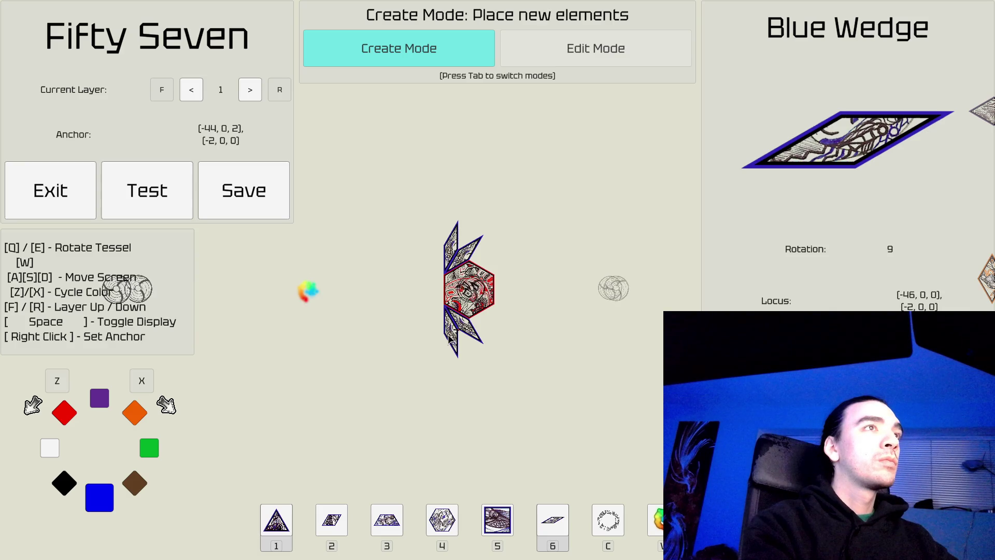
Step: Pan over to another hexagon and anchor the wedge at its lower-left edge
{"action": "key", "text": "d"}
{"action": "key", "text": "a"}
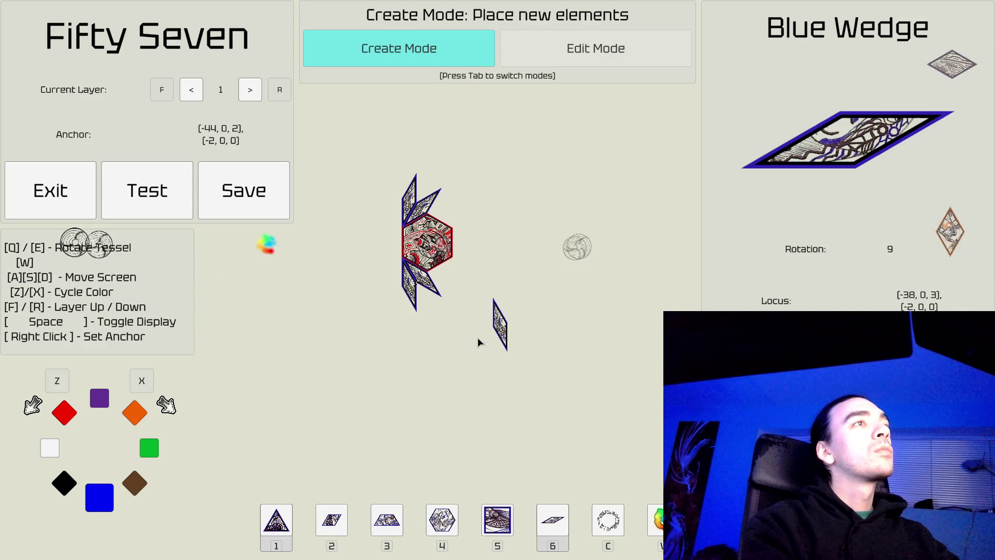
{"action": "key", "text": "d"}
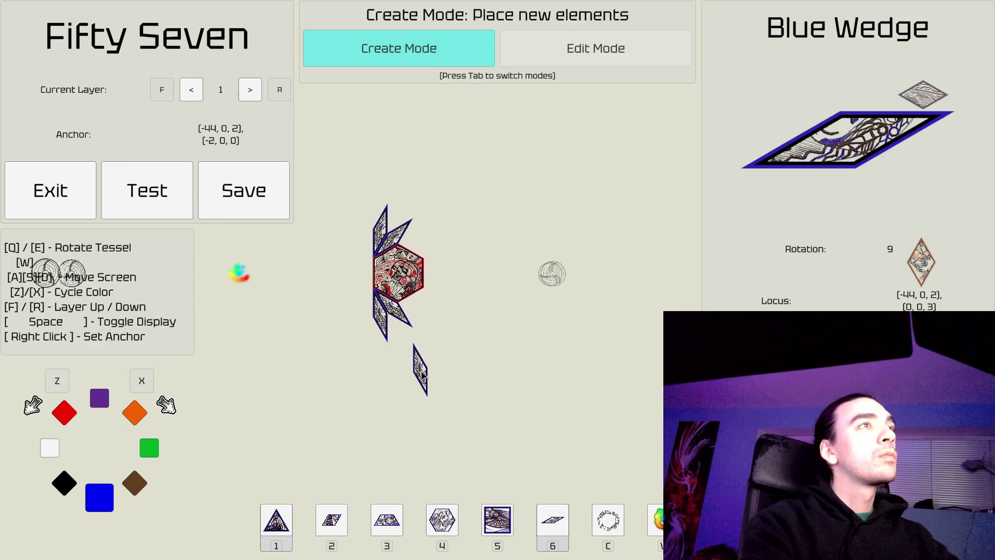
{"action": "key", "text": "d"}
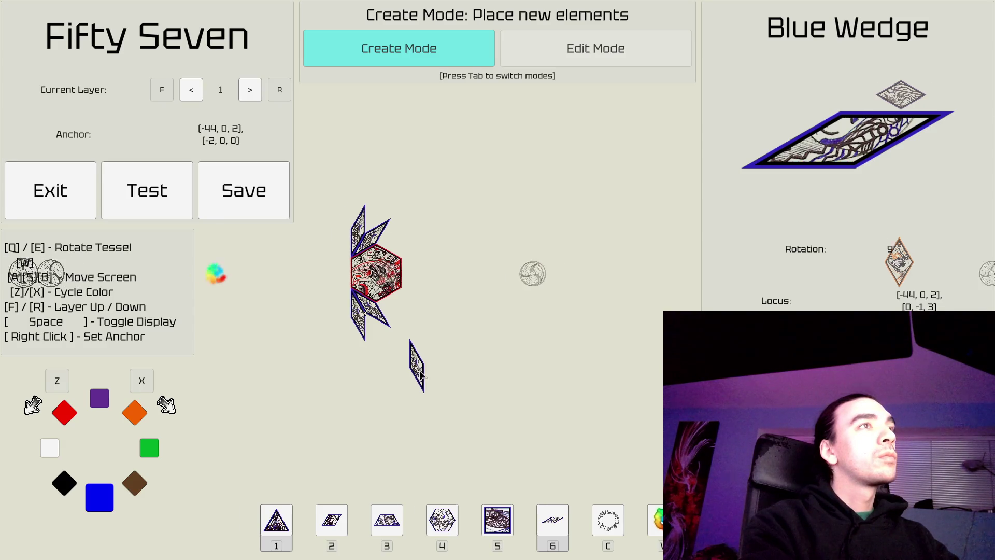
{"action": "key", "text": "a"}
{"action": "key", "text": "w"}
{"action": "key", "text": "w"}
{"action": "key", "text": "d"}
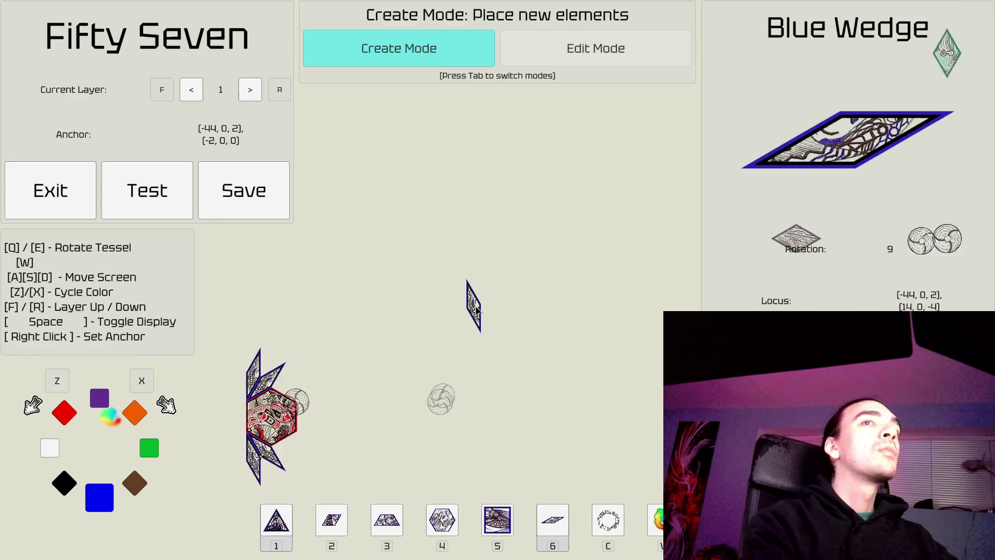
{"action": "key", "text": "w"}
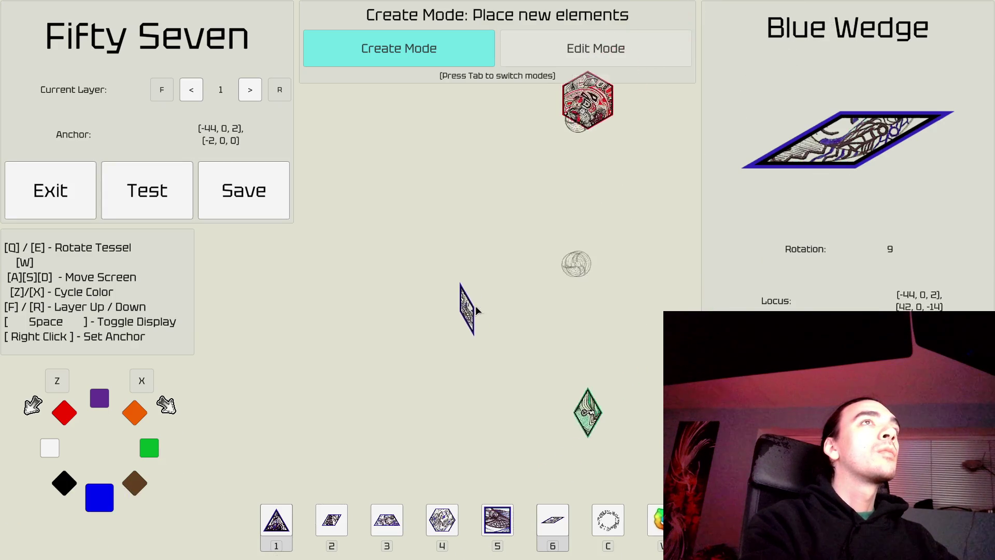
{"action": "key", "text": "d"}
{"action": "right_click", "coordinate": [482, 274]}
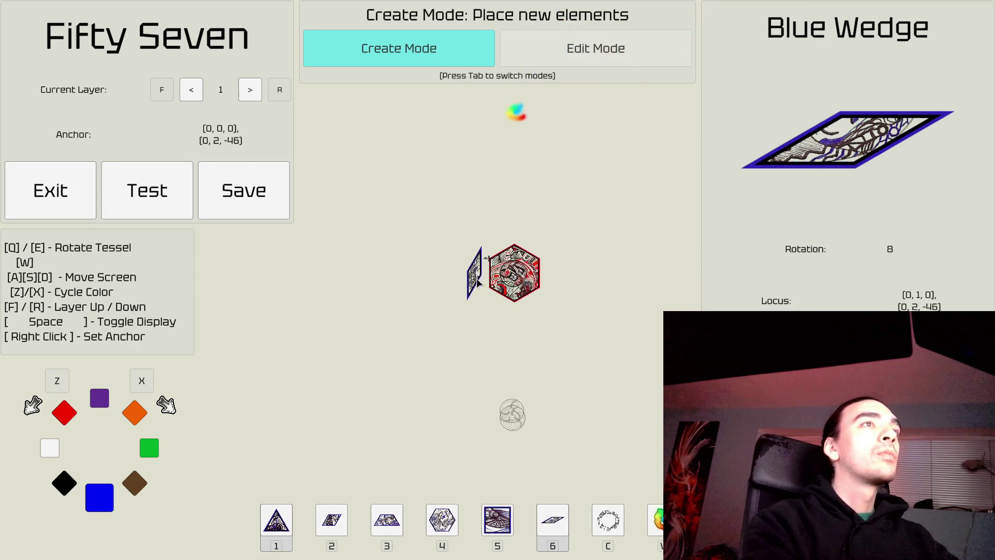
Step: Place a blue wedge against the hexagon's left edge, set the next to rotation 6, and enter Edit Mode
{"action": "left_click", "coordinate": [469, 280]}
{"action": "key", "text": "d"}
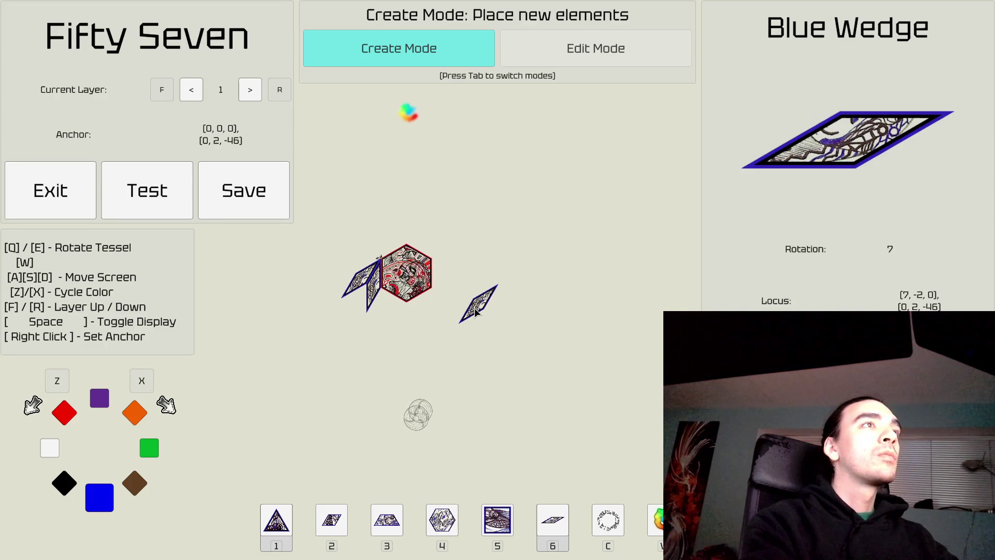
{"action": "key", "text": "a"}
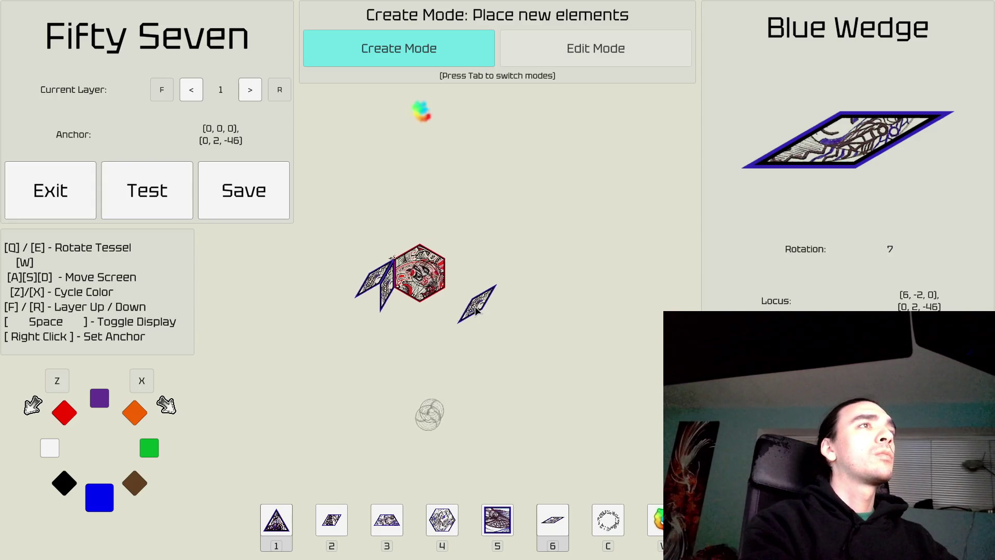
{"action": "key", "text": "Tab"}
{"action": "left_click", "coordinate": [437, 288]}
{"action": "key", "text": "Tab"}
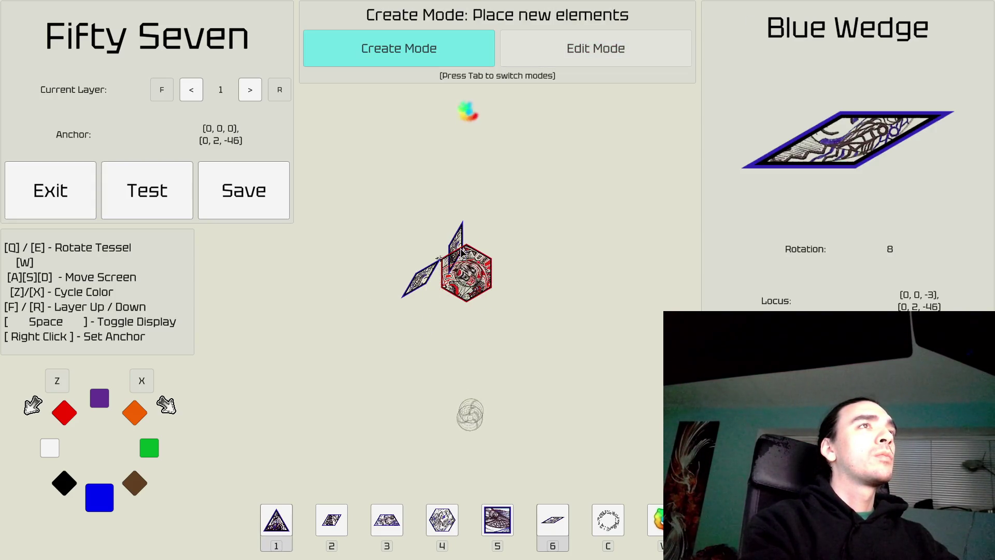
{"action": "key", "text": "q"}
{"action": "key", "text": "q"}
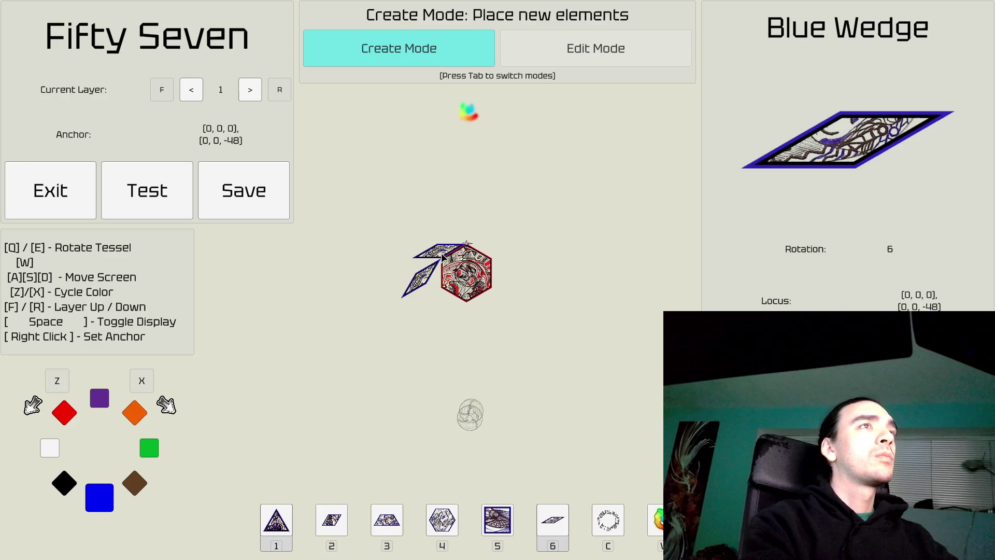
{"action": "key", "text": "a"}
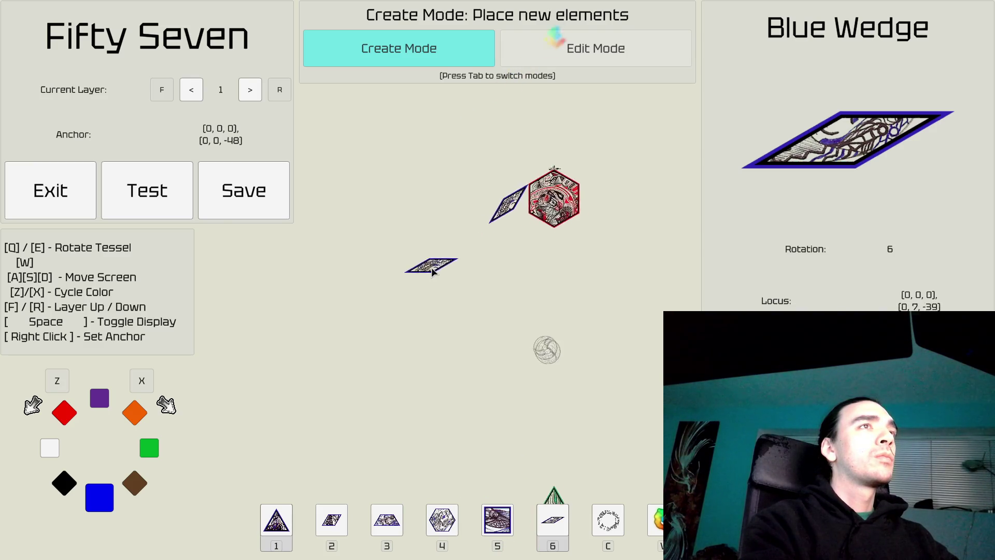
{"action": "key", "text": "d"}
{"action": "key", "text": "Tab"}
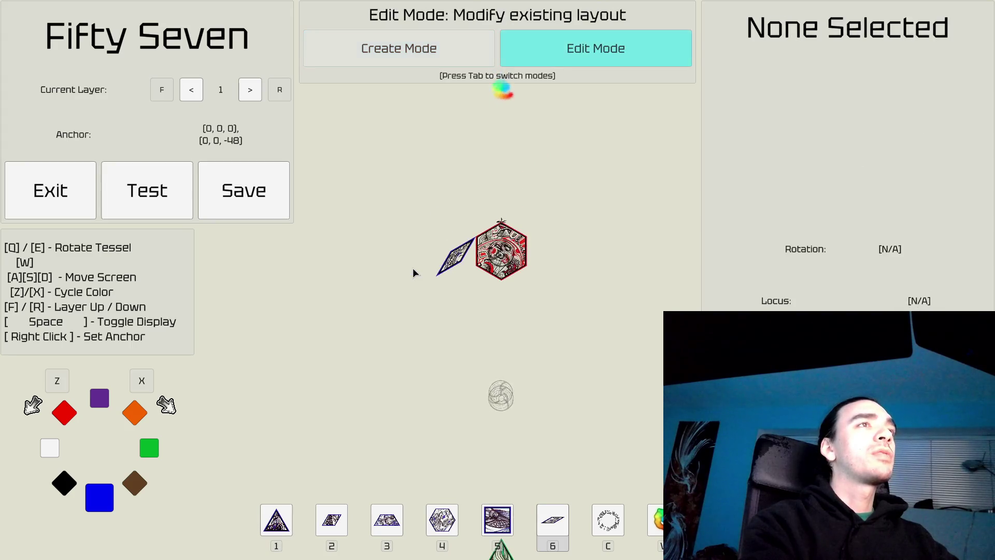
Step: Pick up the red hexagon at rotation 0 and place another beside the wedge on layer 1
{"action": "key", "text": "d"}
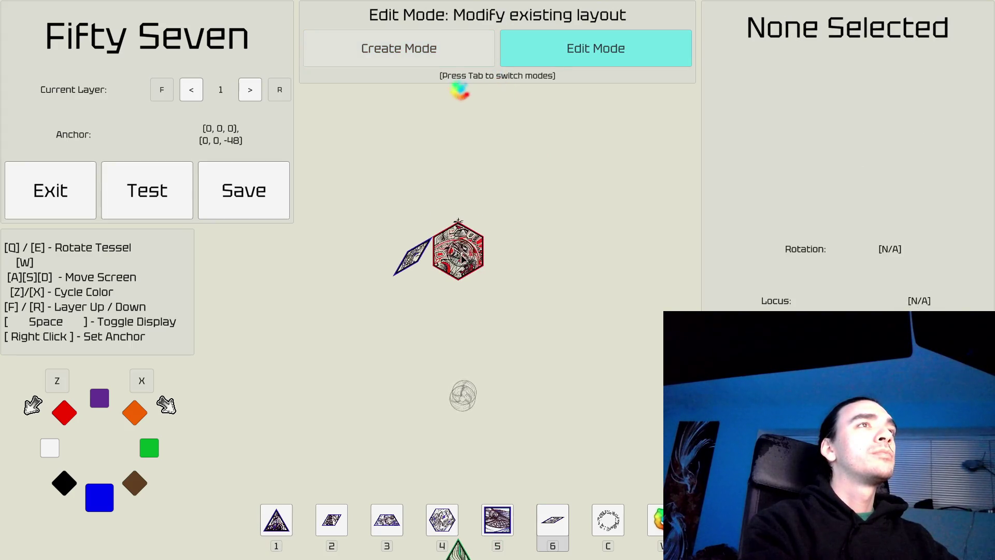
{"action": "left_click", "coordinate": [460, 263]}
{"action": "key", "text": "f"}
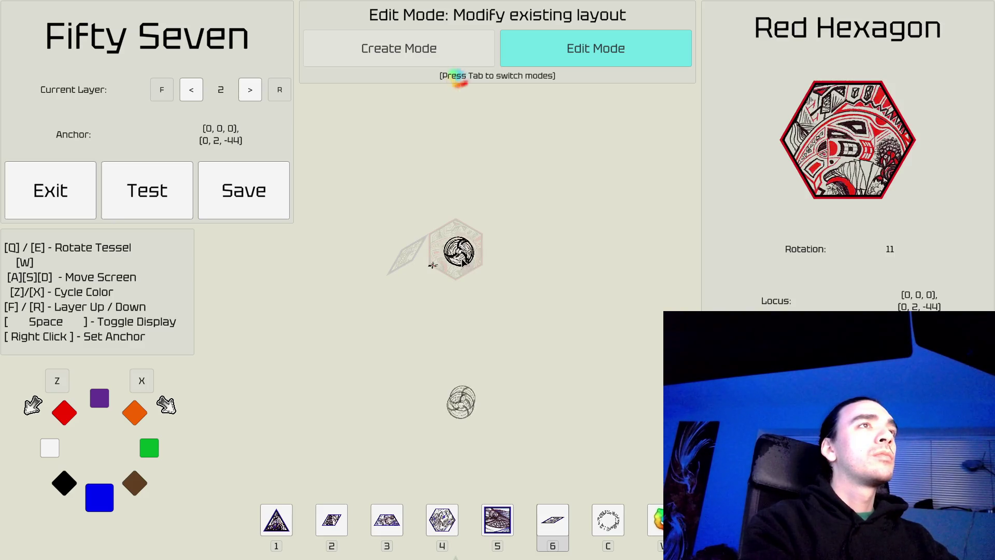
{"action": "key", "text": "r"}
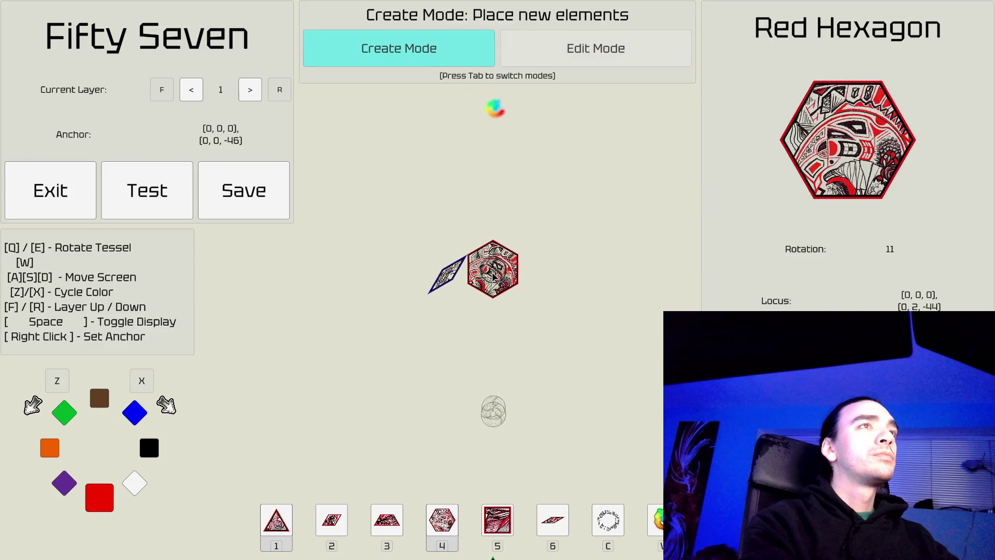
{"action": "key", "text": "e"}
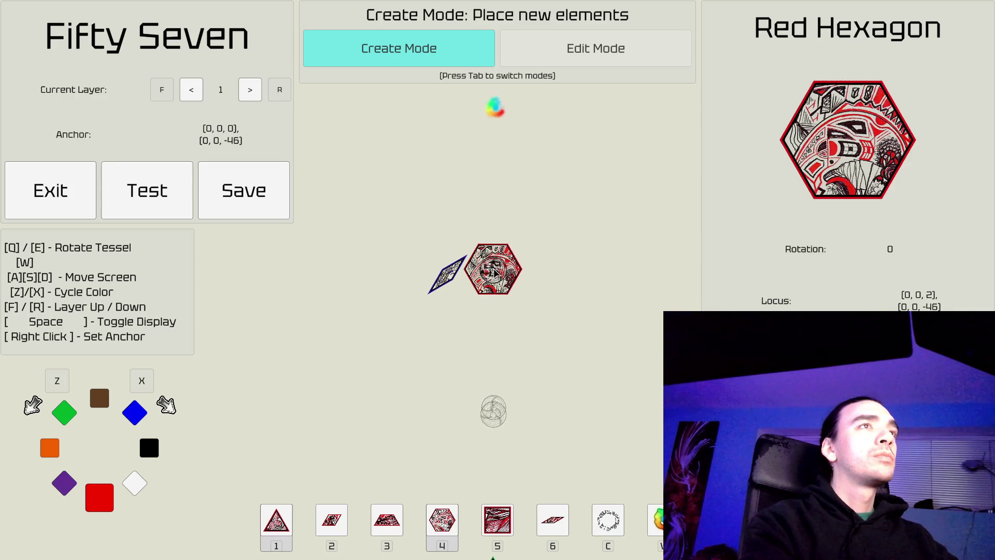
{"action": "left_click", "coordinate": [494, 272]}
Step: Select a placed blue wedge, resume placing wedges around the hexagon, then return to Edit Mode
{"action": "key", "text": "a"}
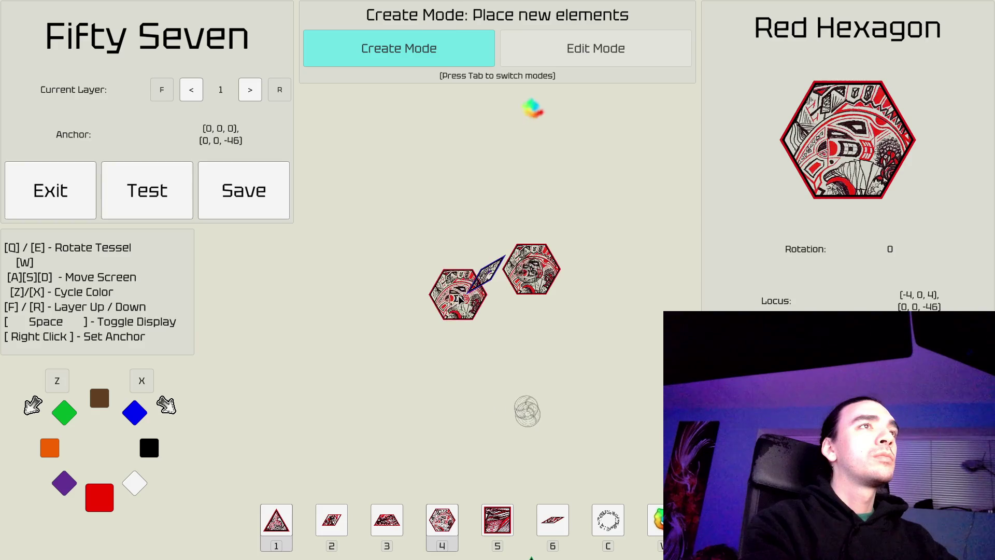
{"action": "key", "text": "Tab"}
{"action": "left_click", "coordinate": [489, 278]}
{"action": "key", "text": "Tab"}
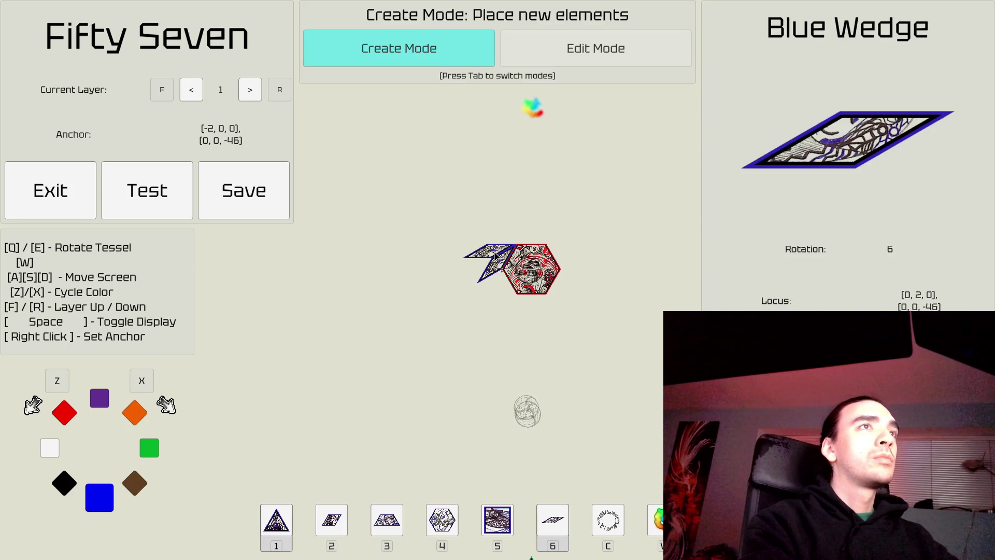
{"action": "key", "text": "d"}
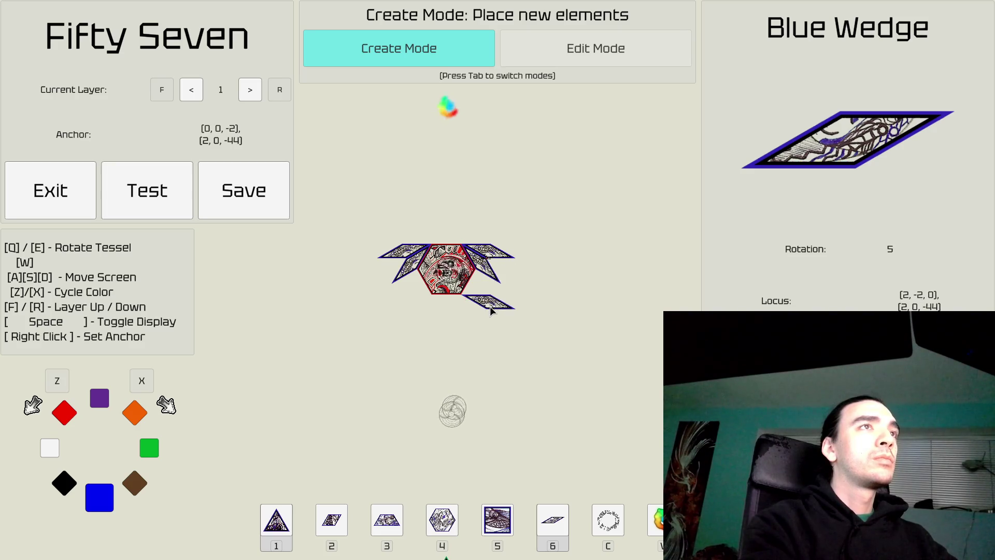
{"action": "key", "text": "s"}
{"action": "key", "text": "d"}
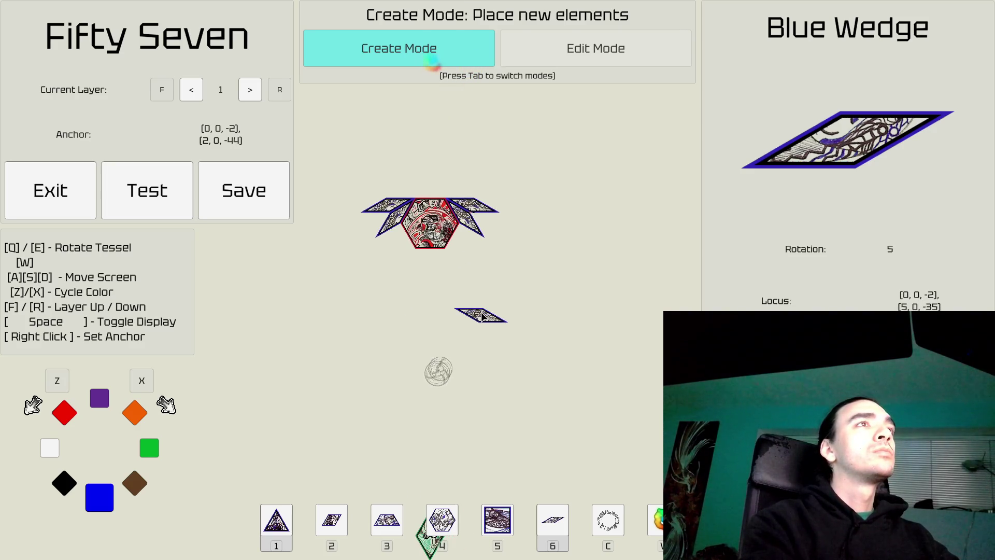
{"action": "key", "text": "Tab"}
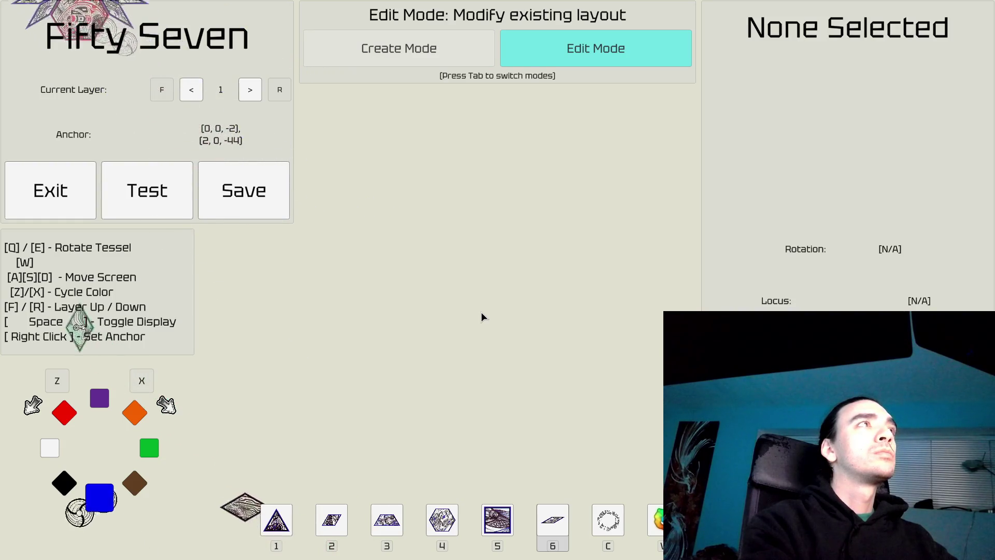
Step: Back in Create Mode, rotate the wedge and anchor it at its position, then on the hexagon's edge
{"action": "key", "text": "Tab"}
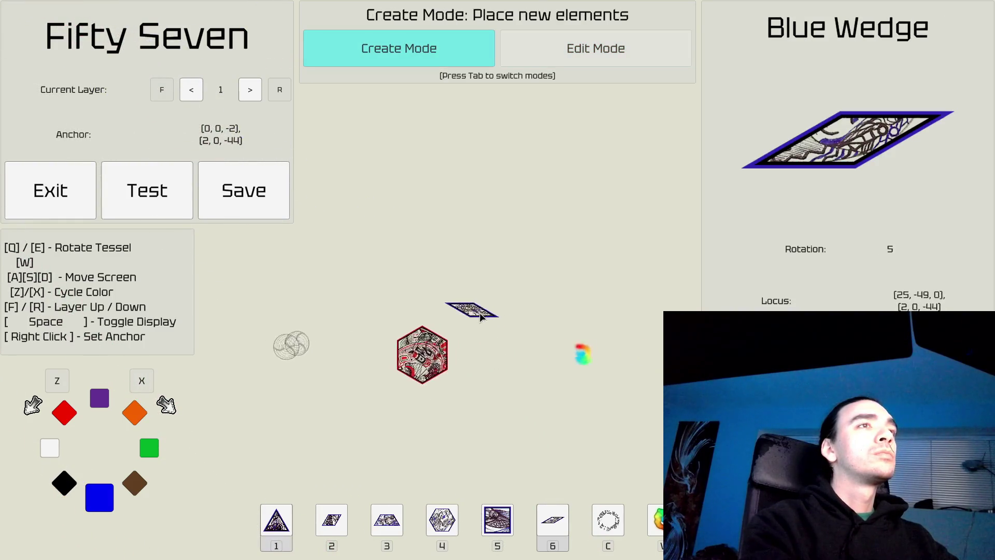
{"action": "key", "text": "q"}
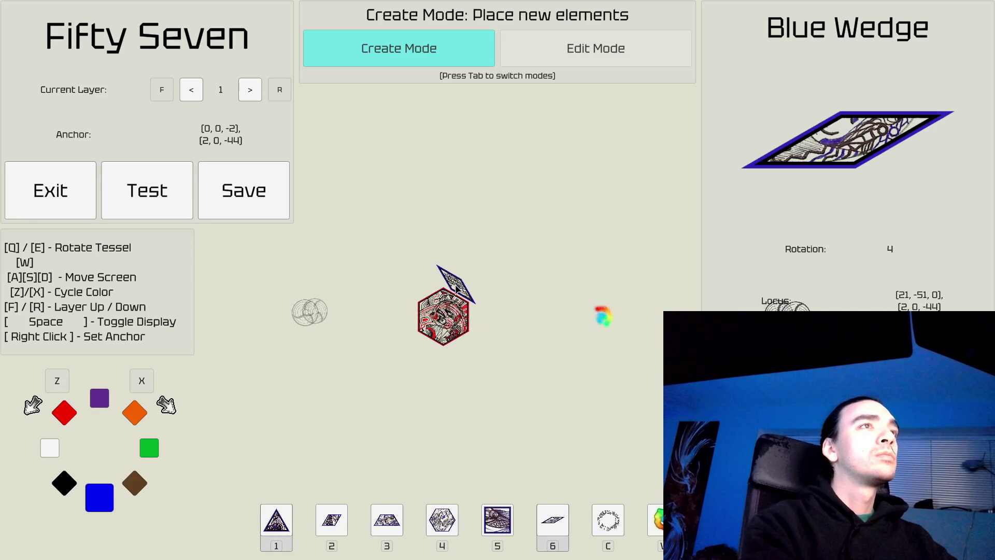
{"action": "right_click", "coordinate": [467, 298]}
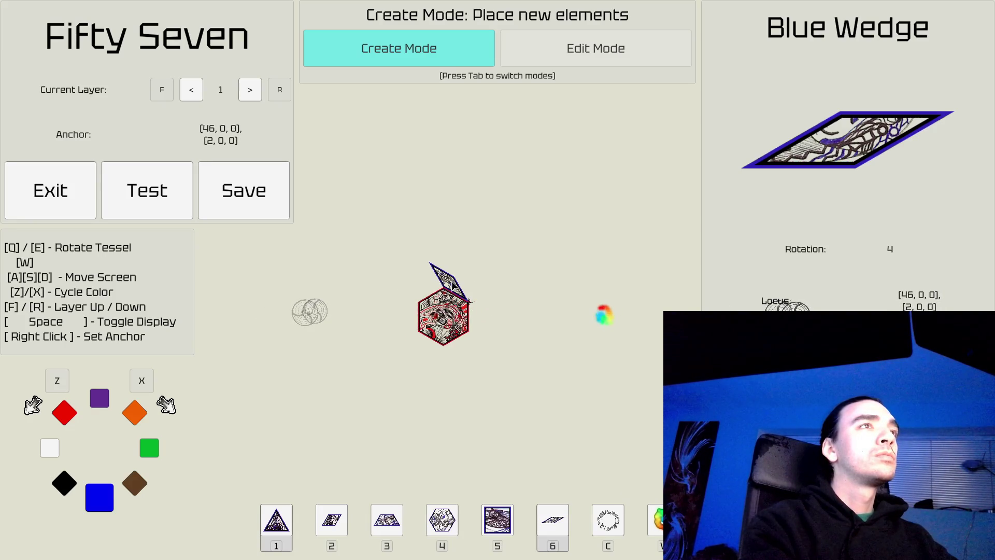
{"action": "key", "text": "s"}
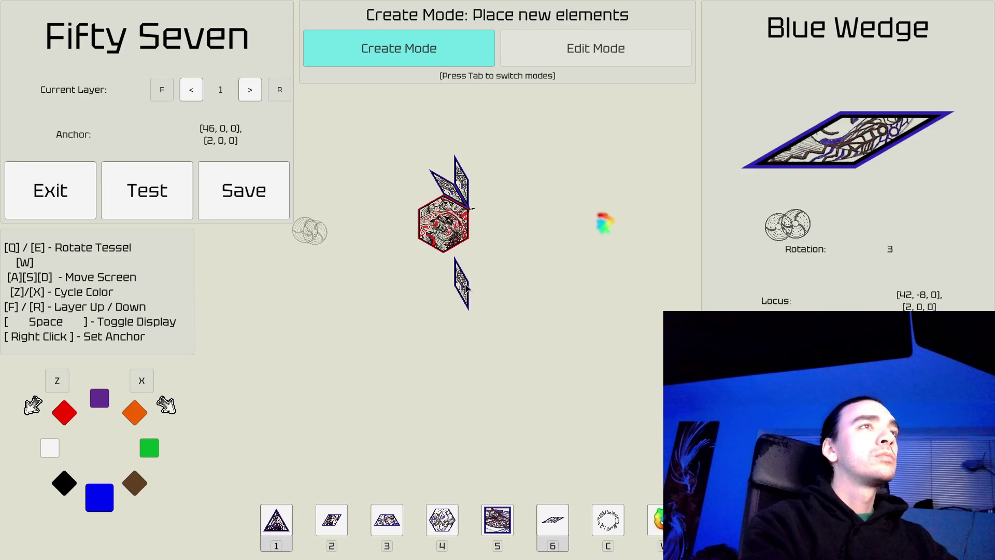
{"action": "key", "text": "q"}
{"action": "key", "text": "q"}
{"action": "right_click", "coordinate": [452, 261]}
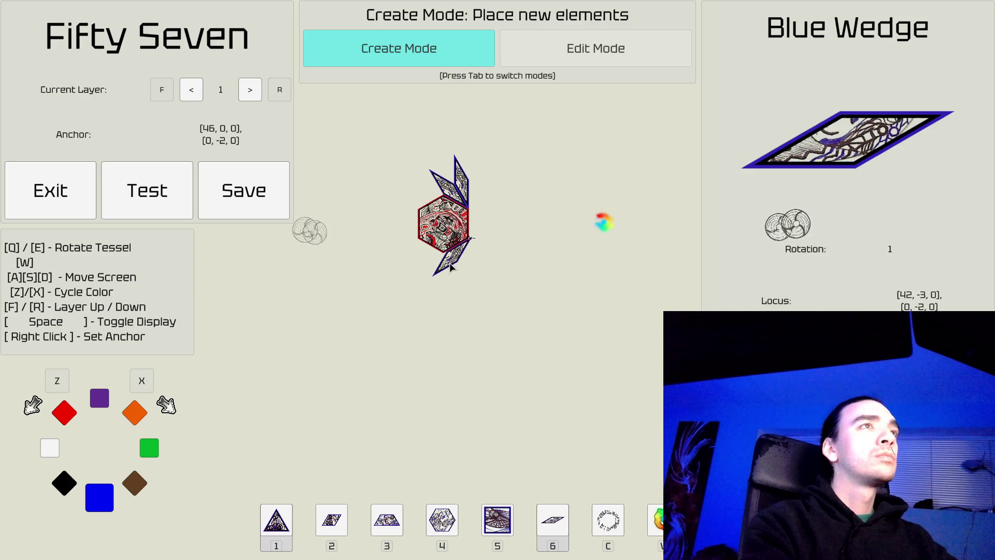
{"action": "right_click", "coordinate": [451, 260]}
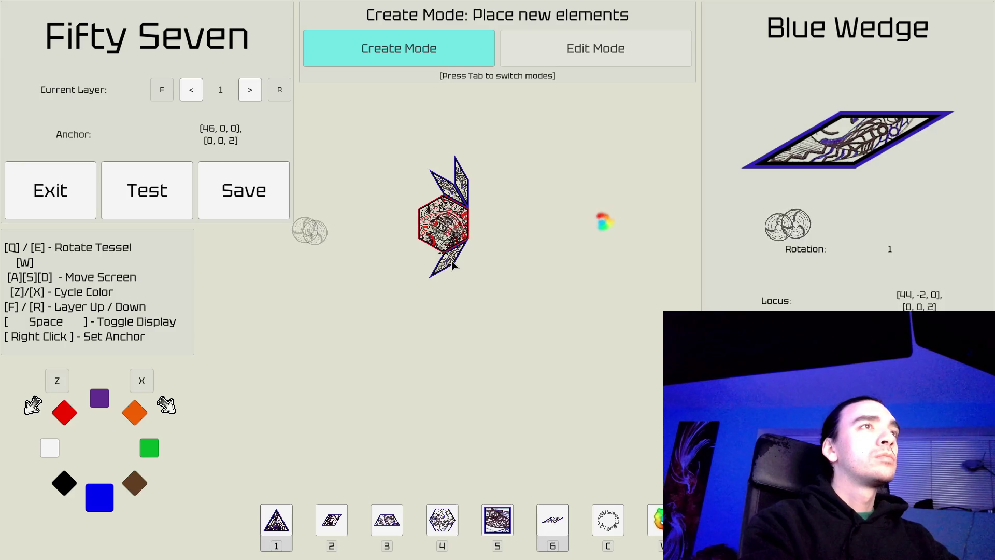
Step: Point the wedge downward, move the anchor to the lower edge, try a diagonal, and enter Edit Mode
{"action": "key", "text": "e"}
{"action": "right_click", "coordinate": [465, 270]}
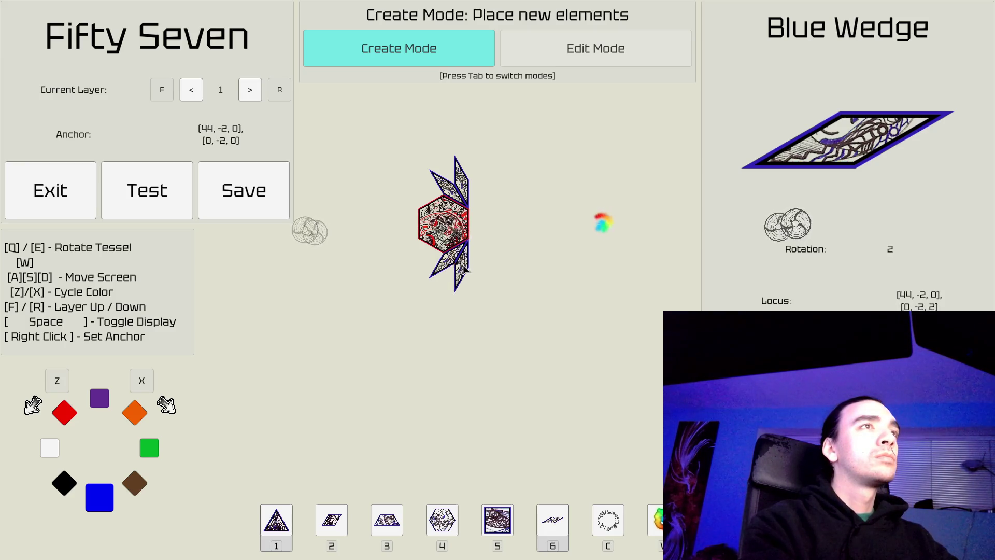
{"action": "key", "text": "a"}
{"action": "key", "text": "s"}
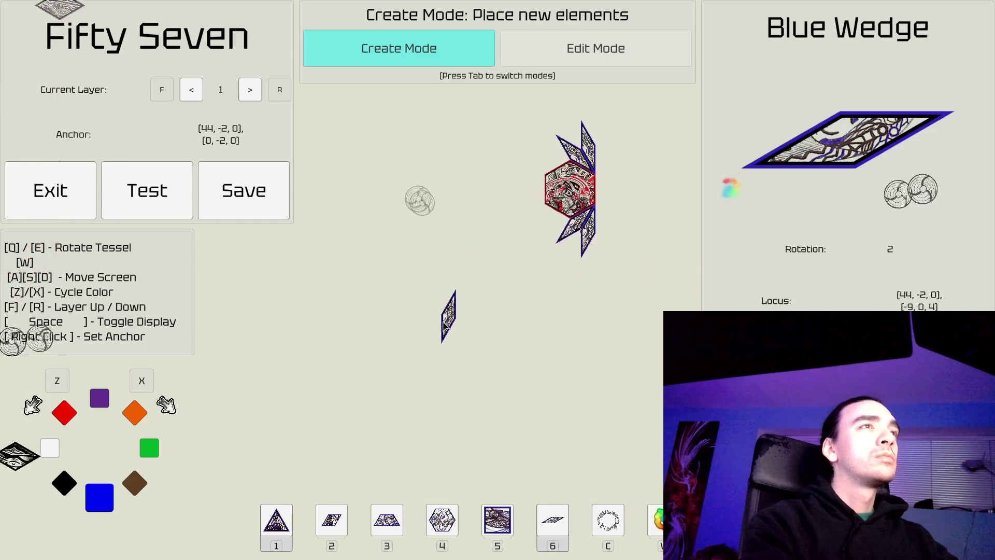
{"action": "key", "text": "q"}
{"action": "key", "text": "w"}
{"action": "key", "text": "d"}
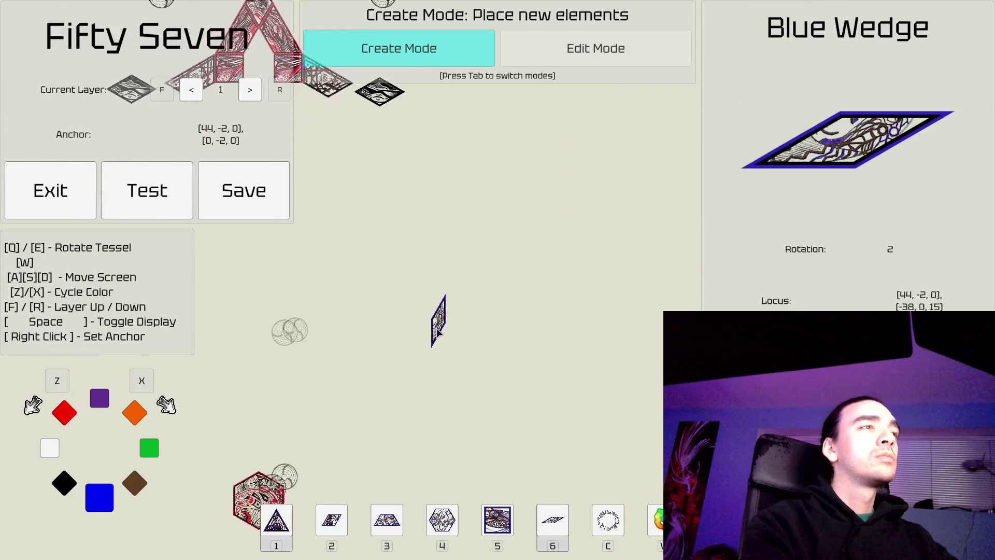
{"action": "key", "text": "a"}
{"action": "key", "text": "s"}
{"action": "key", "text": "Tab"}
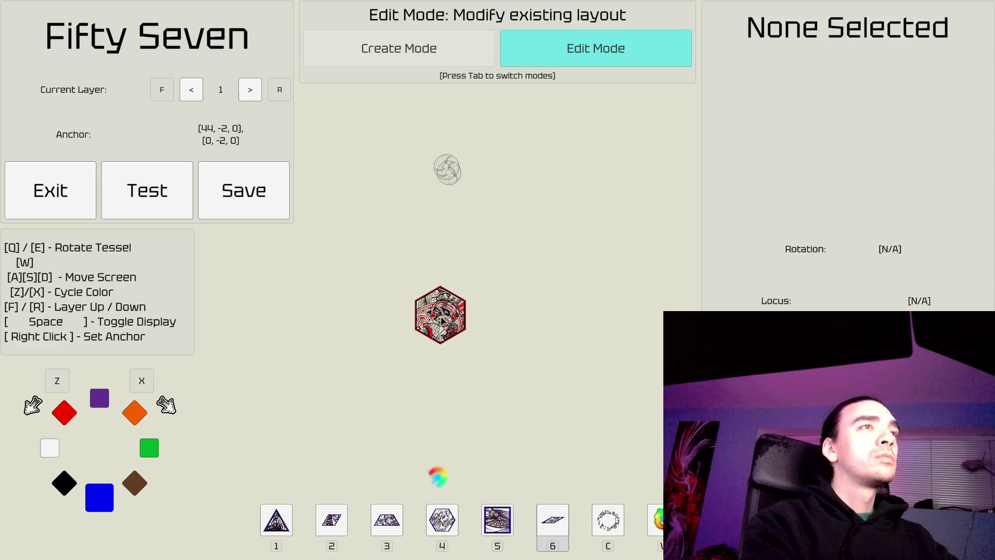
Step: Select the red hexagon and place another one on layer 1
{"action": "key", "text": "f"}
{"action": "left_click", "coordinate": [442, 328]}
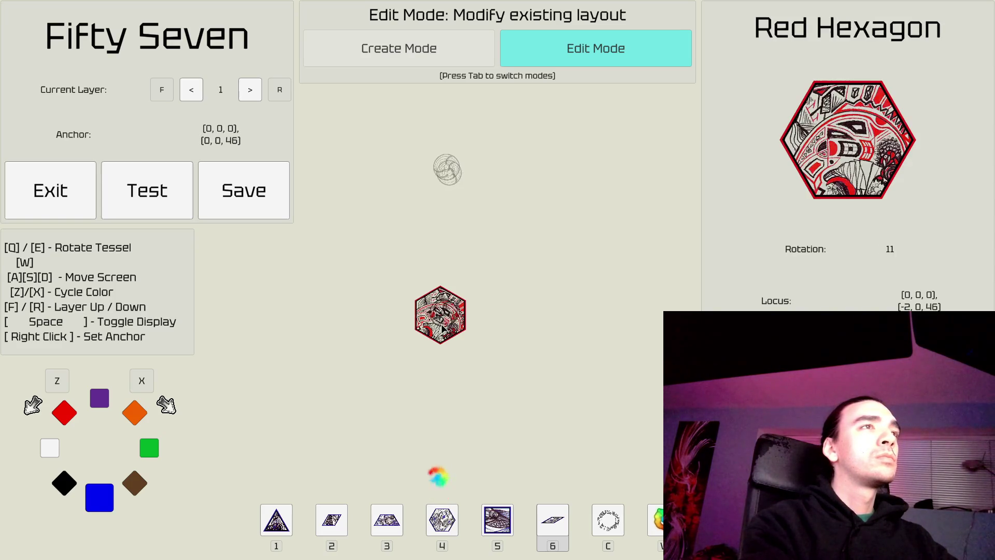
{"action": "key", "text": "Tab"}
{"action": "key", "text": "a"}
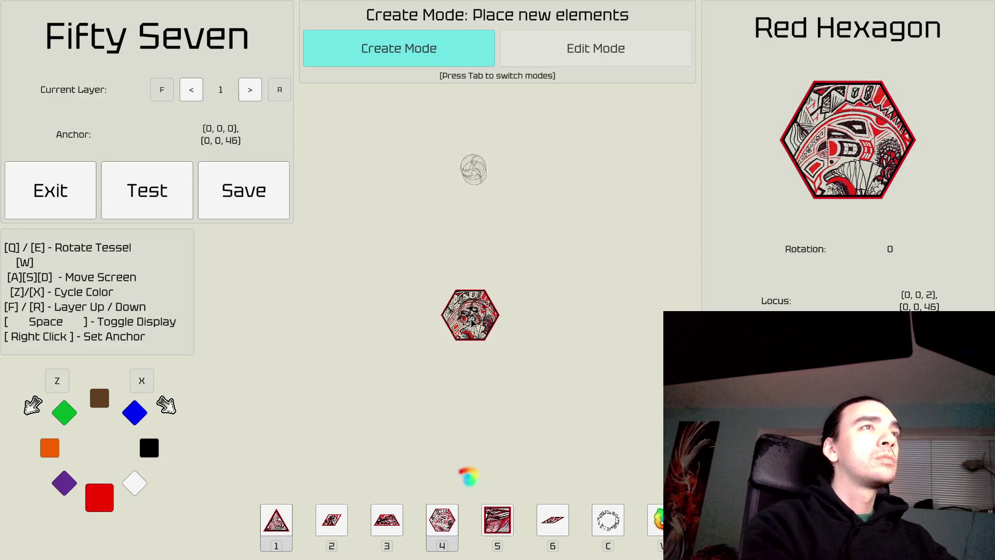
{"action": "left_click", "coordinate": [472, 321]}
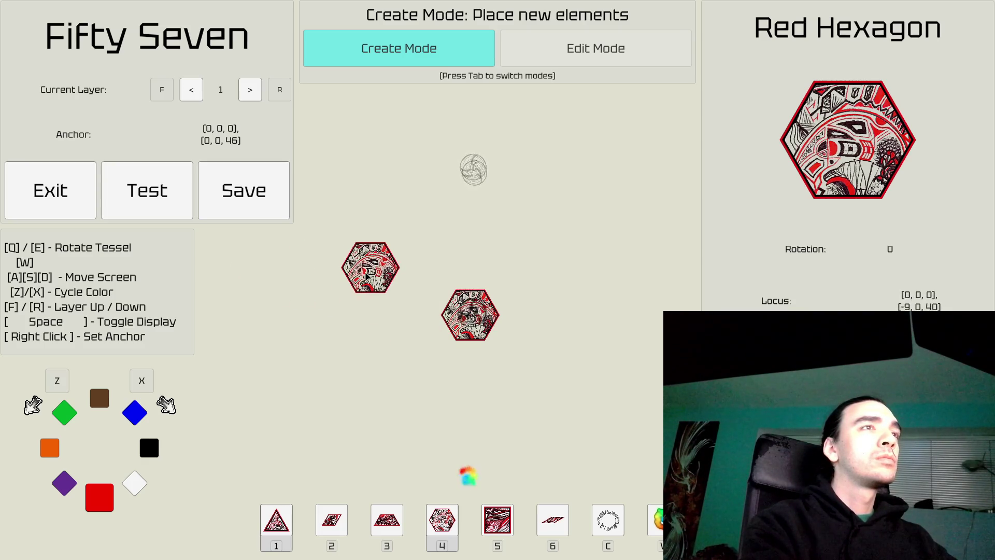
Step: Make a blue wedge the next piece, cycling the colour to blue
{"action": "key", "text": "5"}
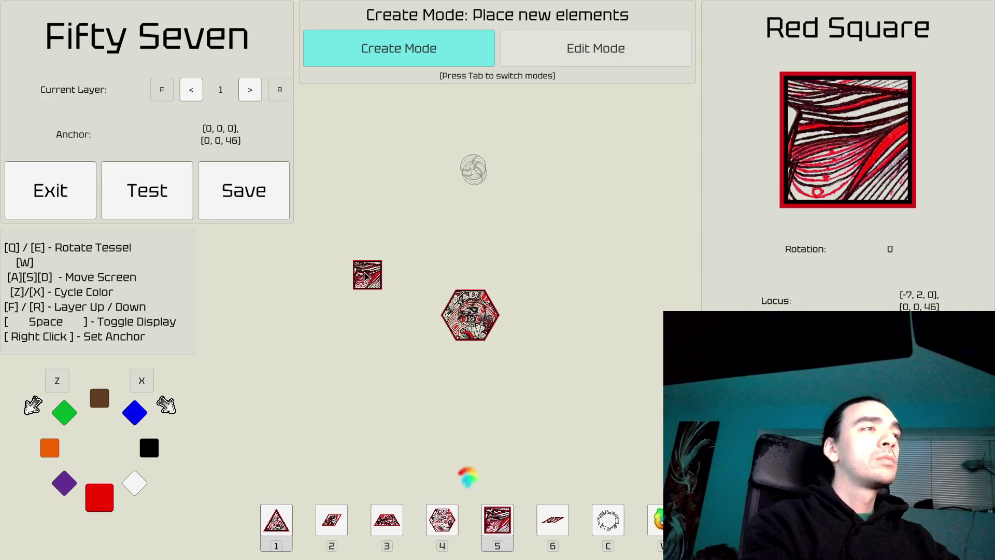
{"action": "key", "text": "x"}
{"action": "key", "text": "x"}
{"action": "key", "text": "x"}
{"action": "key", "text": "6"}
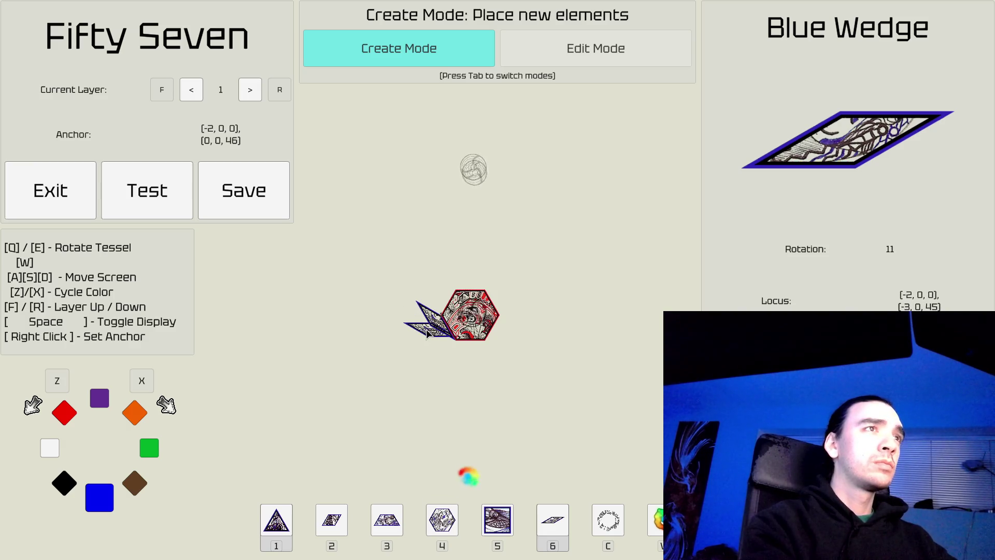
Step: Place a blue wedge beside the red hexagon
{"action": "left_click", "coordinate": [428, 337]}
{"action": "key", "text": "d"}
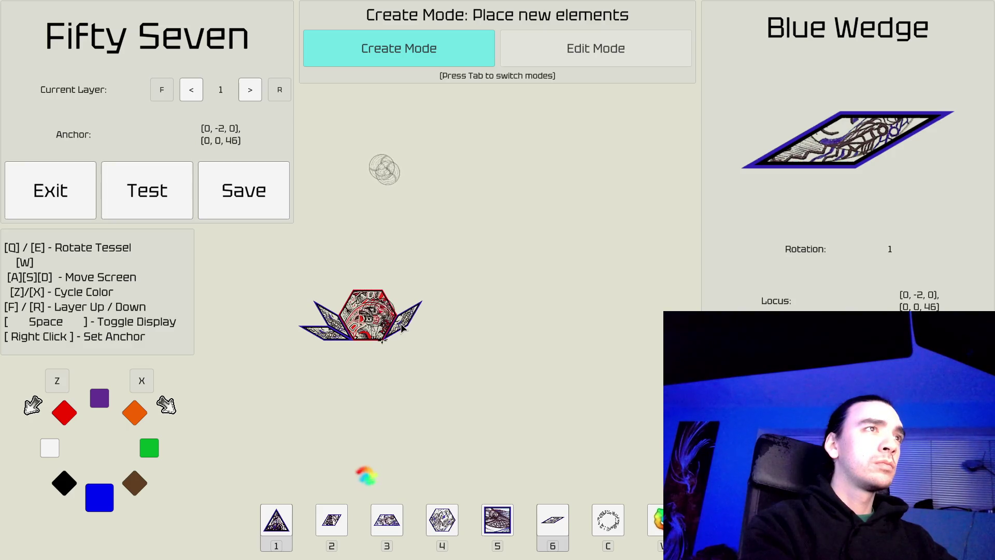
Step: Choose the blue triangle as the next piece and settle its rotation
{"action": "key", "text": "a"}
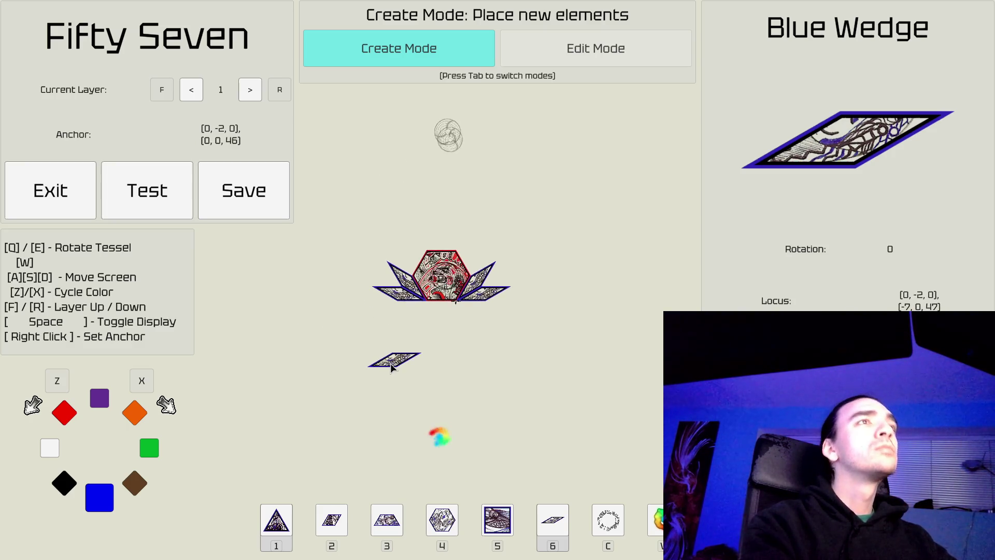
{"action": "key", "text": "w"}
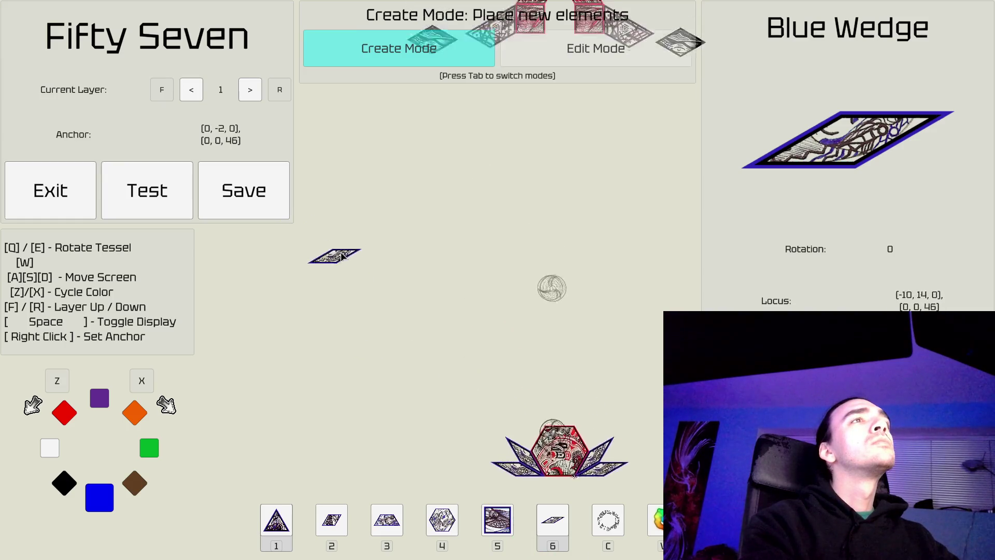
{"action": "key", "text": "a"}
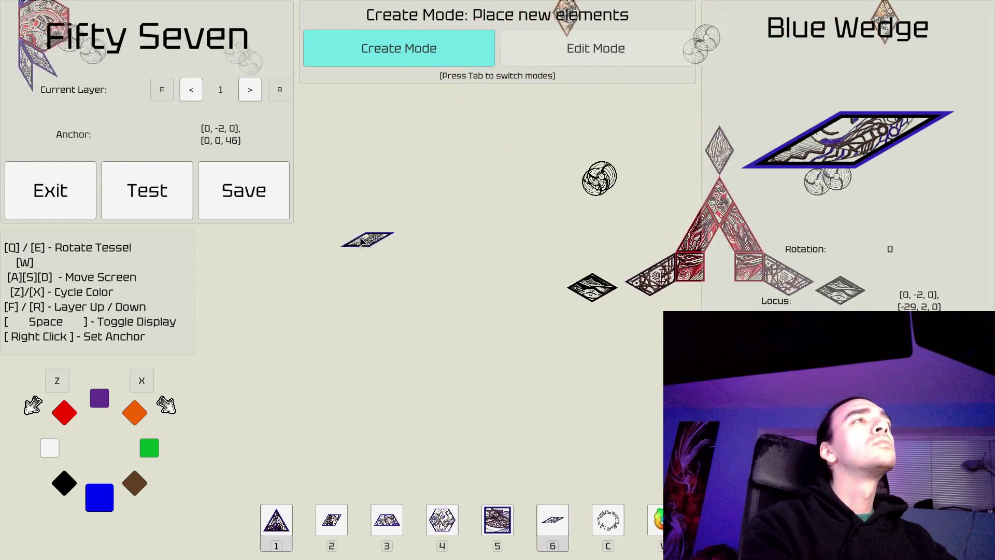
{"action": "key", "text": "d"}
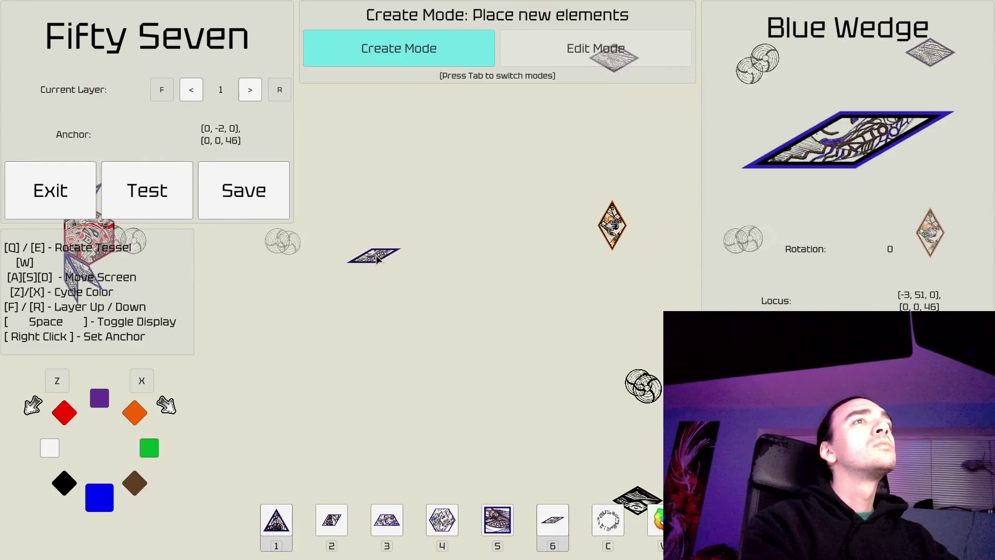
{"action": "key", "text": "1"}
{"action": "key", "text": "e"}
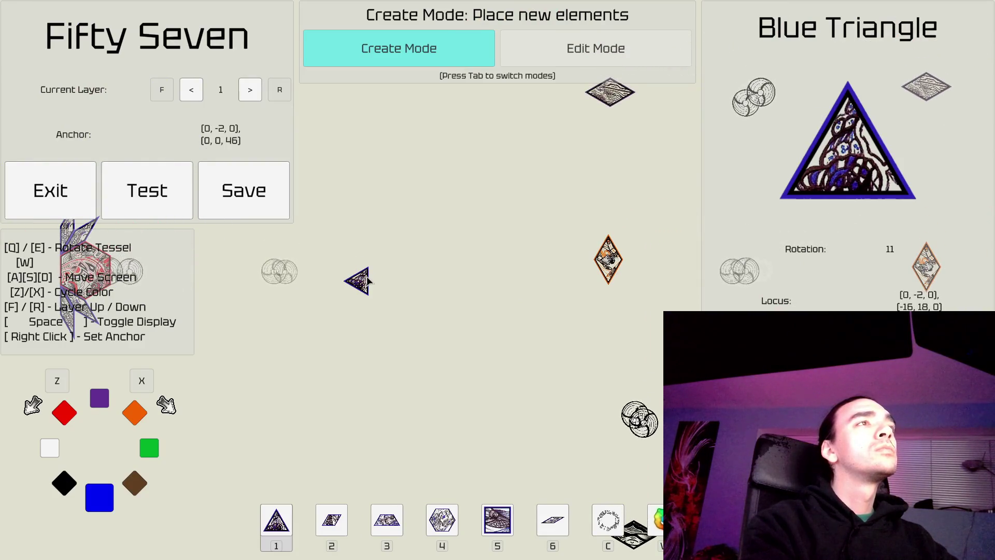
{"action": "key", "text": "q"}
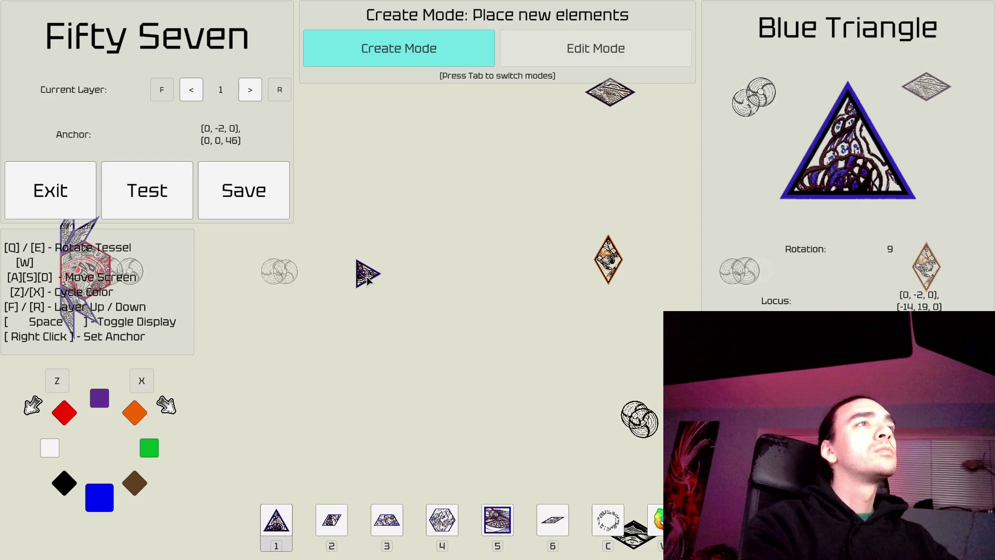
Step: Place two blue triangles on layer 1, then switch to Edit Mode
{"action": "key", "text": "a"}
{"action": "key", "text": "a"}
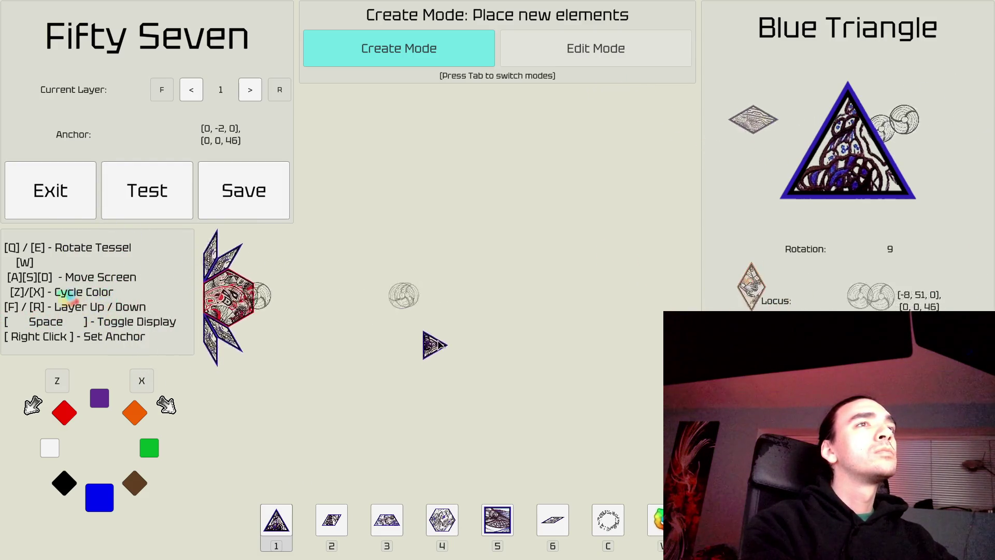
{"action": "key", "text": "d"}
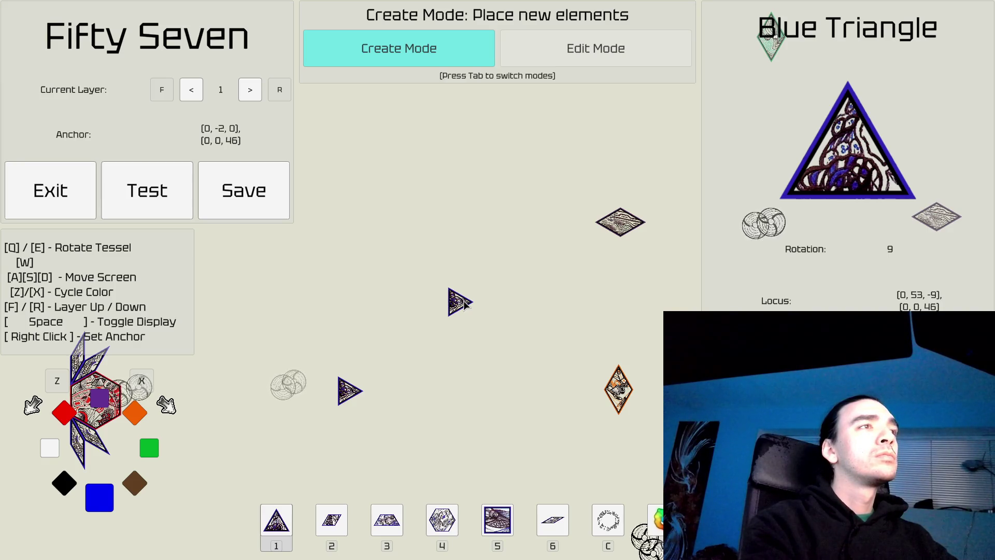
{"action": "left_click", "coordinate": [465, 306]}
{"action": "key", "text": "s"}
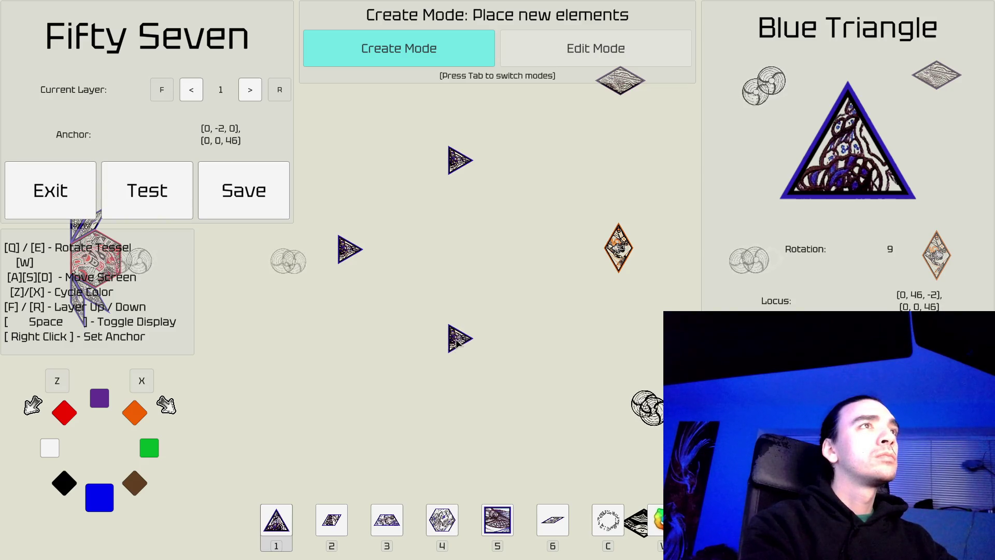
{"action": "left_click", "coordinate": [456, 344]}
{"action": "key", "text": "w"}
{"action": "key", "text": "d"}
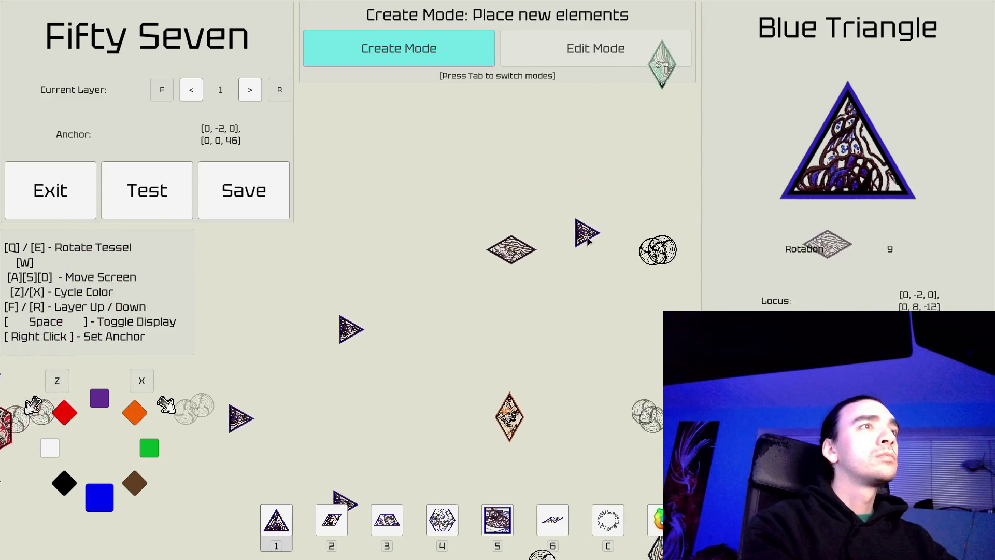
{"action": "key", "text": "Tab"}
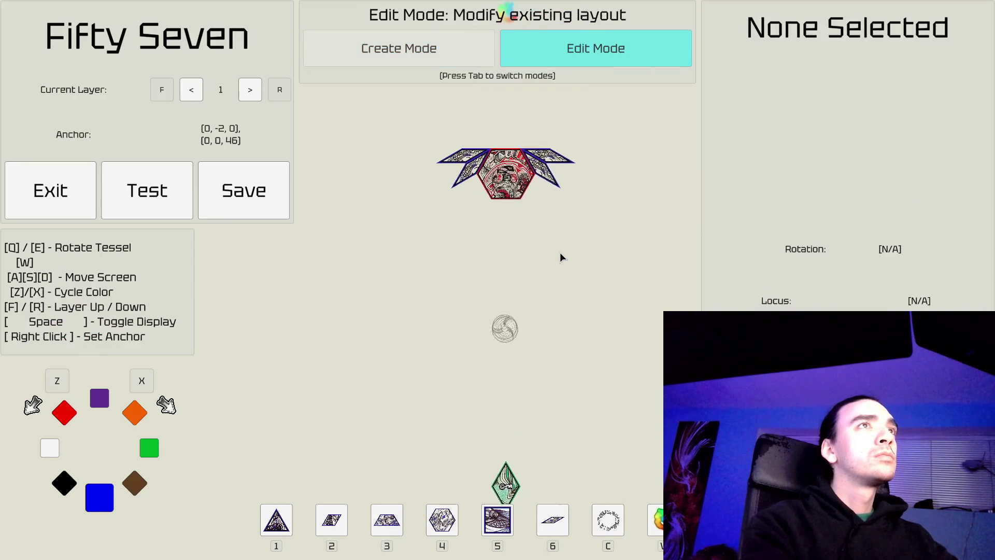
Step: Pan over the layer 1 layout, checking the green diamond and the lower tiles
{"action": "key", "text": "w"}
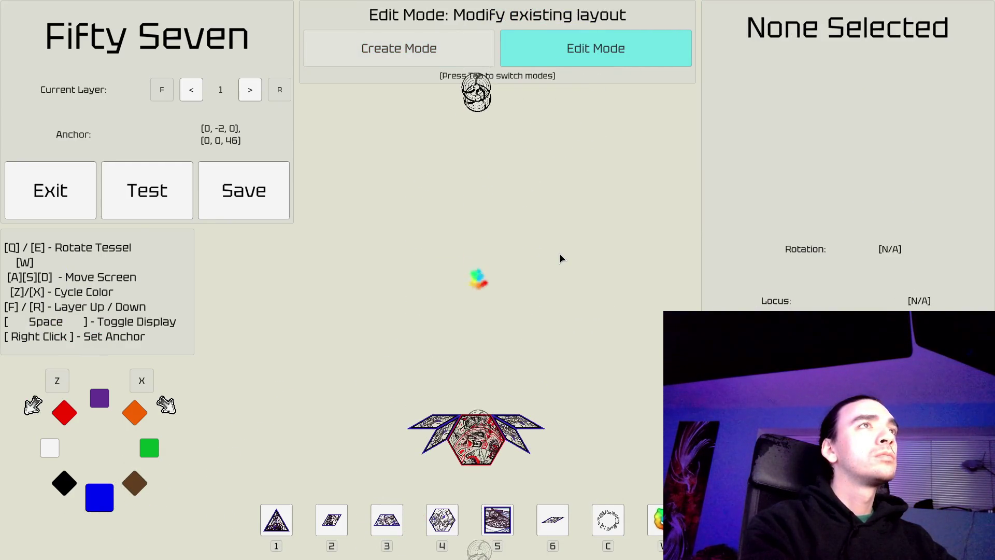
{"action": "key", "text": "s"}
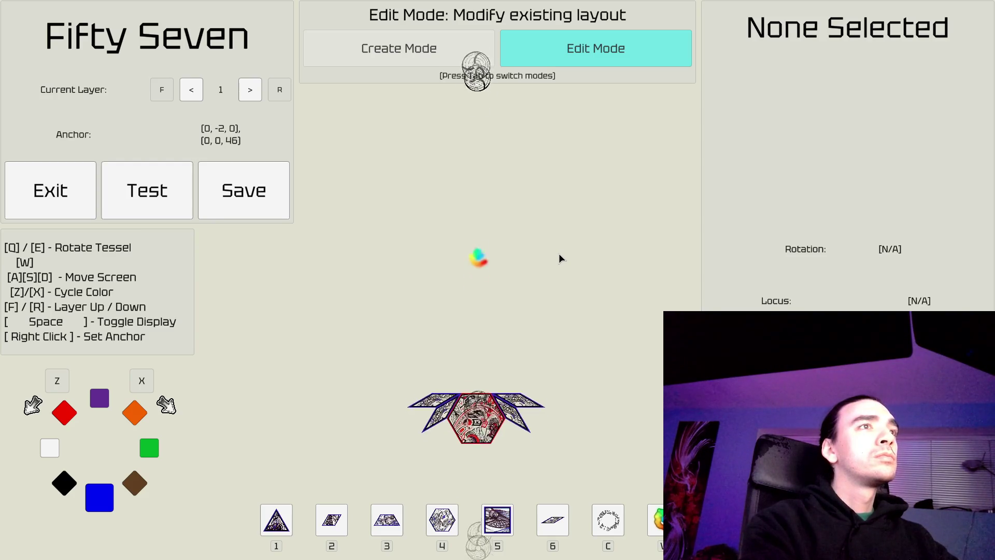
{"action": "key", "text": "s"}
{"action": "key", "text": "w"}
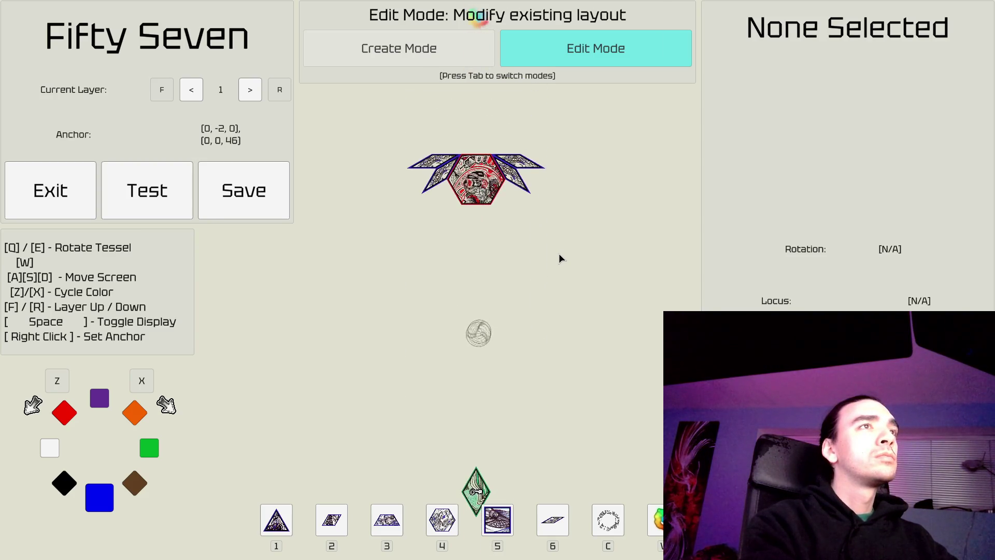
{"action": "key", "text": "a"}
{"action": "key", "text": "s"}
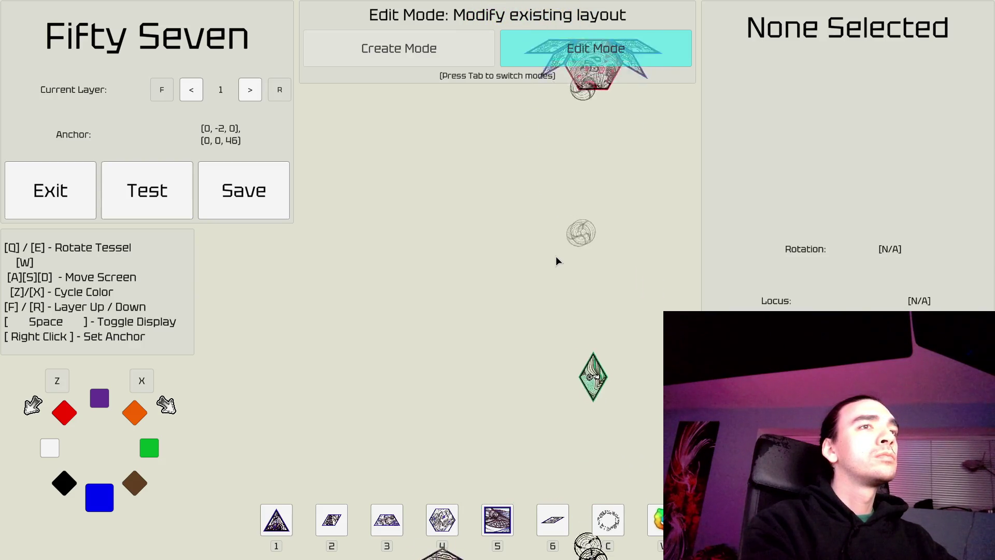
{"action": "key", "text": "d"}
{"action": "key", "text": "s"}
{"action": "key", "text": "d"}
{"action": "key", "text": "w"}
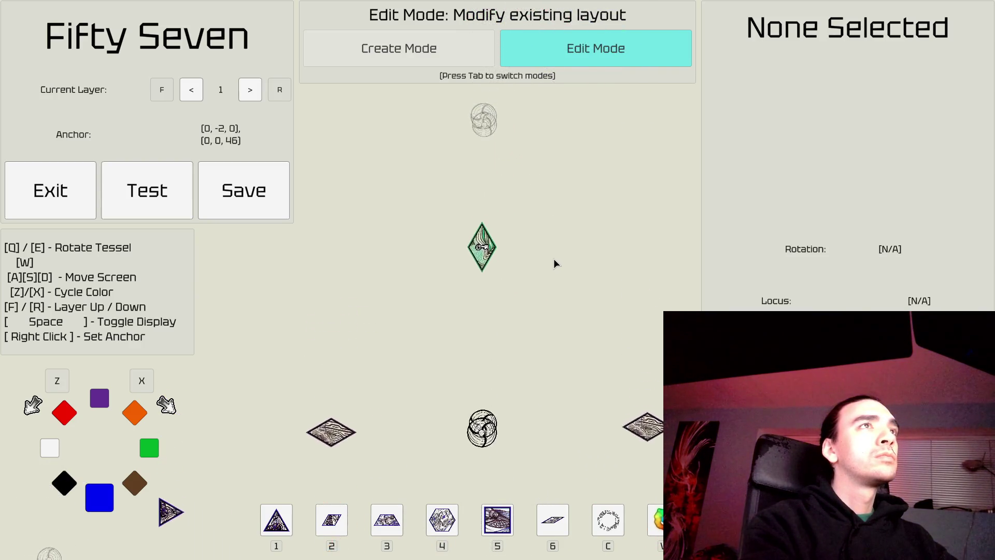
{"action": "key", "text": "s"}
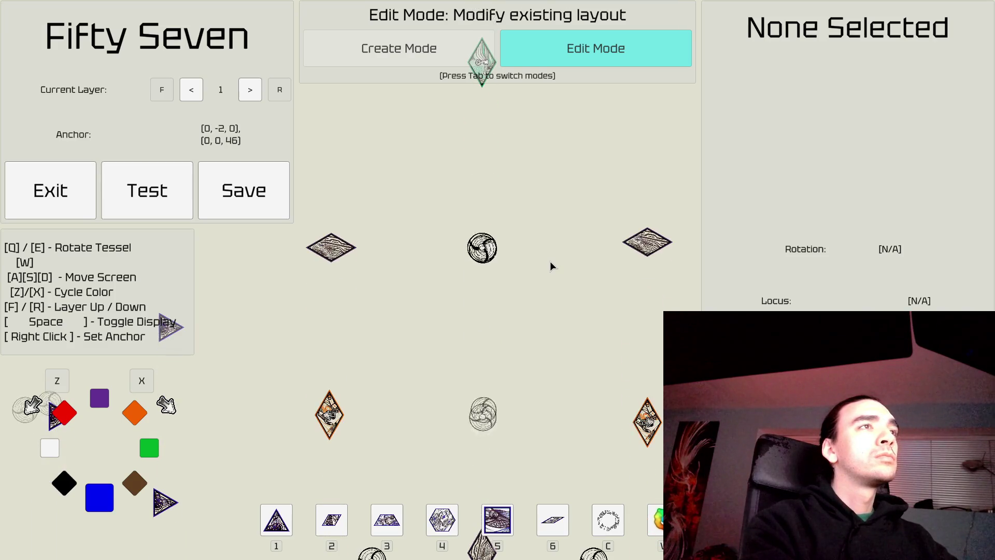
{"action": "key", "text": "w"}
{"action": "key", "text": "s"}
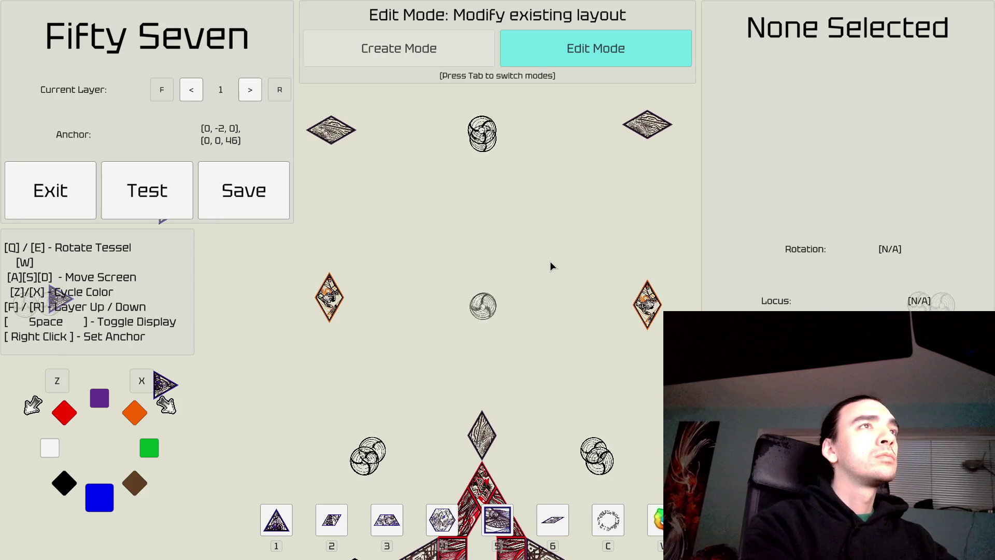
Step: Pan across the blue triangles, then return to Create Mode
{"action": "key", "text": "a"}
{"action": "key", "text": "w"}
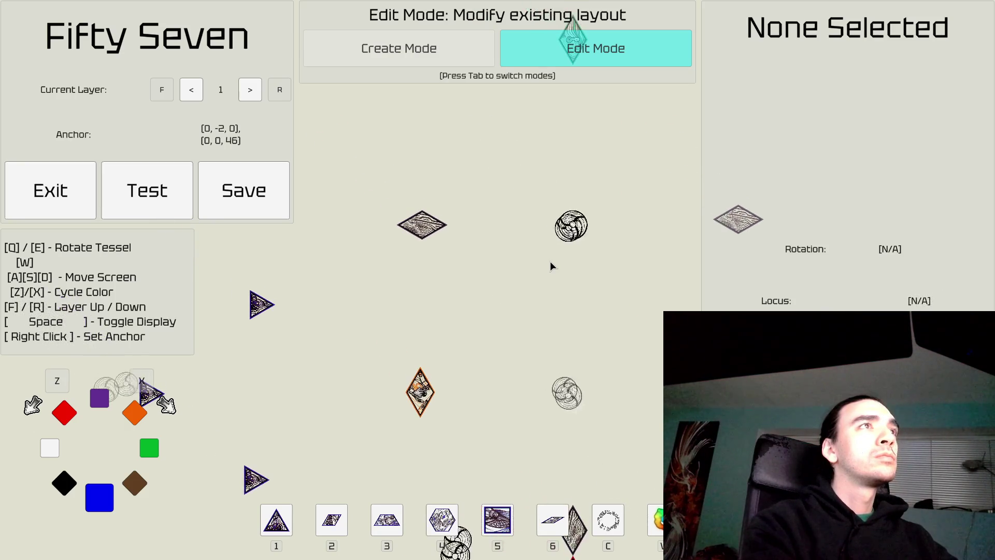
{"action": "key", "text": "w"}
{"action": "key", "text": "d"}
{"action": "key", "text": "a"}
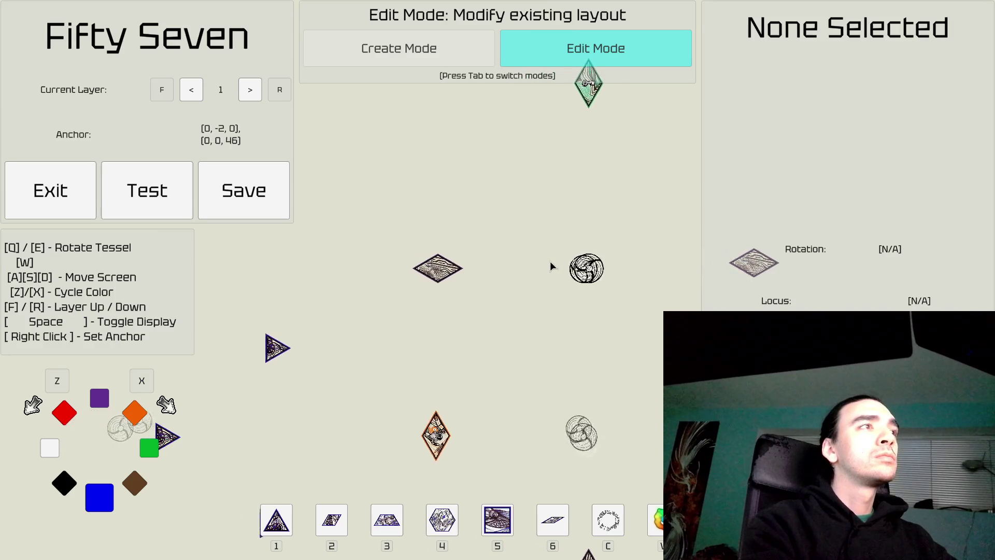
{"action": "key", "text": "s"}
{"action": "key", "text": "s"}
{"action": "key", "text": "d"}
{"action": "key", "text": "a"}
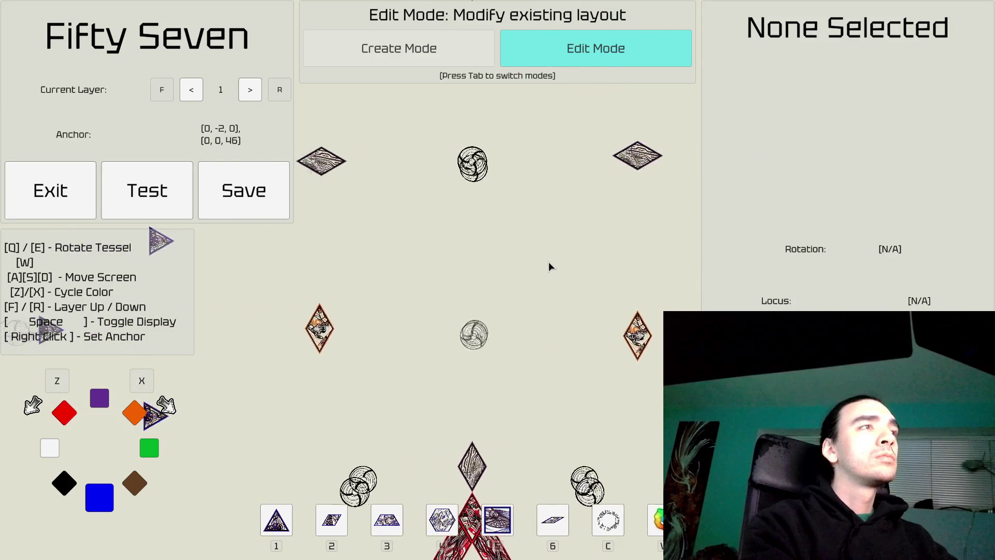
{"action": "key", "text": "a"}
{"action": "key", "text": "w"}
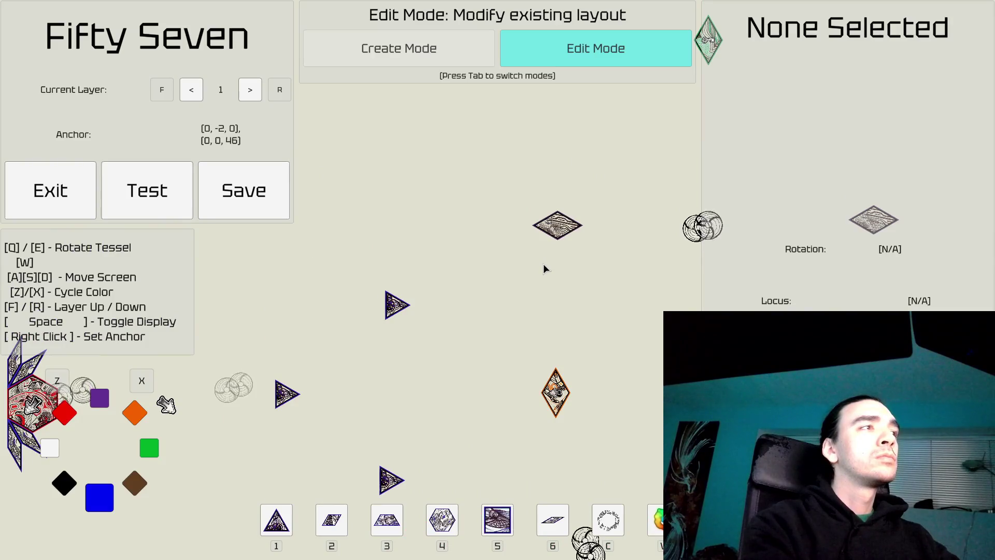
{"action": "key", "text": "d"}
{"action": "key", "text": "s"}
{"action": "key", "text": "a"}
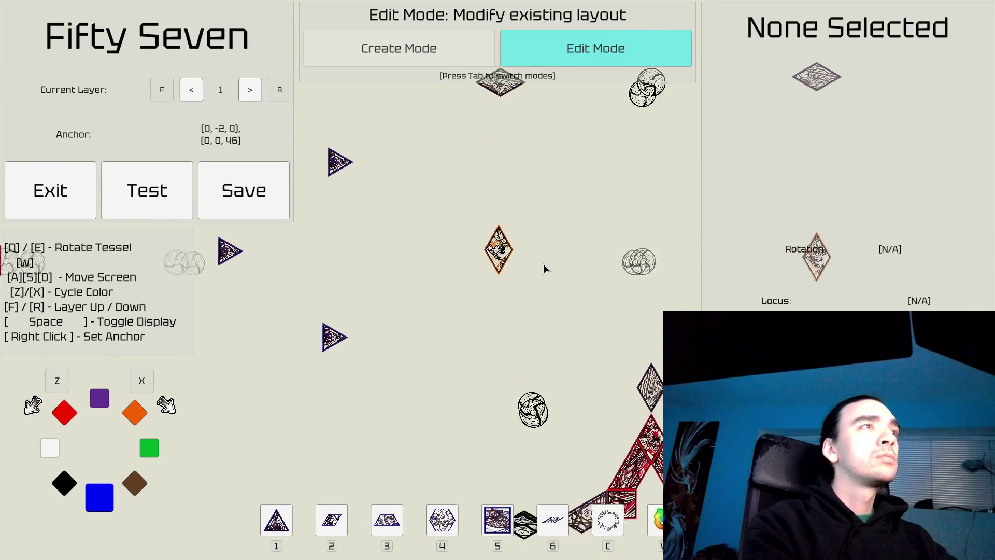
{"action": "key", "text": "a"}
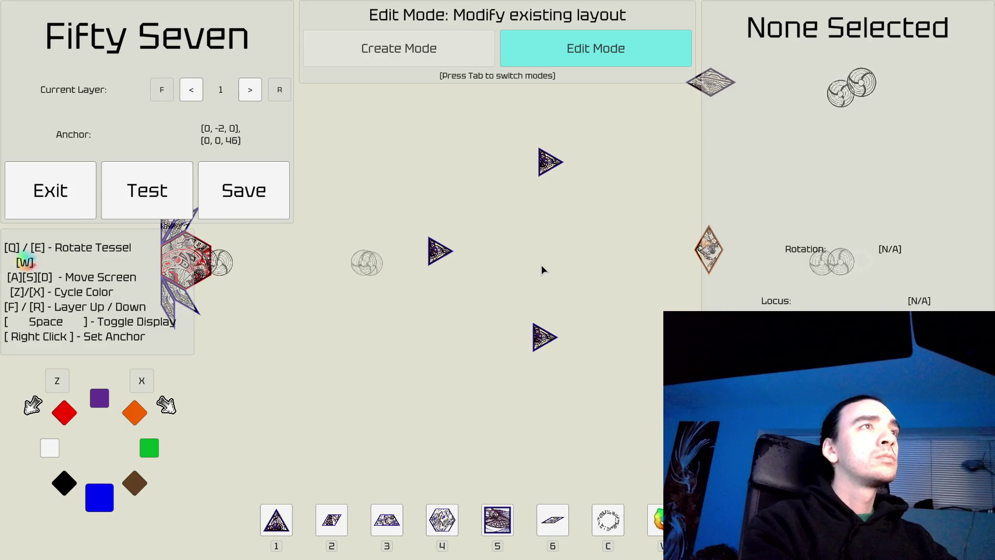
{"action": "key", "text": "a"}
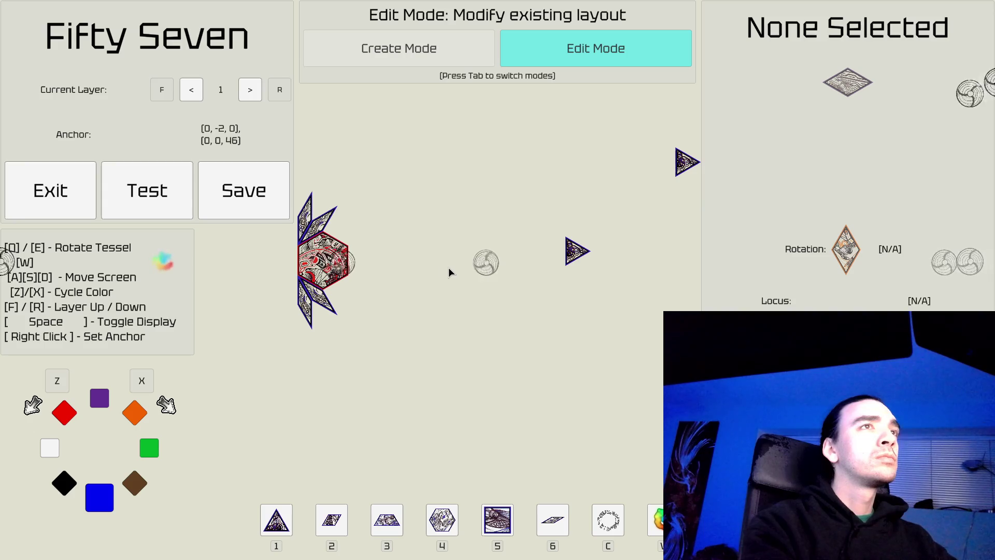
{"action": "key", "text": "d"}
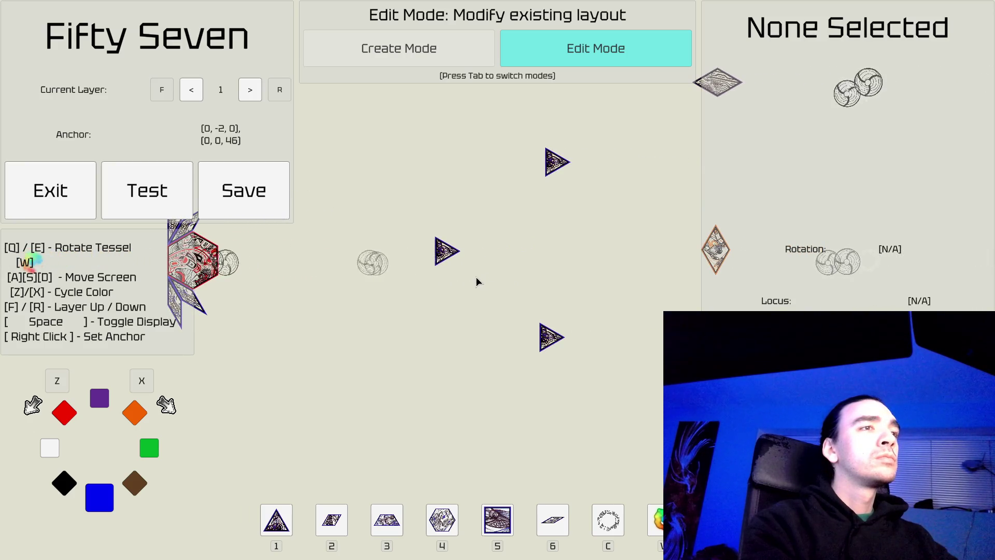
{"action": "key", "text": "Tab"}
Step: Place an orange hexagon on layer 1 beside the blue triangles
{"action": "key", "text": "4"}
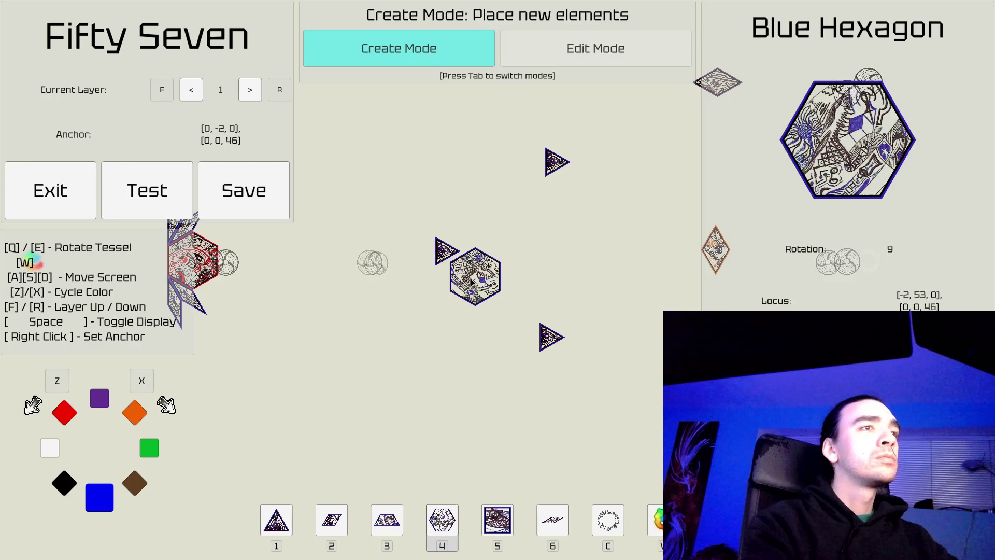
{"action": "key", "text": "x"}
{"action": "key", "text": "x"}
{"action": "key", "text": "x"}
{"action": "key", "text": "Tab"}
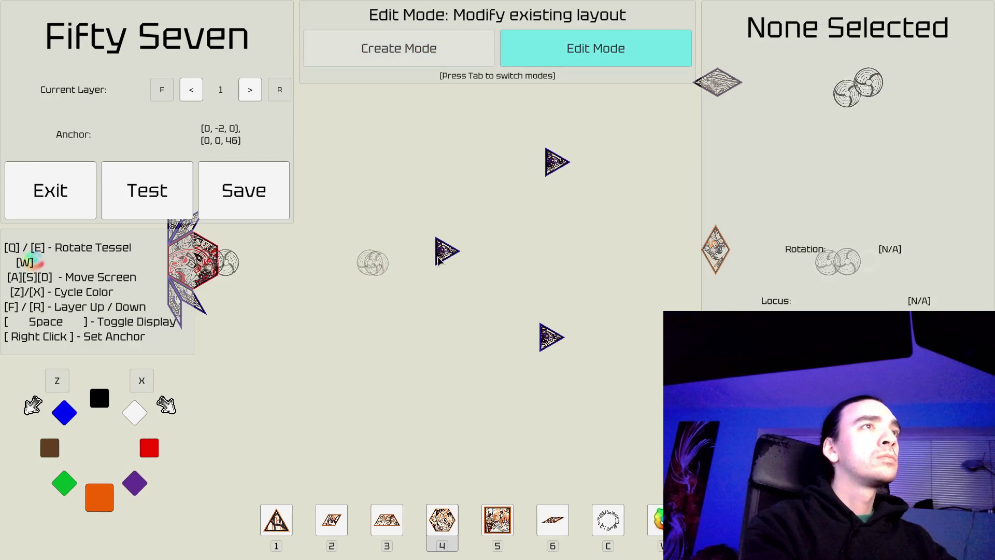
{"action": "key", "text": "1"}
{"action": "key", "text": "Tab"}
{"action": "key", "text": "x"}
{"action": "key", "text": "x"}
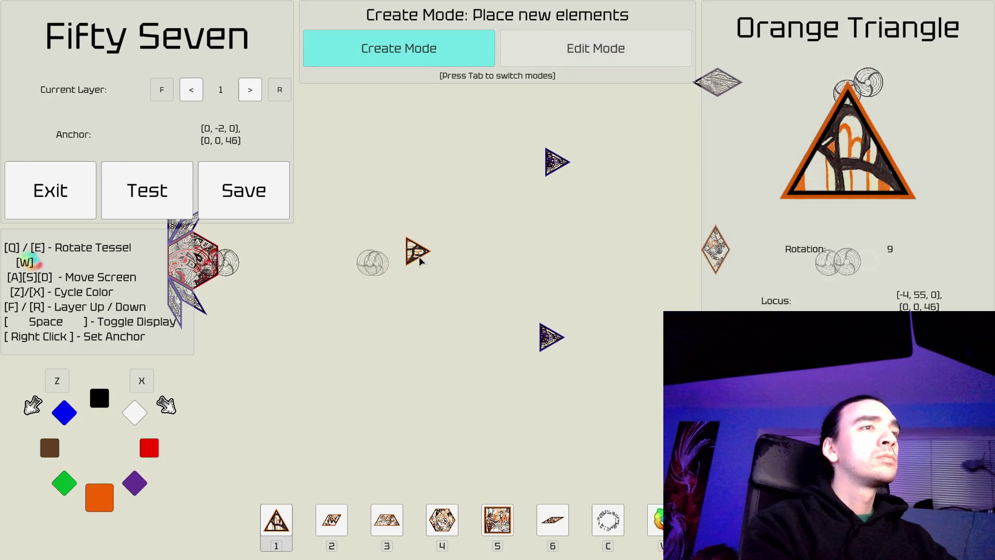
{"action": "key", "text": "4"}
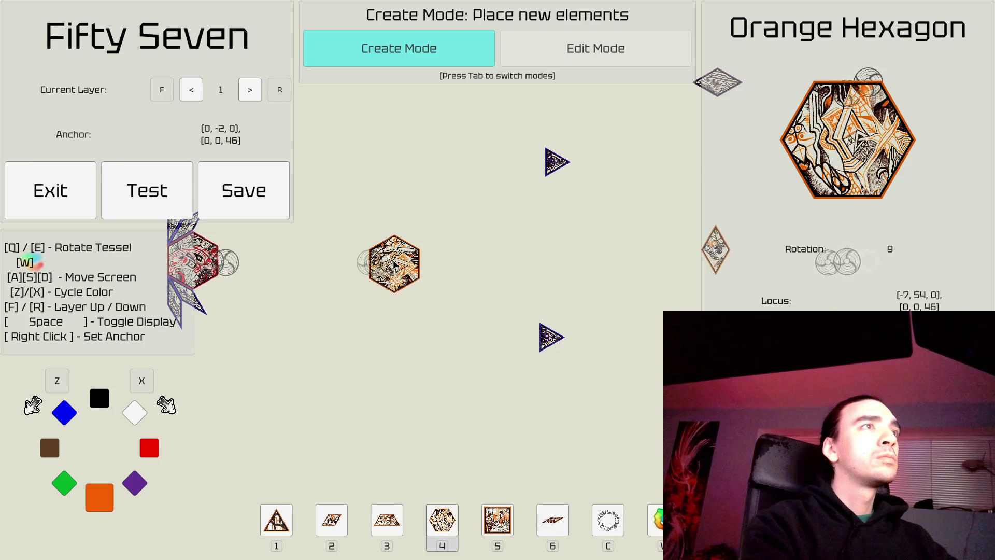
{"action": "left_click", "coordinate": [394, 263]}
Step: Switch the next piece back to a blue triangle
{"action": "key", "text": "d"}
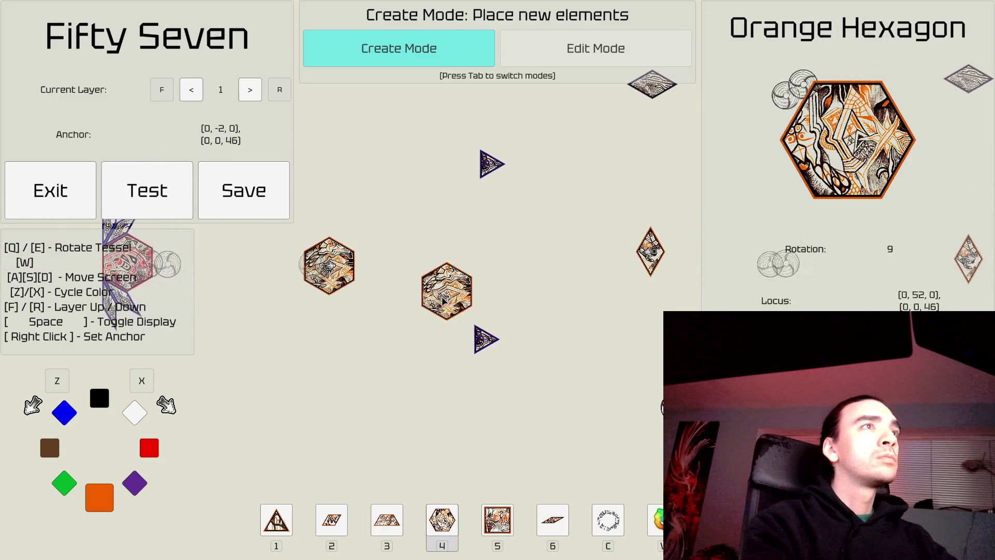
{"action": "key", "text": "Tab"}
{"action": "key", "text": "a"}
{"action": "key", "text": "w"}
{"action": "key", "text": "Tab"}
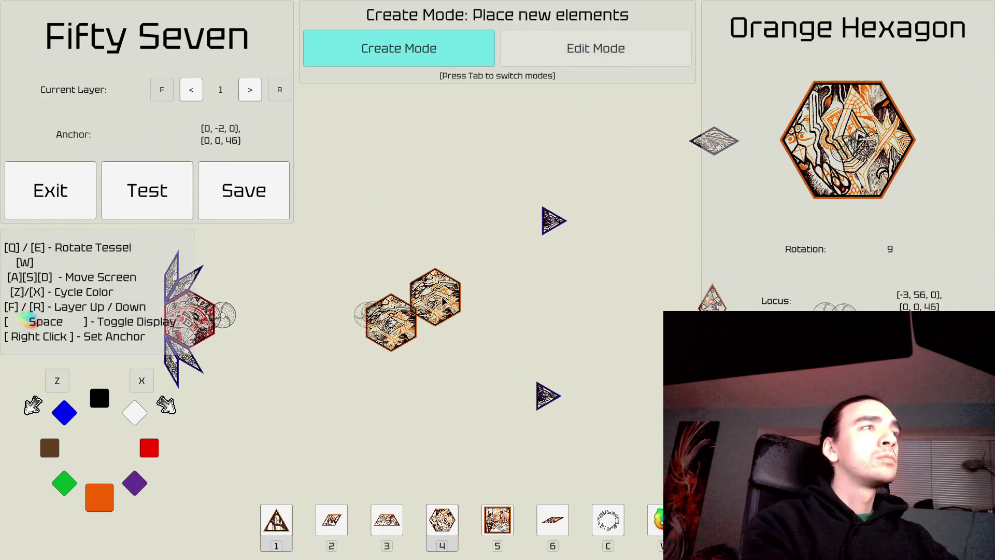
{"action": "key", "text": "d"}
{"action": "key", "text": "s"}
{"action": "key", "text": "1"}
{"action": "key", "text": "x"}
{"action": "key", "text": "x"}
{"action": "key", "text": "x"}
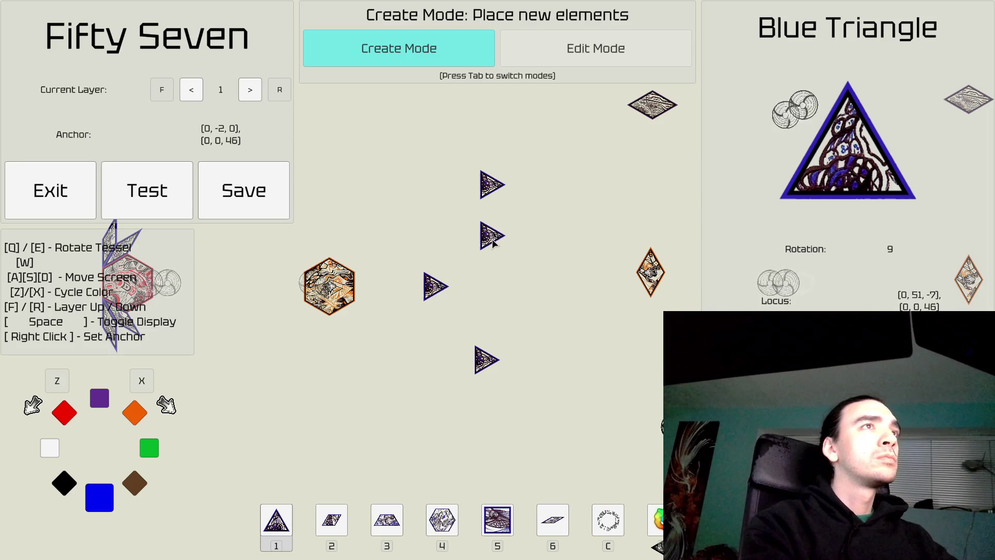
Step: Inspect a placed blue triangle in Edit Mode, then pan around the layout
{"action": "key", "text": "Tab"}
{"action": "left_click", "coordinate": [489, 184]}
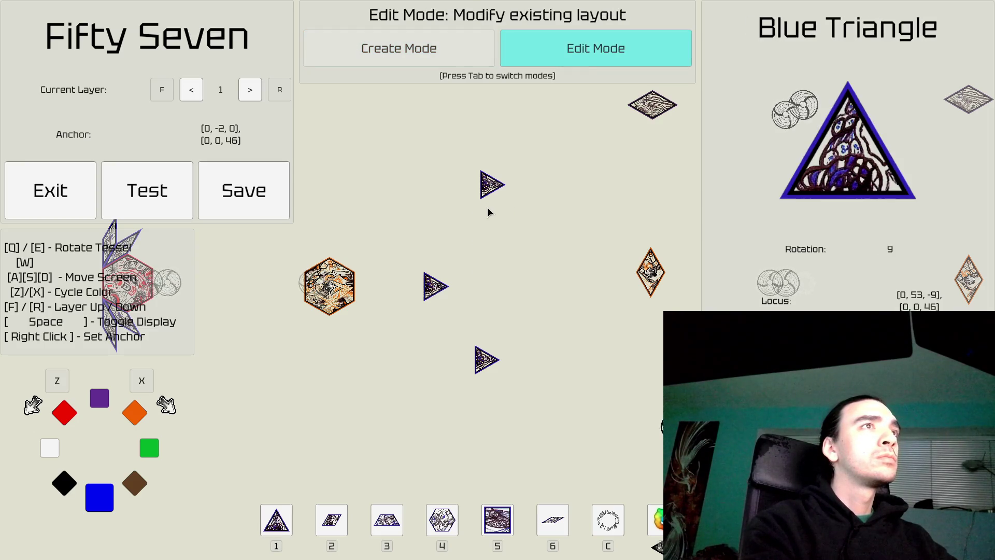
{"action": "key", "text": "Tab"}
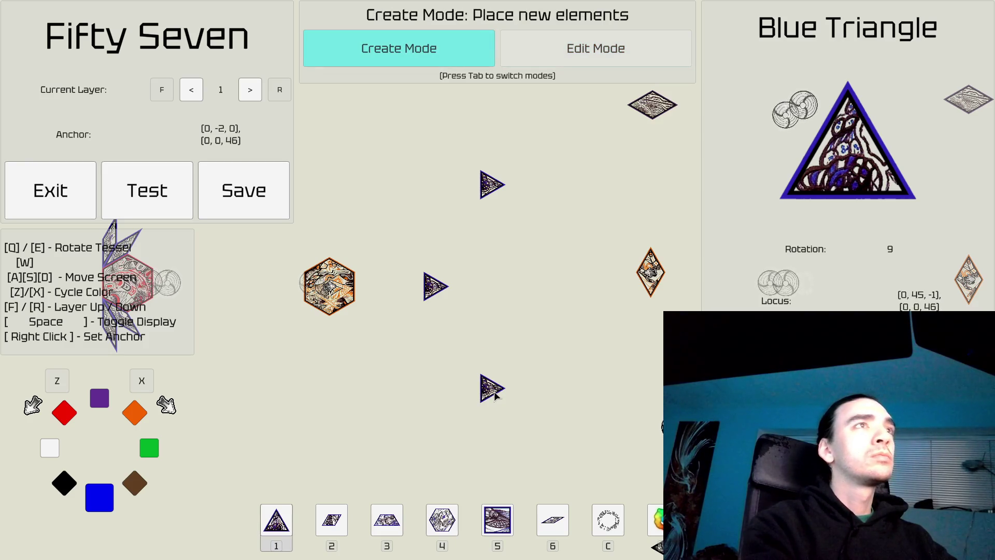
{"action": "key", "text": "d"}
{"action": "key", "text": "s"}
{"action": "key", "text": "a"}
{"action": "key", "text": "w"}
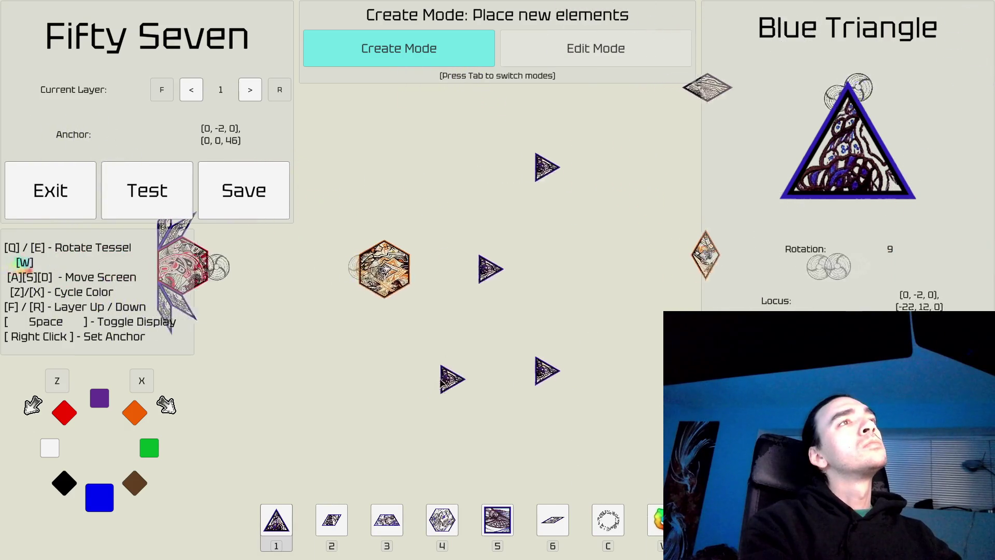
{"action": "key", "text": "w"}
{"action": "key", "text": "d"}
{"action": "key", "text": "a"}
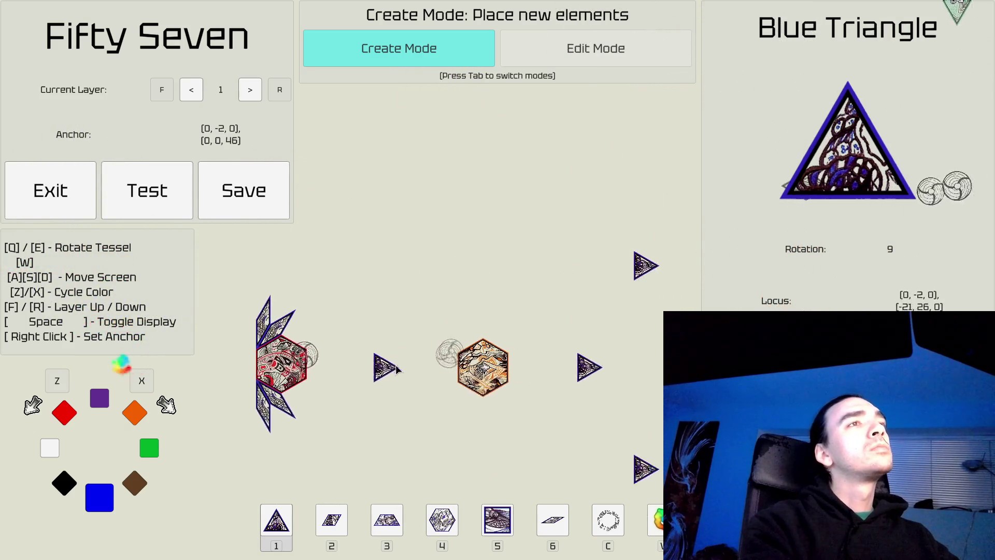
{"action": "key", "text": "d"}
{"action": "key", "text": "d"}
Step: Pan further across the level and change the triangle colour to brown
{"action": "key", "text": "w"}
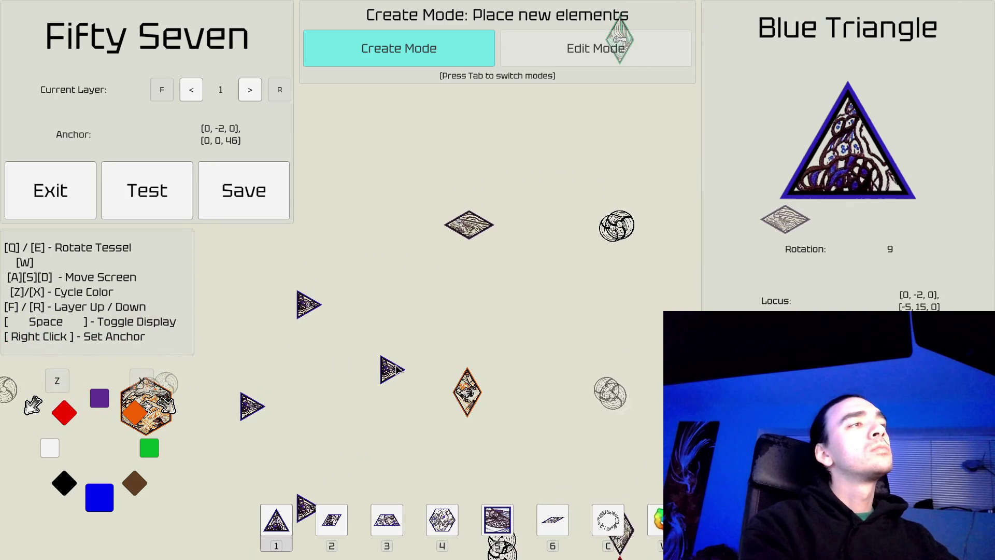
{"action": "key", "text": "d"}
{"action": "key", "text": "w"}
{"action": "key", "text": "d"}
{"action": "key", "text": "d"}
{"action": "key", "text": "d"}
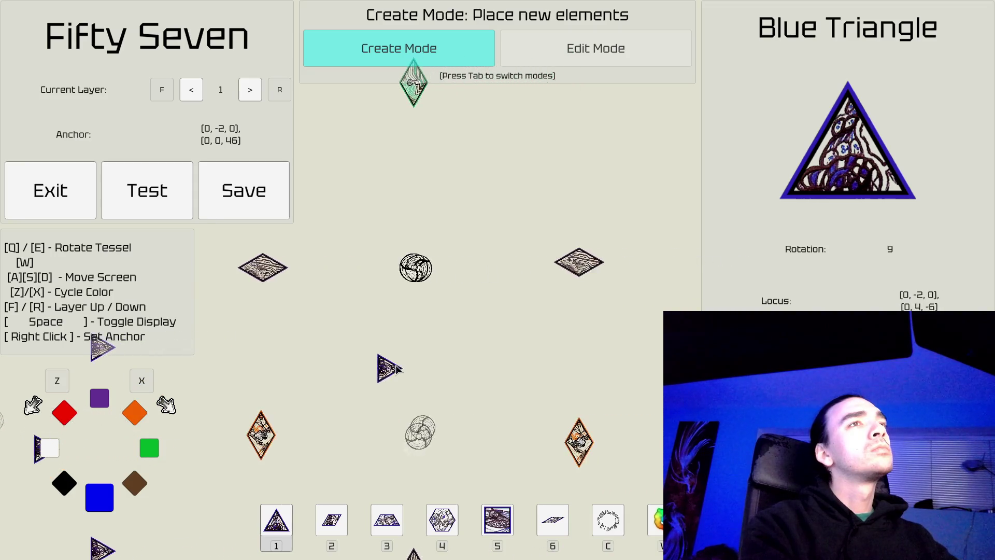
{"action": "key", "text": "s"}
{"action": "key", "text": "d"}
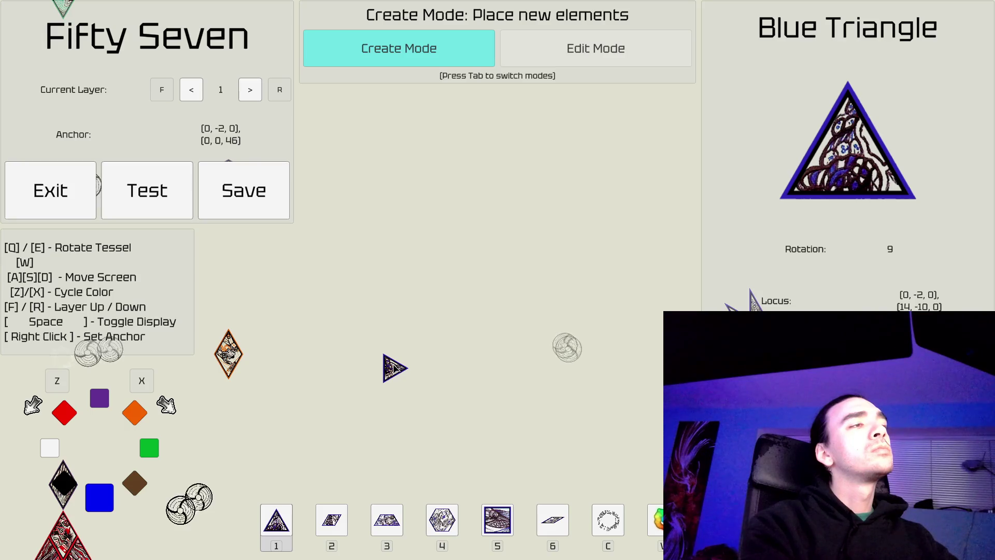
{"action": "key", "text": "x"}
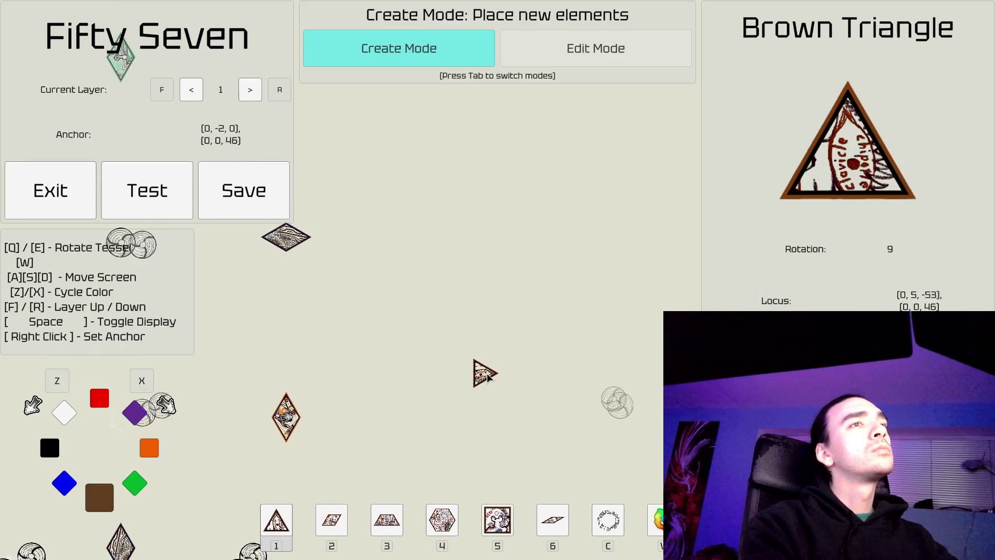
Step: Place a brown hexagon, then anchor a purple hexagon onto its upper-right edge
{"action": "key", "text": "4"}
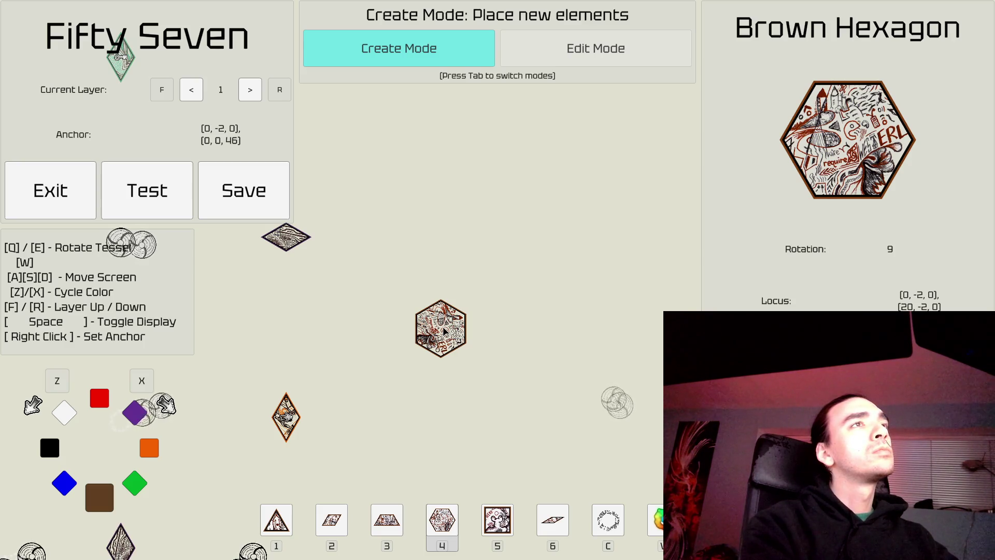
{"action": "left_click", "coordinate": [445, 330]}
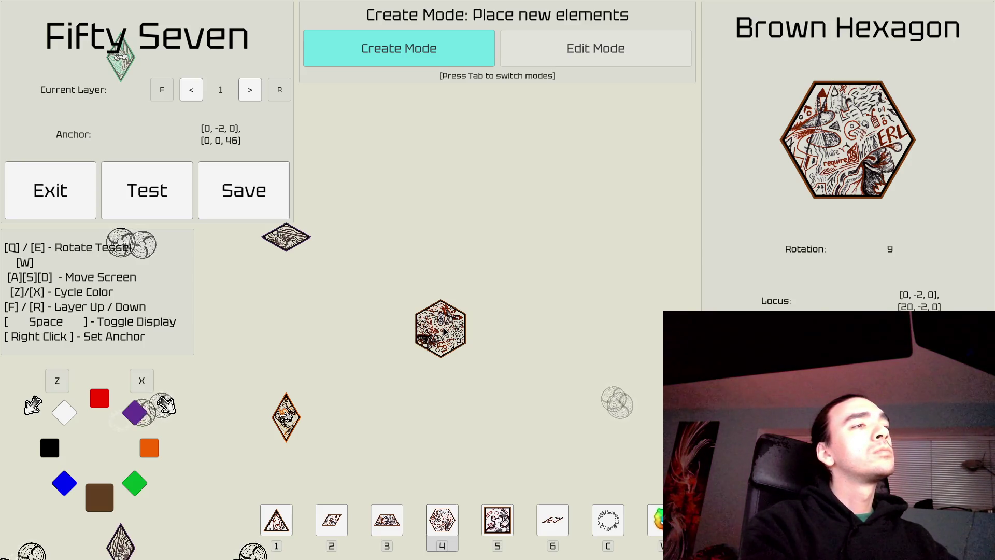
{"action": "key", "text": "w"}
{"action": "key", "text": "x"}
{"action": "key", "text": "x"}
{"action": "key", "text": "x"}
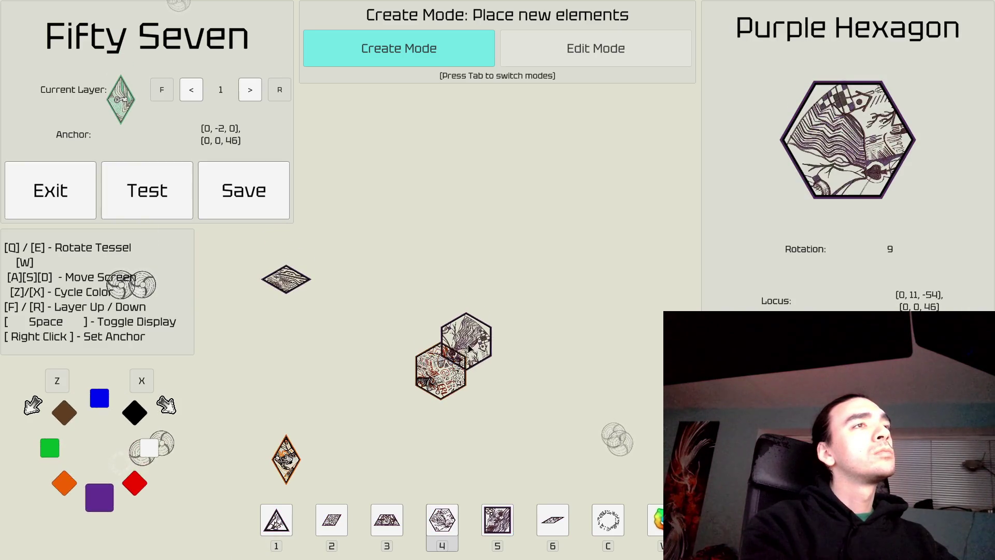
{"action": "right_click", "coordinate": [468, 354]}
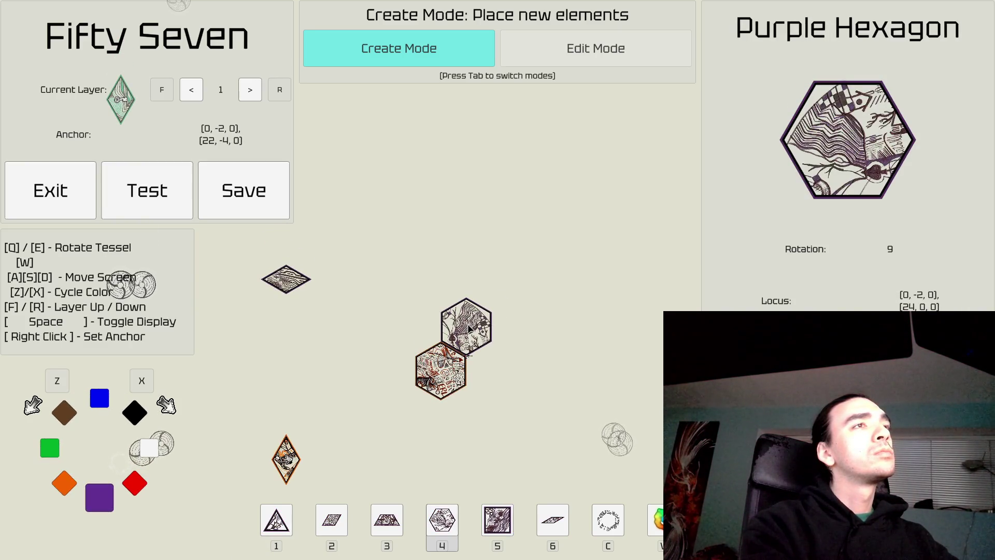
{"action": "left_click", "coordinate": [469, 329]}
Step: Pan around the level to bring the red tessellation back into view
{"action": "key", "text": "d"}
{"action": "key", "text": "a"}
{"action": "key", "text": "s"}
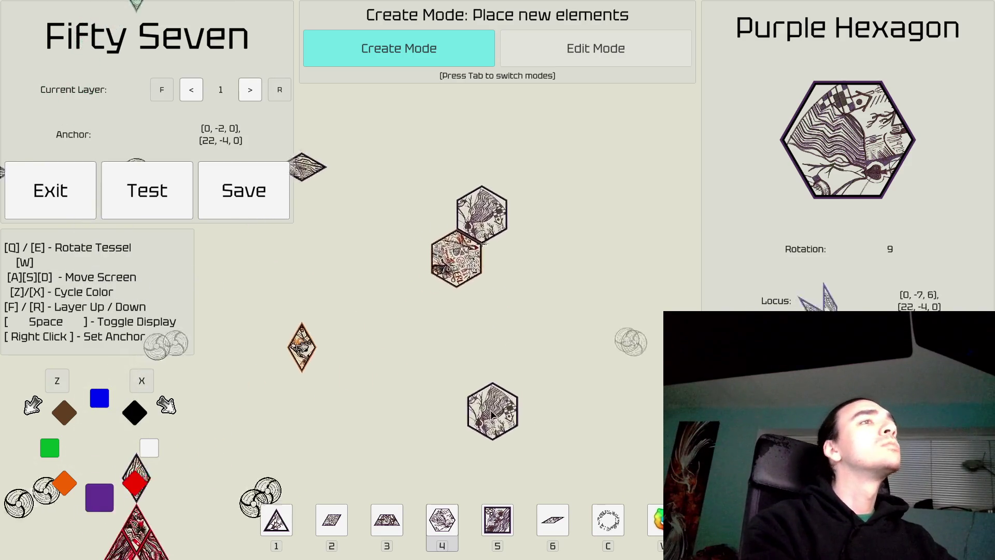
{"action": "key", "text": "a"}
{"action": "key", "text": "w"}
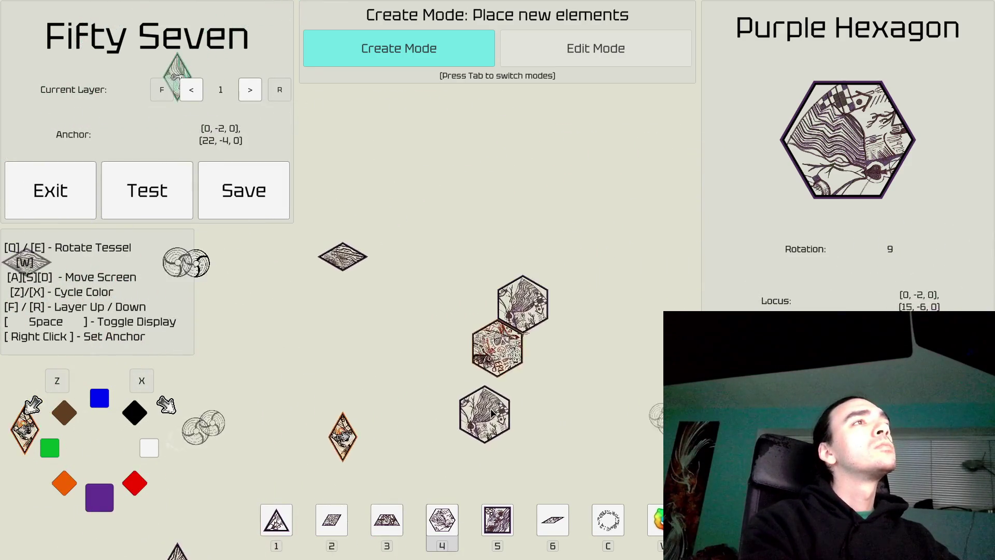
{"action": "key", "text": "s"}
{"action": "key", "text": "a"}
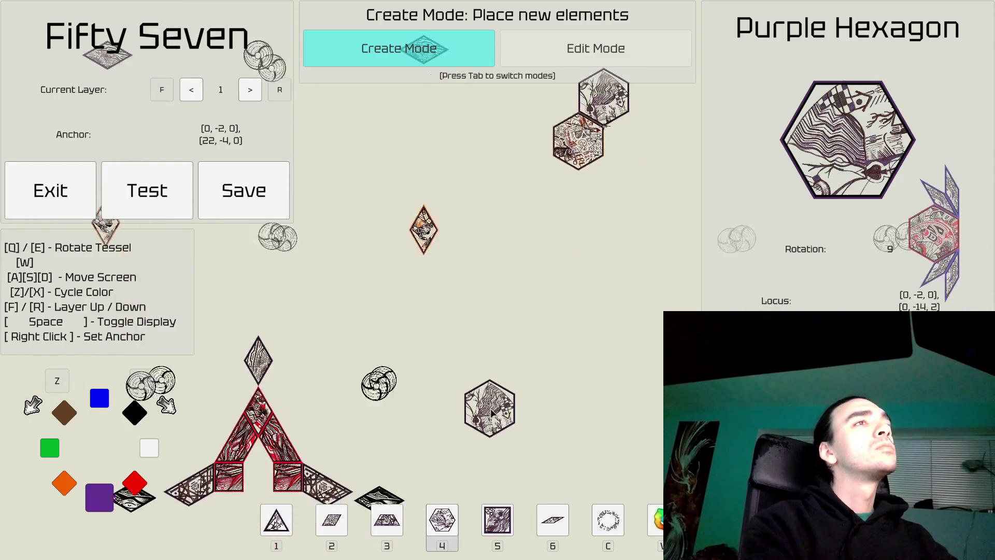
{"action": "key", "text": "a"}
{"action": "key", "text": "d"}
{"action": "key", "text": "s"}
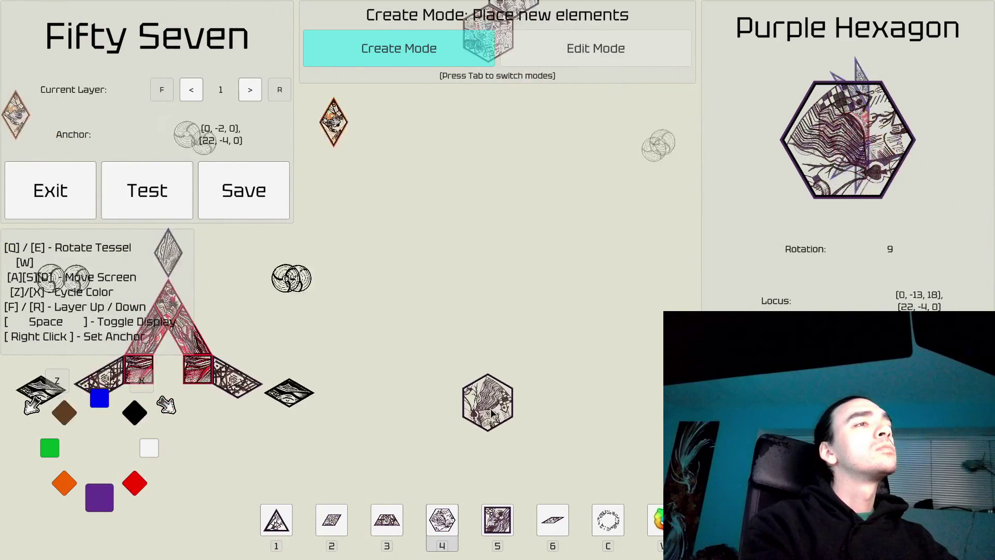
{"action": "key", "text": "a"}
{"action": "key", "text": "s"}
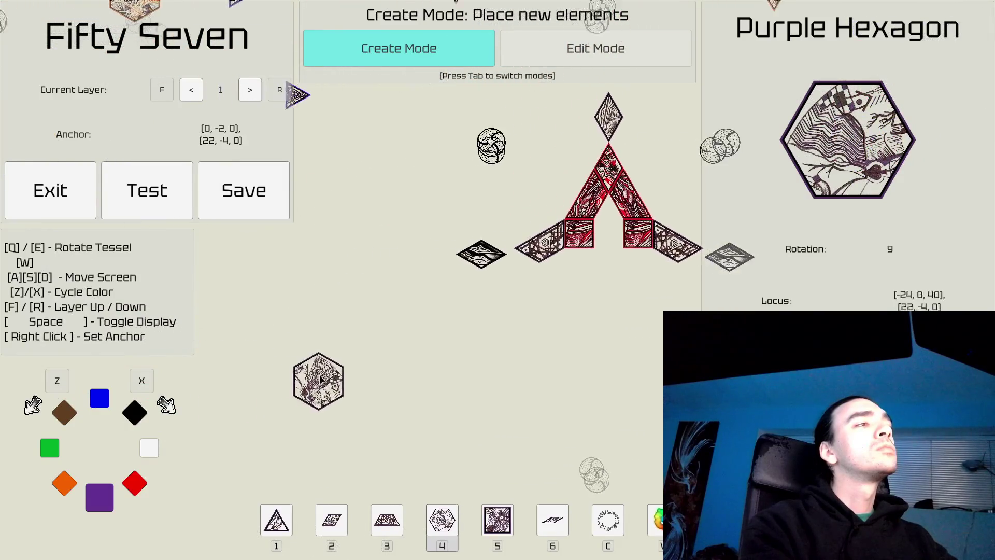
{"action": "key", "text": "a"}
{"action": "key", "text": "d"}
{"action": "key", "text": "a"}
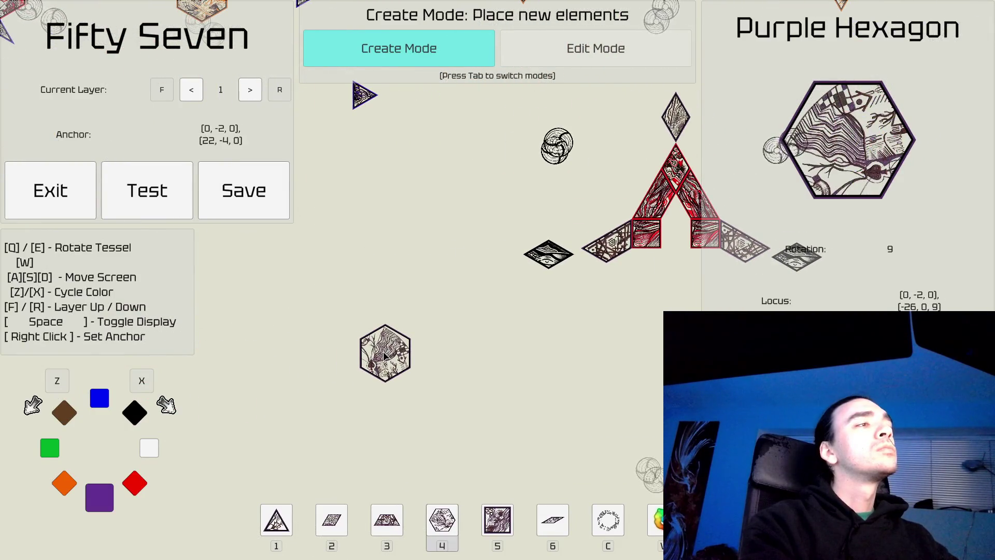
Step: Choose an orange diamond, rotated one step, as the next piece
{"action": "key", "text": "2"}
{"action": "key", "text": "q"}
{"action": "key", "text": "q"}
{"action": "key", "text": "q"}
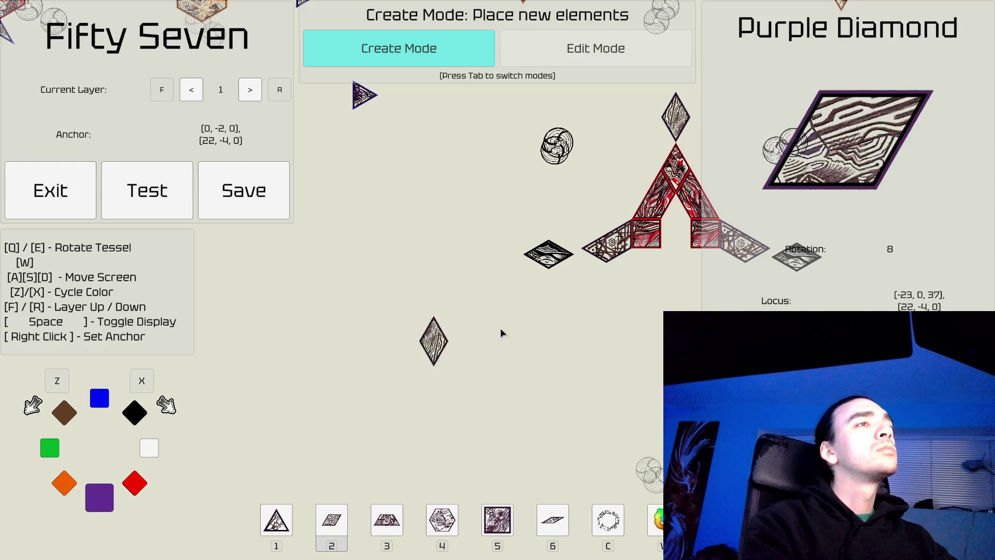
{"action": "key", "text": "z"}
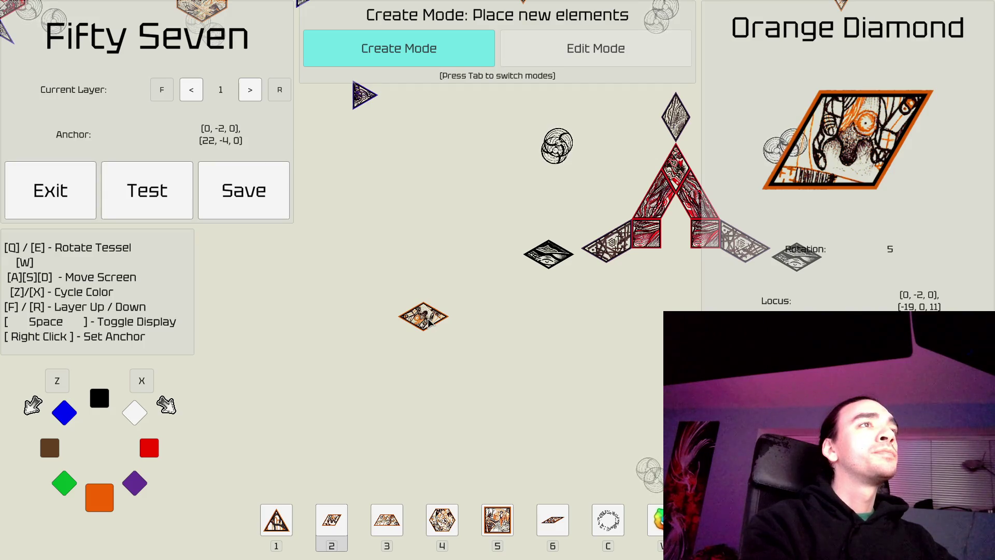
{"action": "key", "text": "d"}
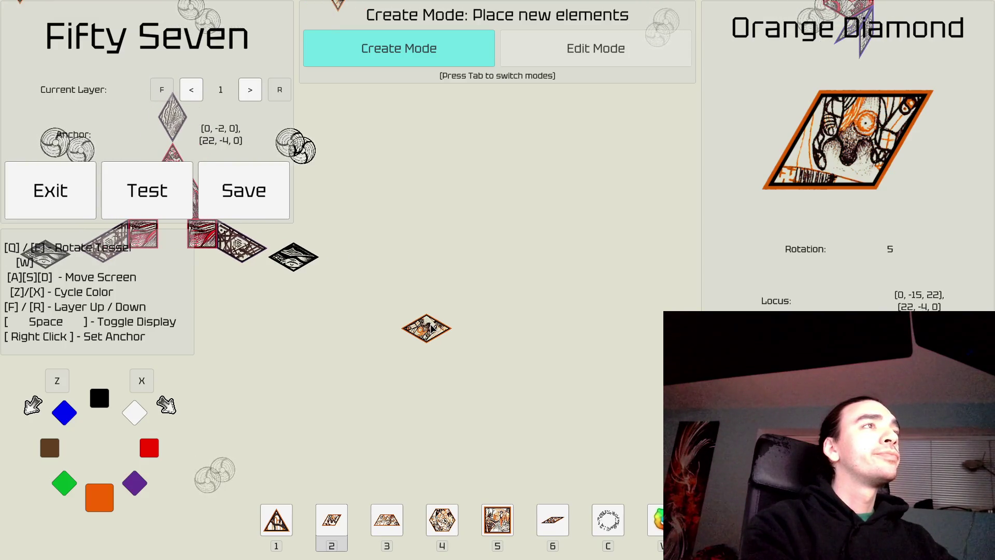
{"action": "key", "text": "a"}
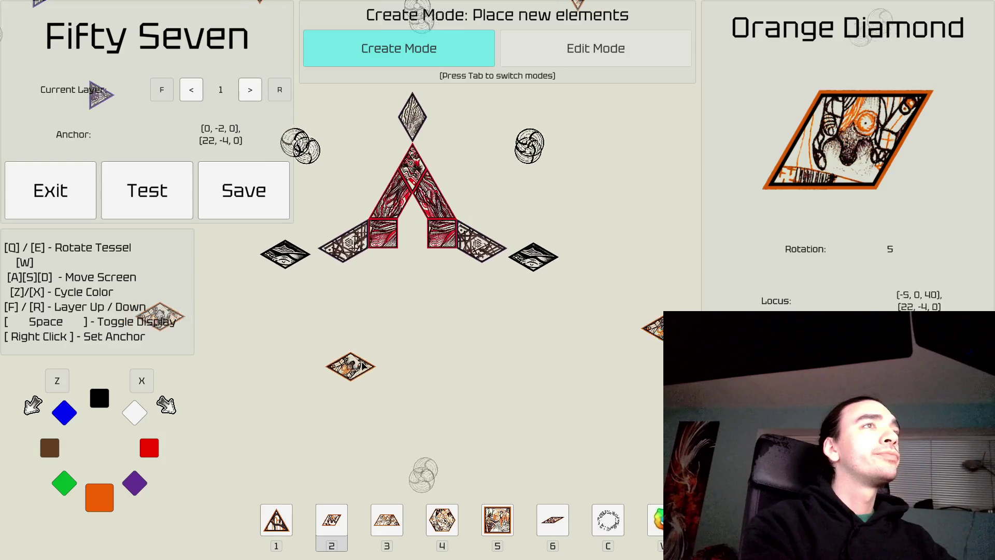
{"action": "key", "text": "d"}
{"action": "key", "text": "a"}
{"action": "key", "text": "a"}
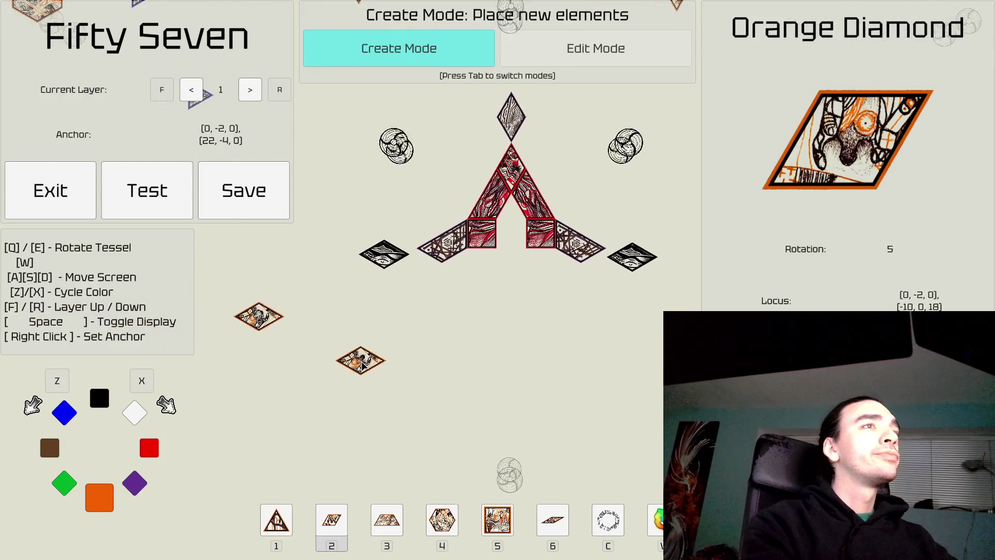
Step: Place the orange diamond at the tessellation's lower left and enter Edit Mode
{"action": "key", "text": "Tab"}
{"action": "key", "text": "Tab"}
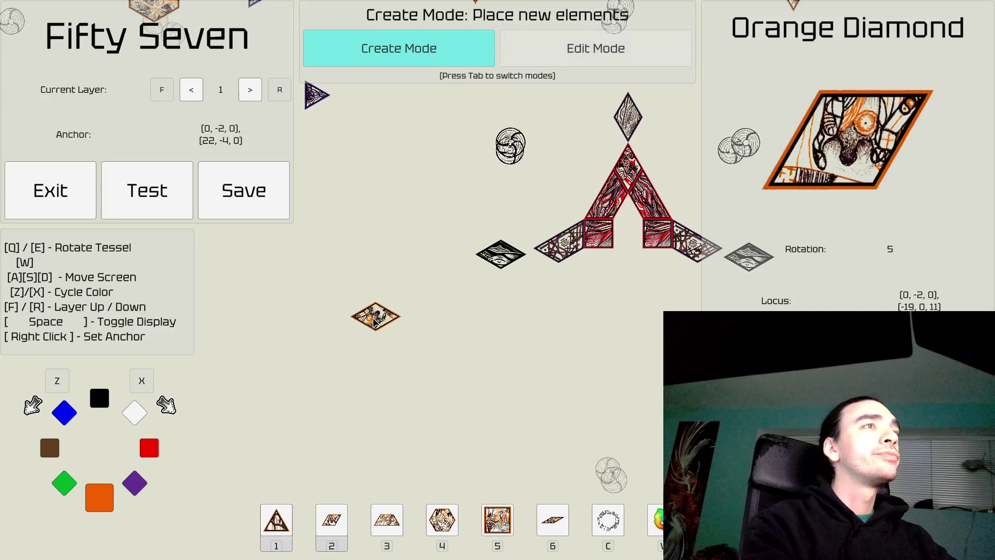
{"action": "left_click", "coordinate": [366, 327]}
{"action": "key", "text": "d"}
{"action": "key", "text": "a"}
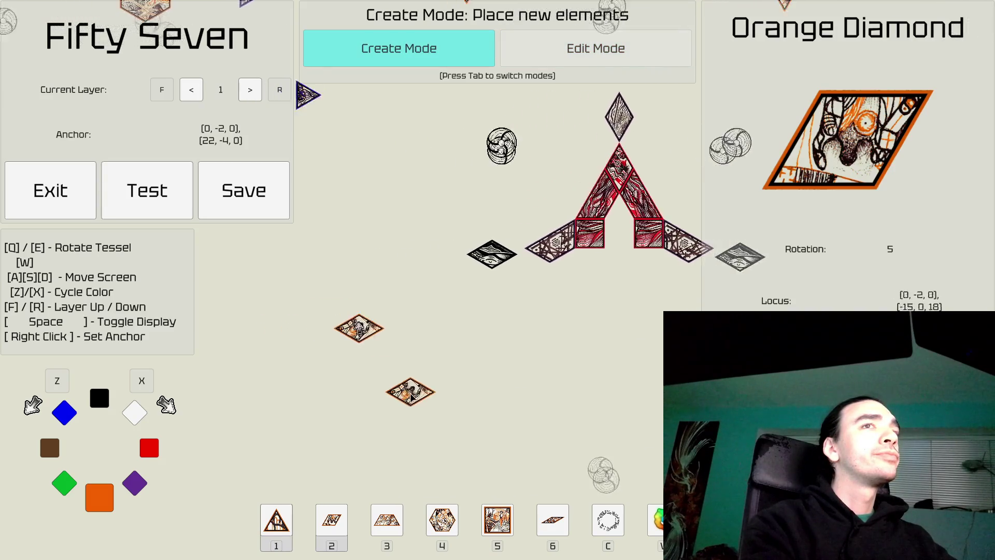
{"action": "key", "text": "s"}
{"action": "key", "text": "Tab"}
Step: Pan across the layout, then select a brown hexagon at rotation 9 in Create Mode
{"action": "key", "text": "d"}
{"action": "key", "text": "a"}
{"action": "key", "text": "s"}
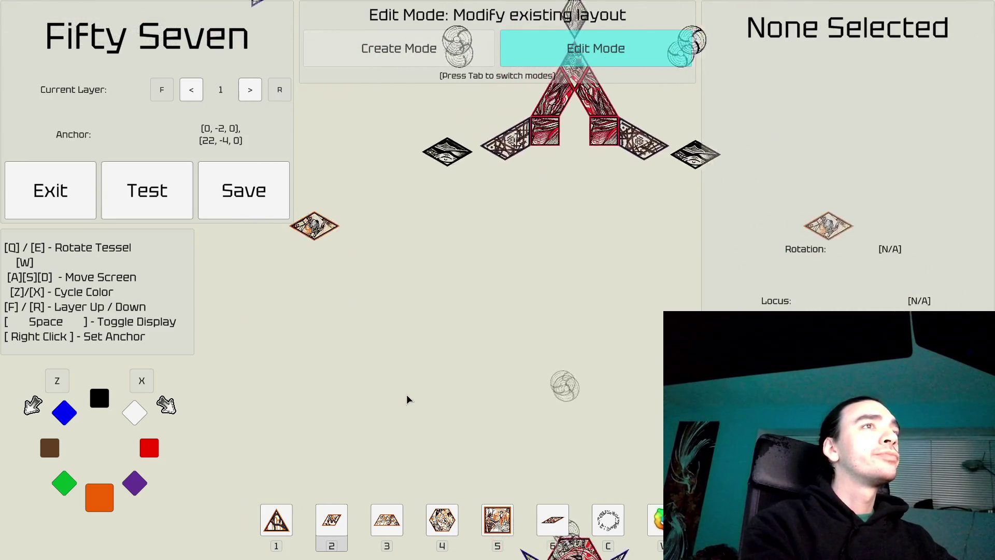
{"action": "key", "text": "w"}
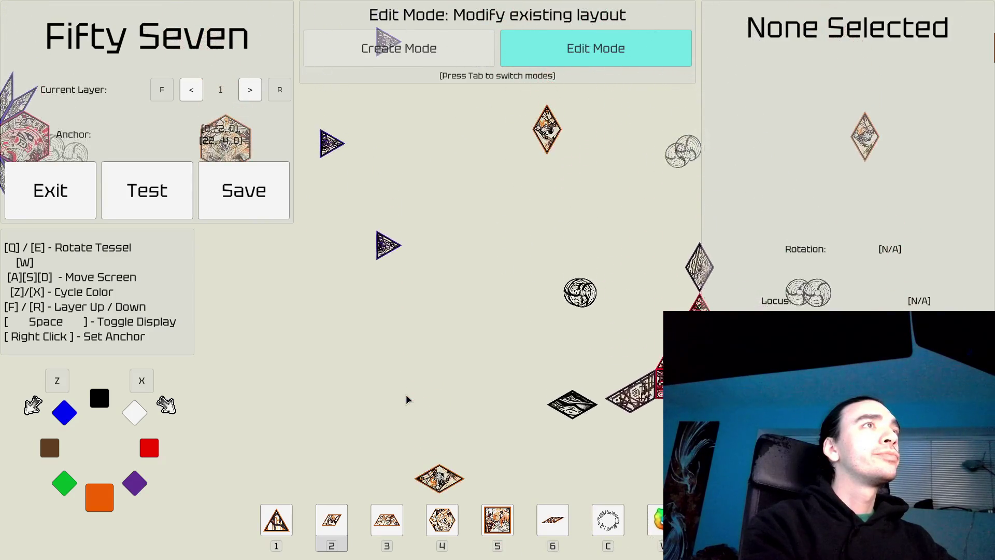
{"action": "key", "text": "d"}
{"action": "key", "text": "d"}
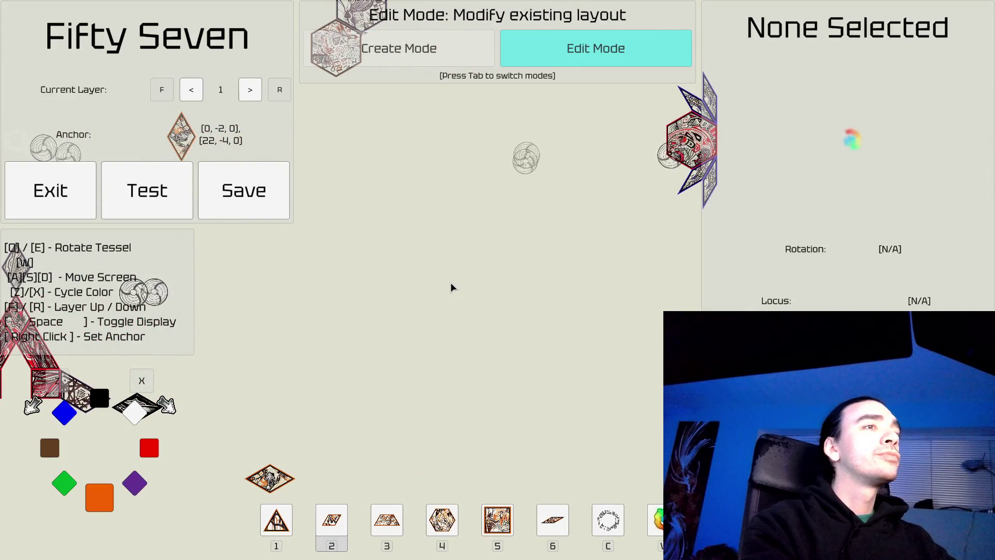
{"action": "key", "text": "Tab"}
{"action": "key", "text": "4"}
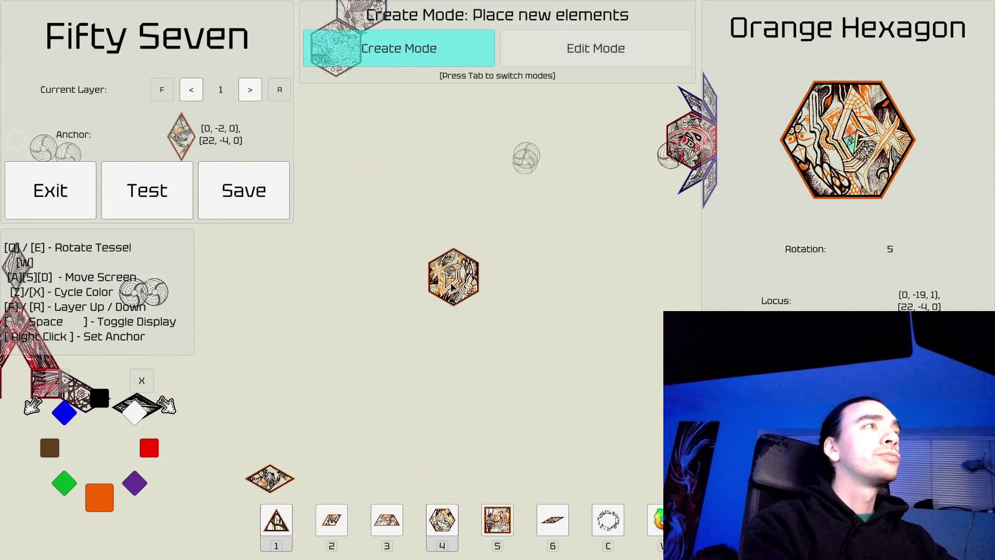
{"action": "key", "text": "x"}
{"action": "key", "text": "x"}
{"action": "key", "text": "x"}
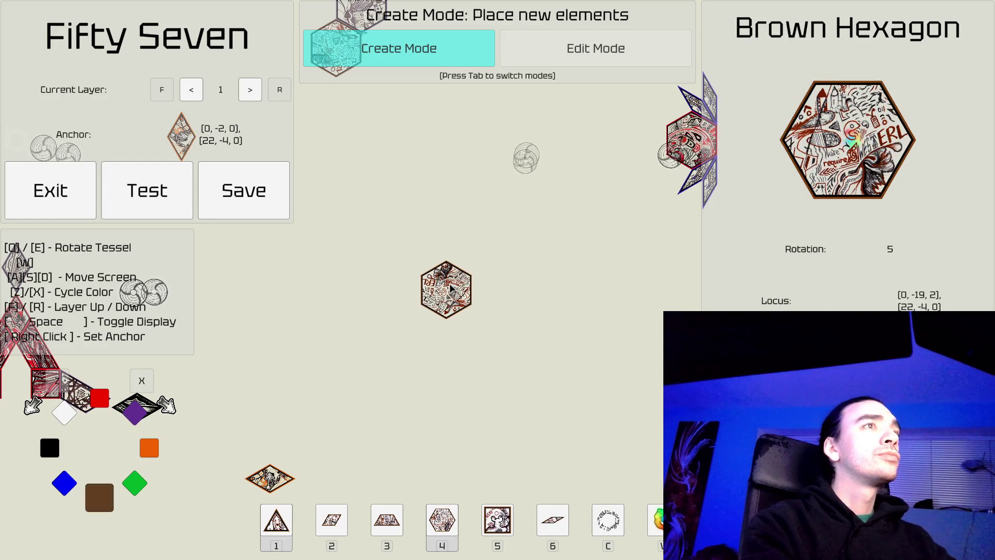
{"action": "key", "text": "e"}
{"action": "key", "text": "q"}
{"action": "key", "text": "q"}
{"action": "key", "text": "q"}
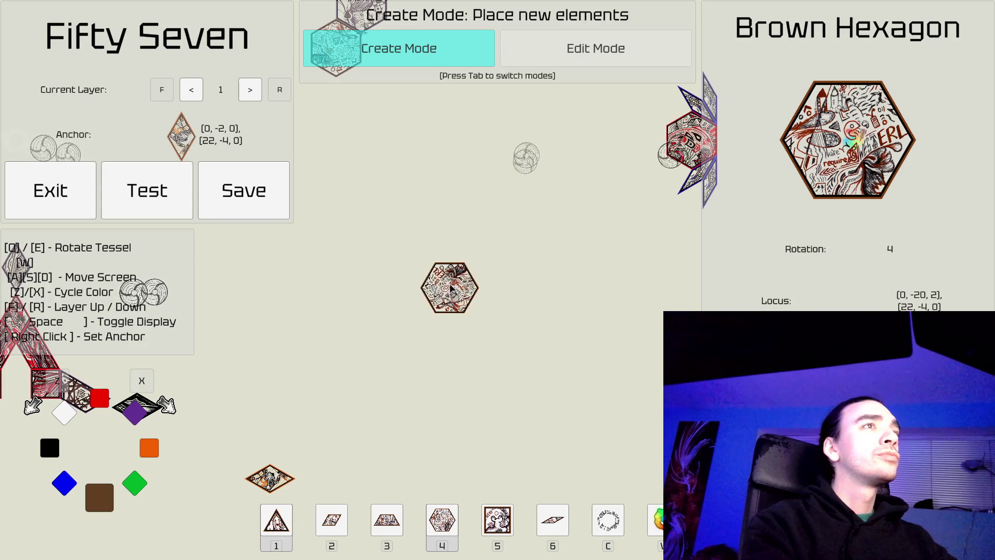
{"action": "key", "text": "q"}
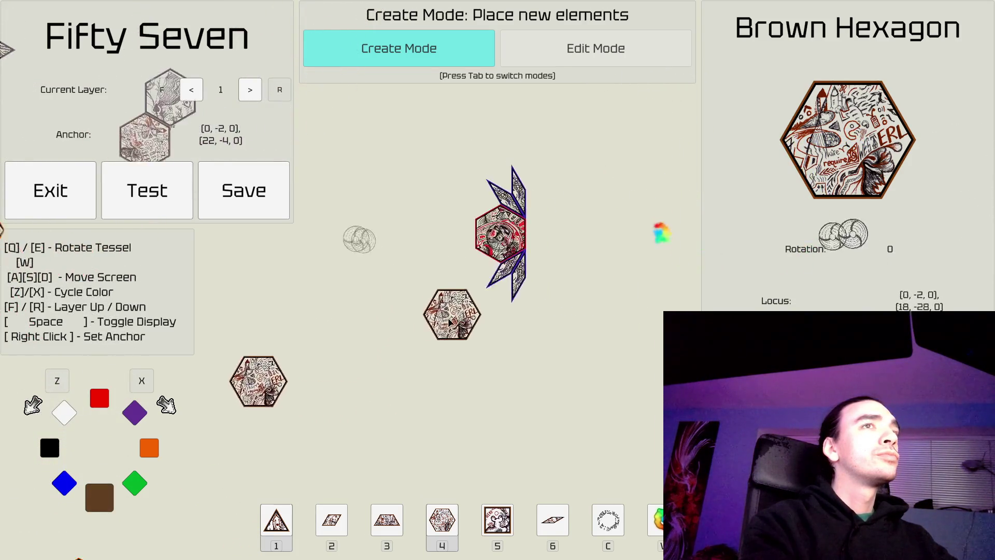
{"action": "key", "text": "s"}
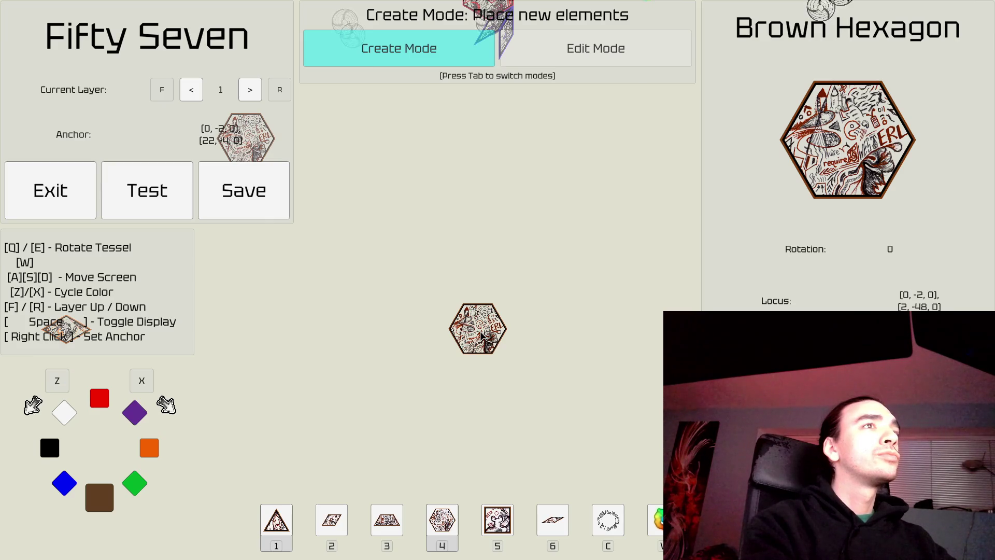
{"action": "key", "text": "e"}
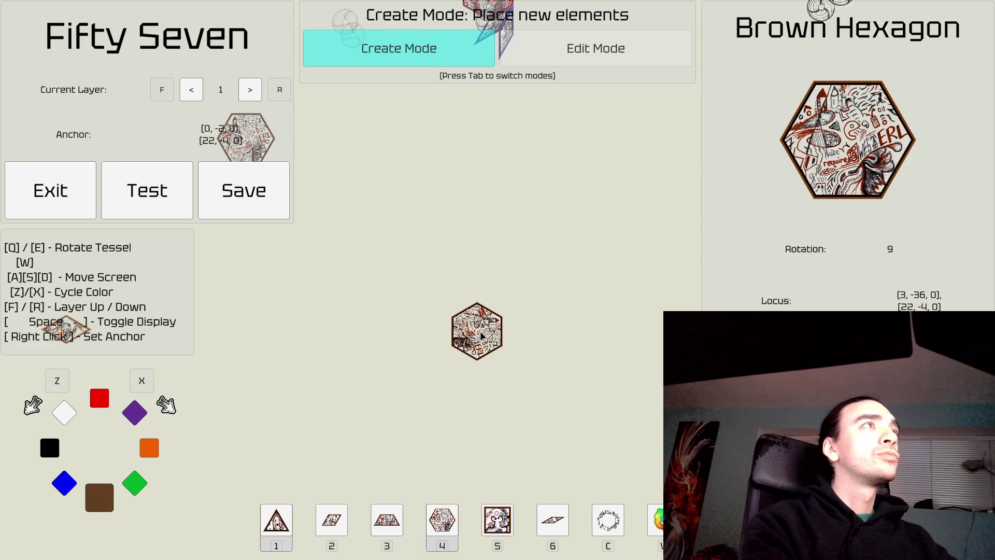
Step: Place the brown hexagon, survey the placed tiles, and reset the anchor to [0,0,0], [0,0,-57]
{"action": "left_click", "coordinate": [481, 336]}
{"action": "key", "text": "a"}
{"action": "key", "text": "w"}
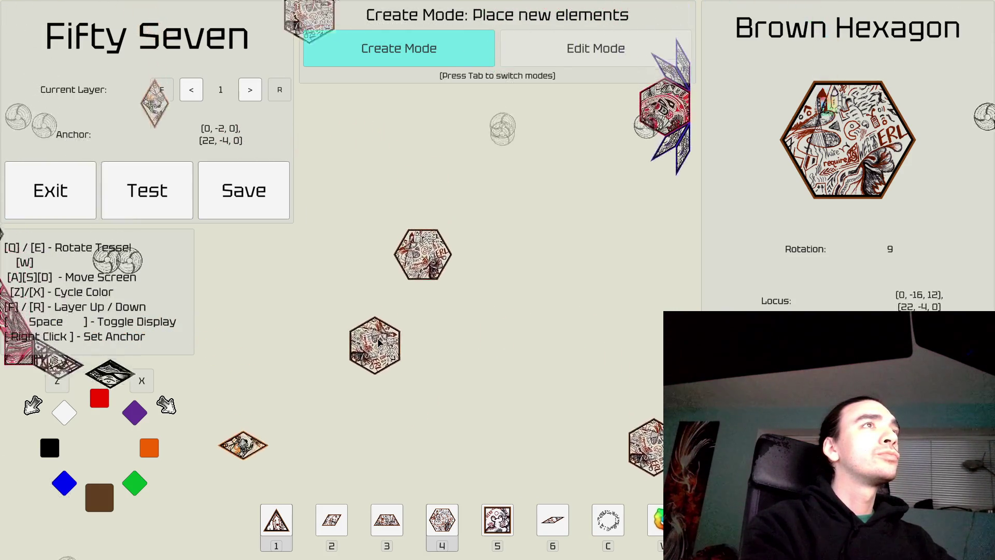
{"action": "key", "text": "w"}
{"action": "key", "text": "a"}
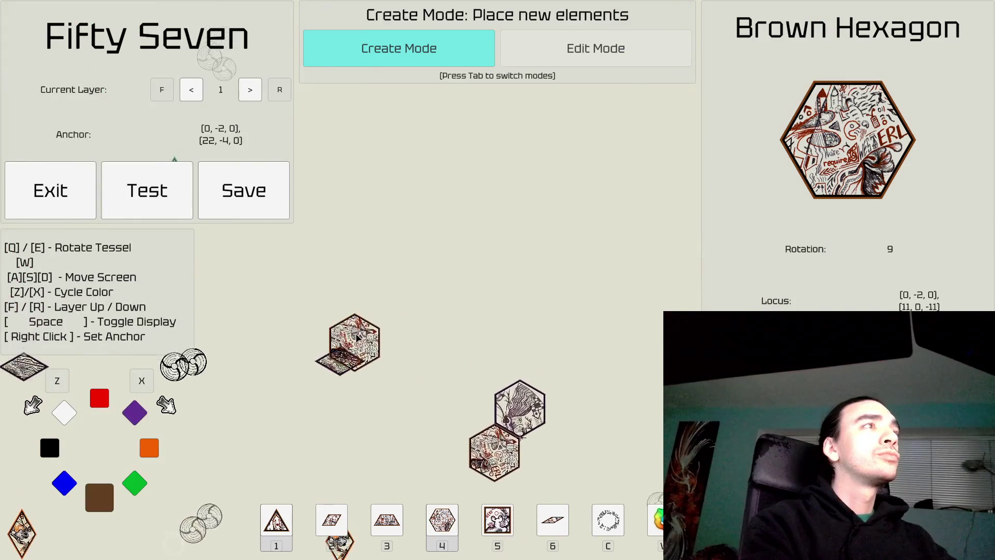
{"action": "key", "text": "a"}
{"action": "key", "text": "w"}
{"action": "key", "text": "s"}
{"action": "key", "text": "w"}
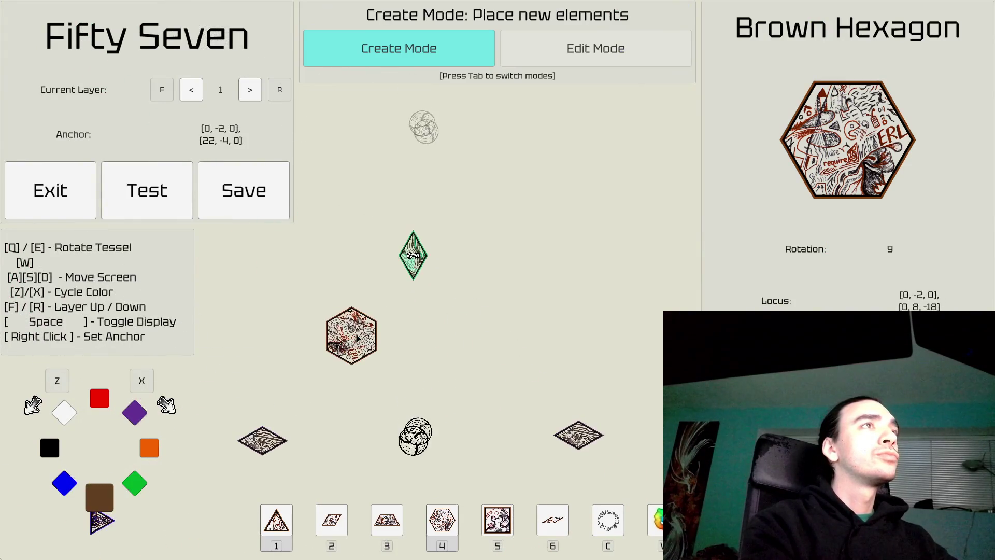
{"action": "key", "text": "w"}
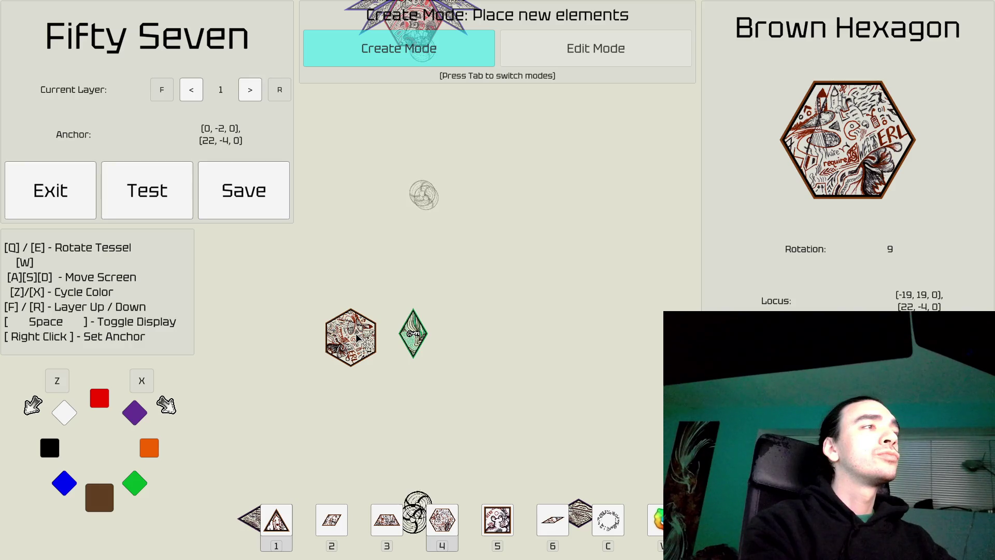
{"action": "key", "text": "w"}
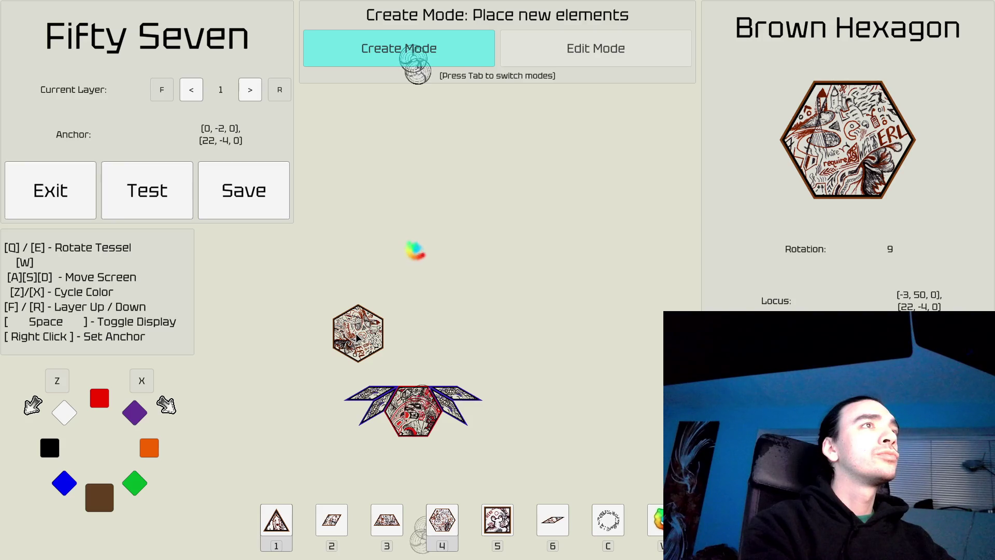
{"action": "right_click", "coordinate": [412, 243]}
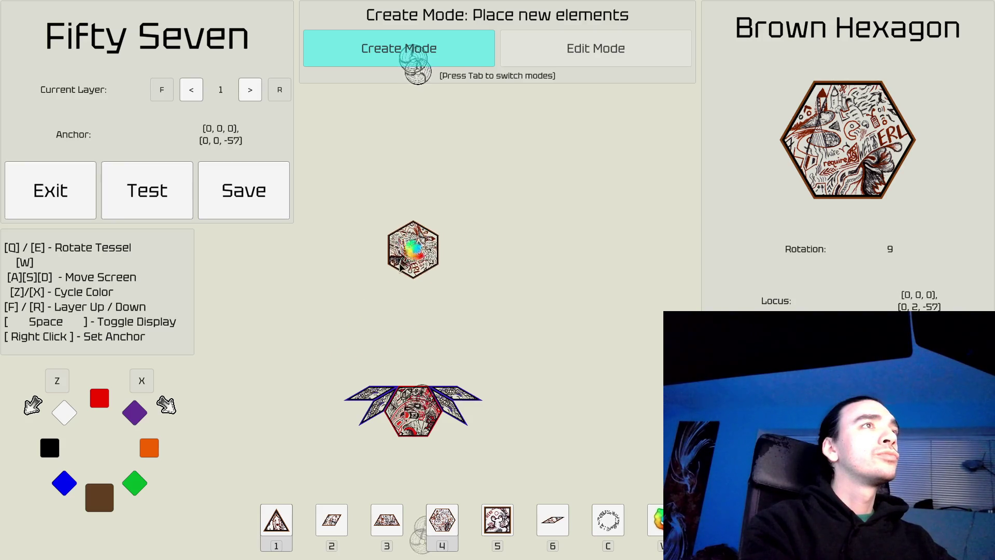
Step: Place an upright blue hexagon above the winged tile
{"action": "key", "text": "z"}
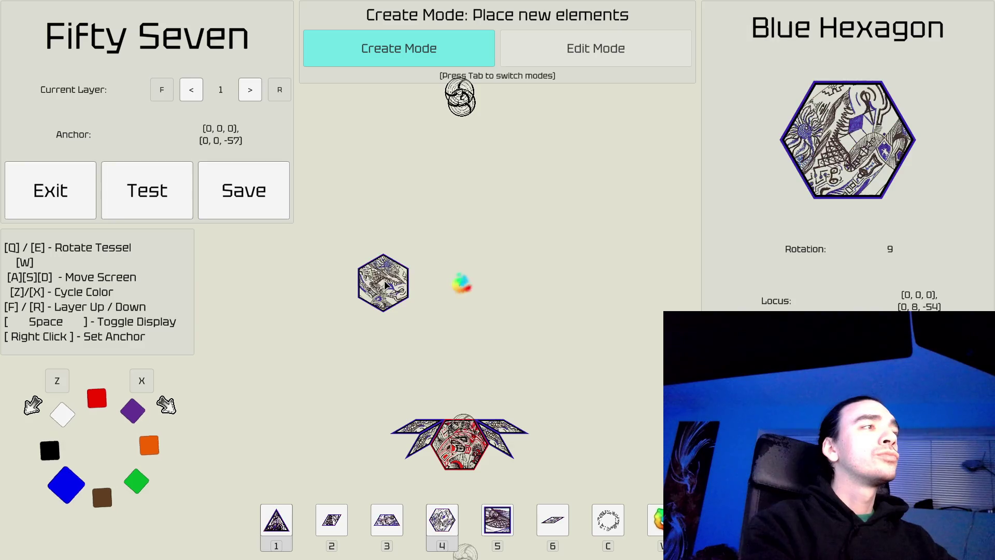
{"action": "key", "text": "3"}
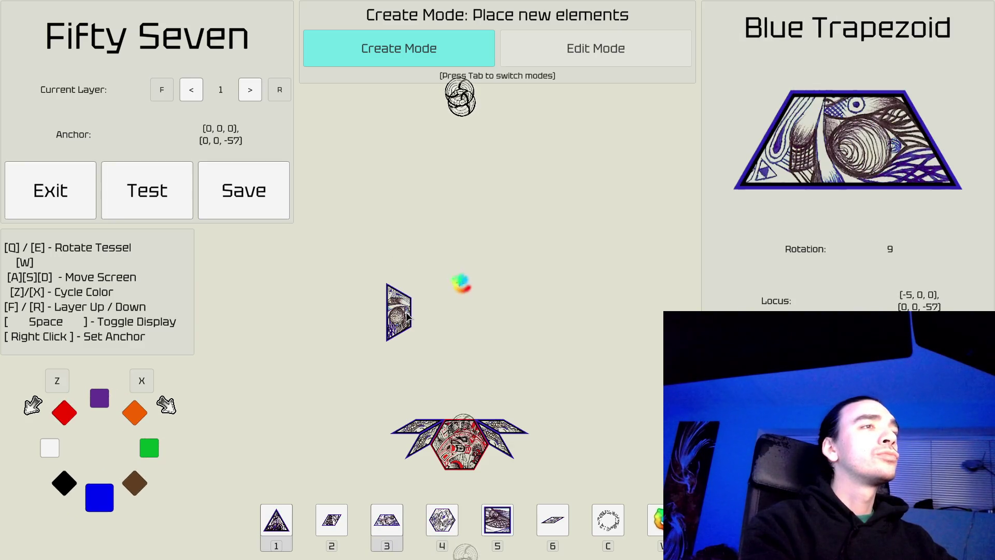
{"action": "key", "text": "4"}
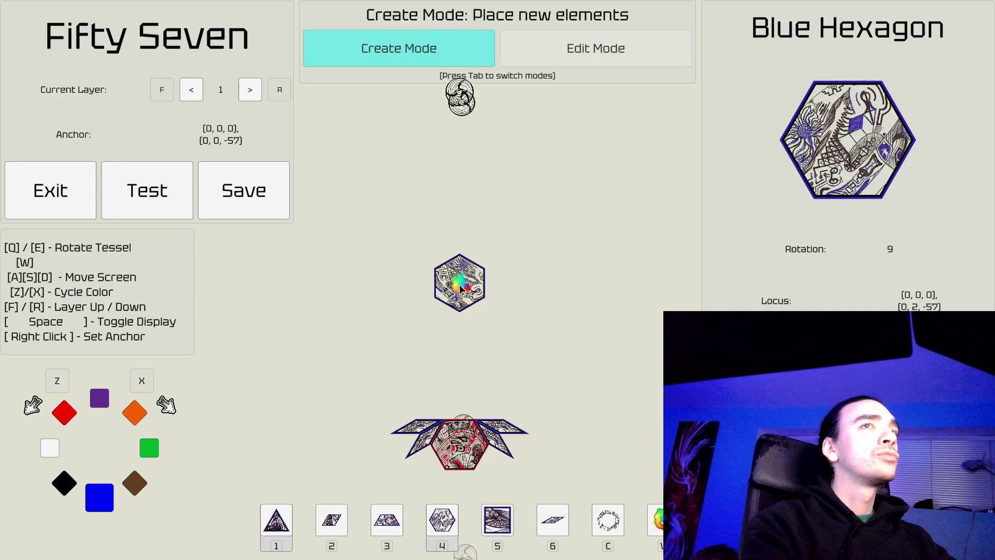
{"action": "key", "text": "e"}
{"action": "key", "text": "e"}
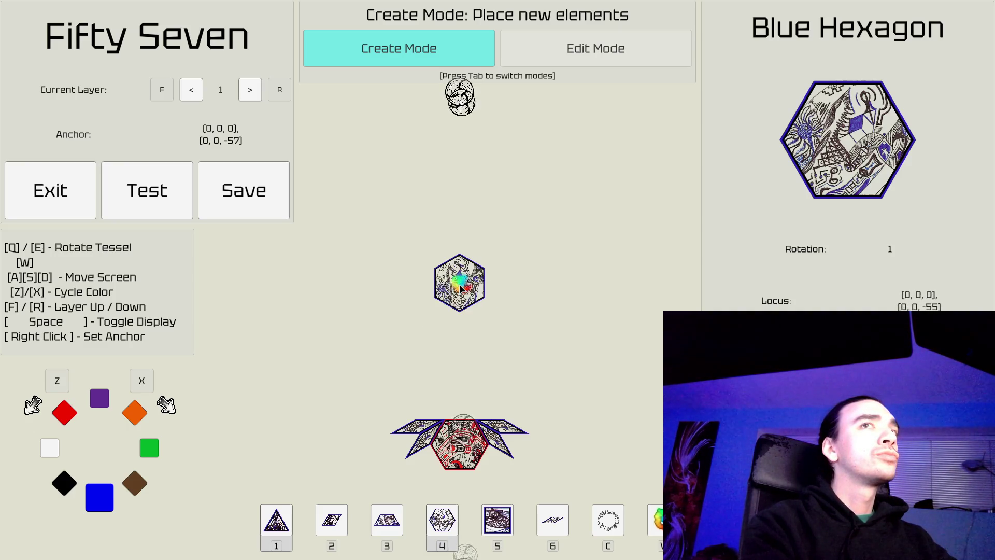
{"action": "left_click", "coordinate": [460, 288]}
Step: Ring the blue hexagon with rotated blue trapezoids, then delete the bottom one in Edit Mode
{"action": "key", "text": "2"}
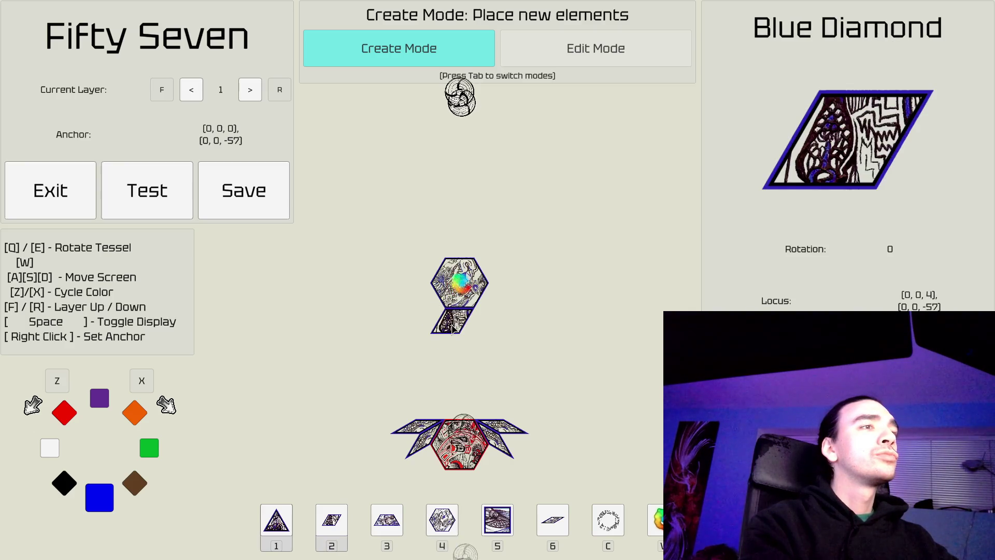
{"action": "key", "text": "3"}
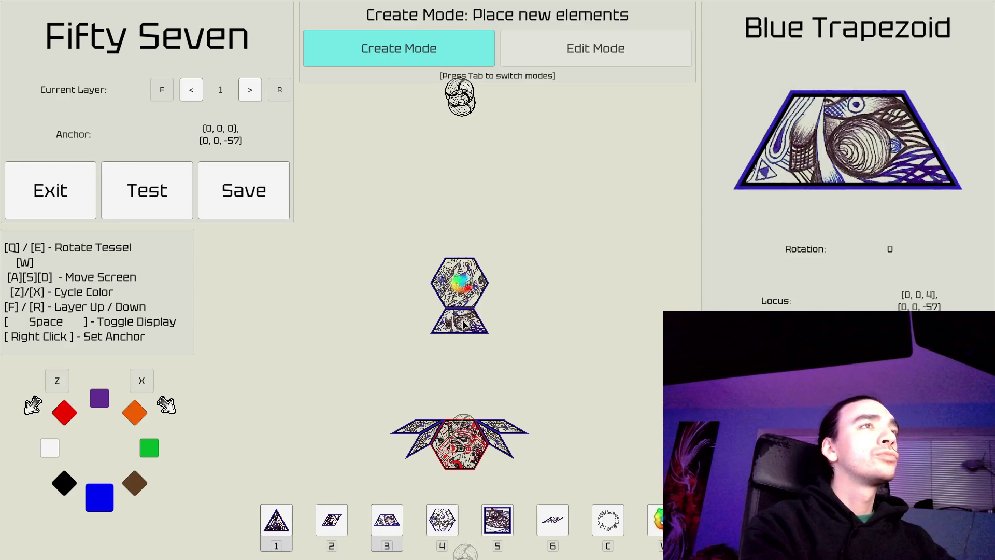
{"action": "left_click", "coordinate": [464, 324]}
{"action": "key", "text": "e"}
{"action": "key", "text": "e"}
{"action": "left_click", "coordinate": [498, 307]}
{"action": "key", "text": "e"}
{"action": "key", "text": "e"}
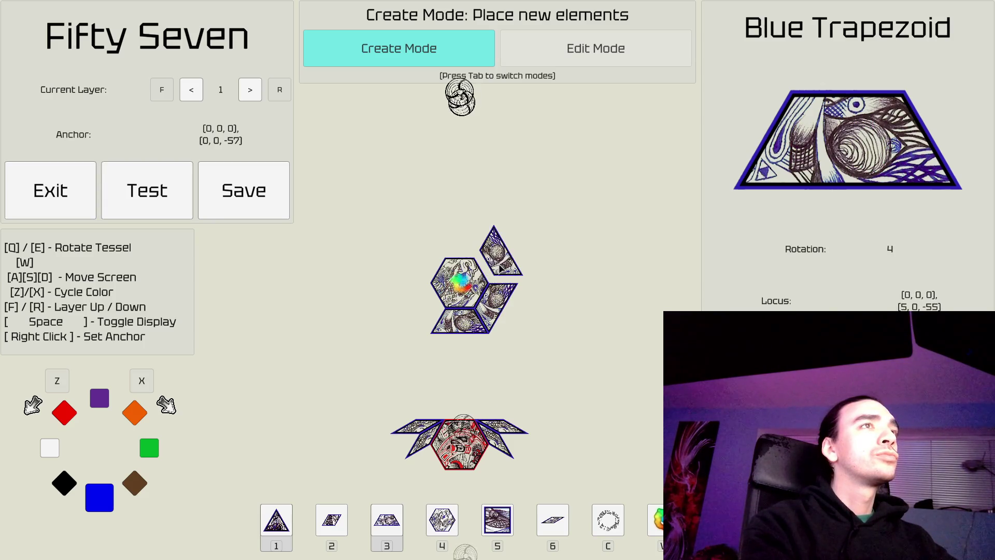
{"action": "key", "text": "e"}
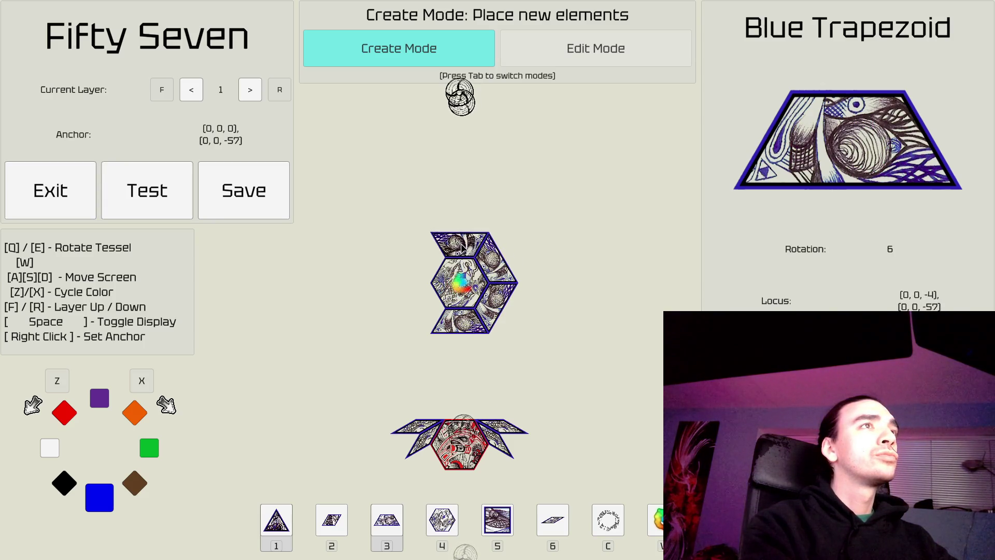
{"action": "left_click", "coordinate": [461, 248]}
{"action": "key", "text": "e"}
{"action": "key", "text": "e"}
{"action": "left_click", "coordinate": [417, 257]}
{"action": "key", "text": "e"}
{"action": "key", "text": "e"}
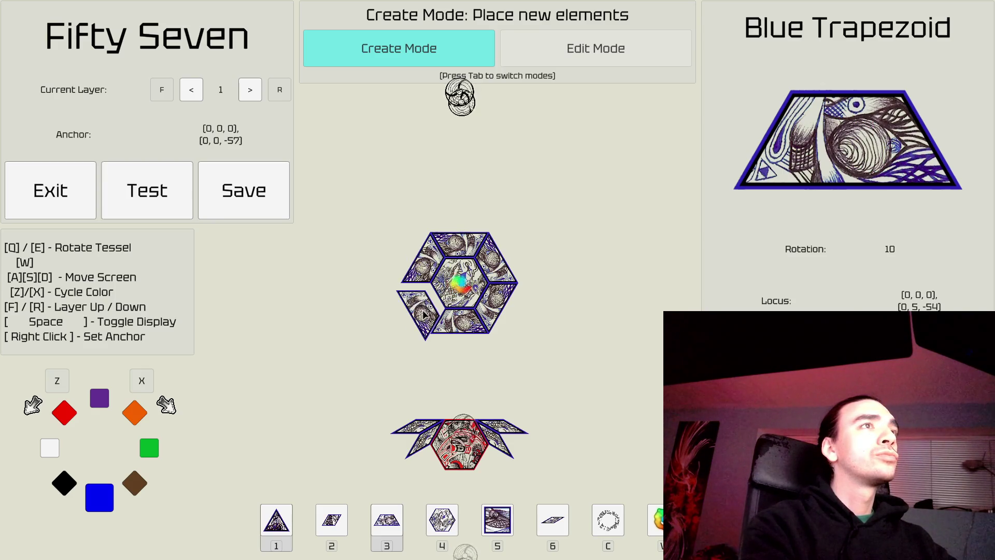
{"action": "left_click", "coordinate": [426, 307]}
{"action": "key", "text": "Tab"}
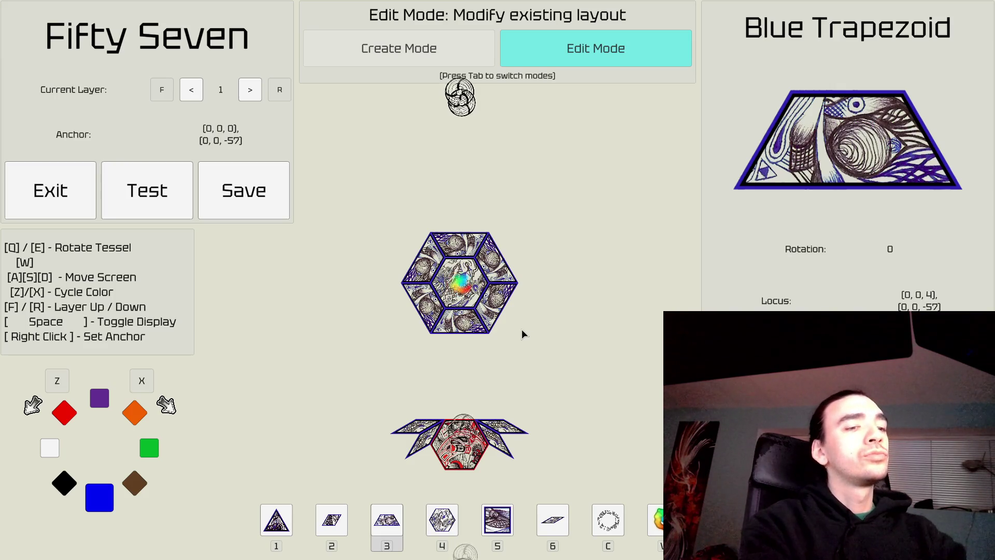
{"action": "left_click", "coordinate": [461, 321]}
Step: Delete four trapezoids from around the blue hexagon
{"action": "left_click", "coordinate": [426, 314]}
{"action": "left_click", "coordinate": [417, 256]}
{"action": "left_click", "coordinate": [459, 243]}
{"action": "left_click", "coordinate": [500, 257]}
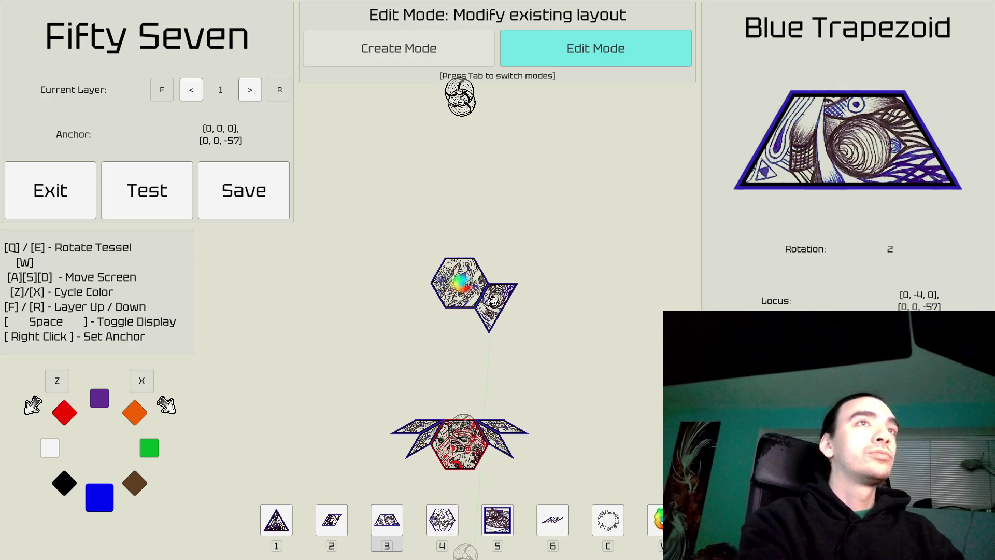
Step: Rotate a blue trapezoid into the hexagon's bottom gap, then return to Edit Mode
{"action": "key", "text": "Tab"}
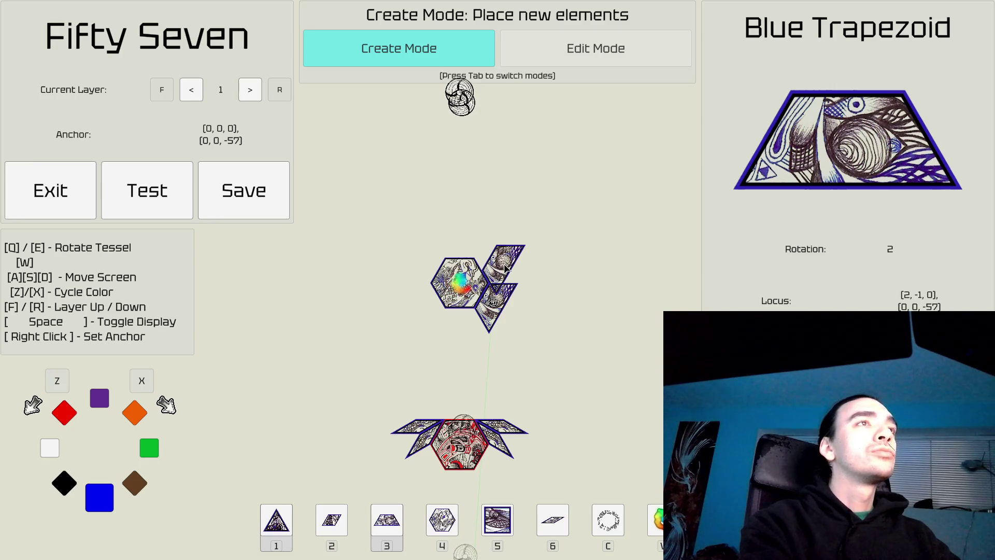
{"action": "key", "text": "e"}
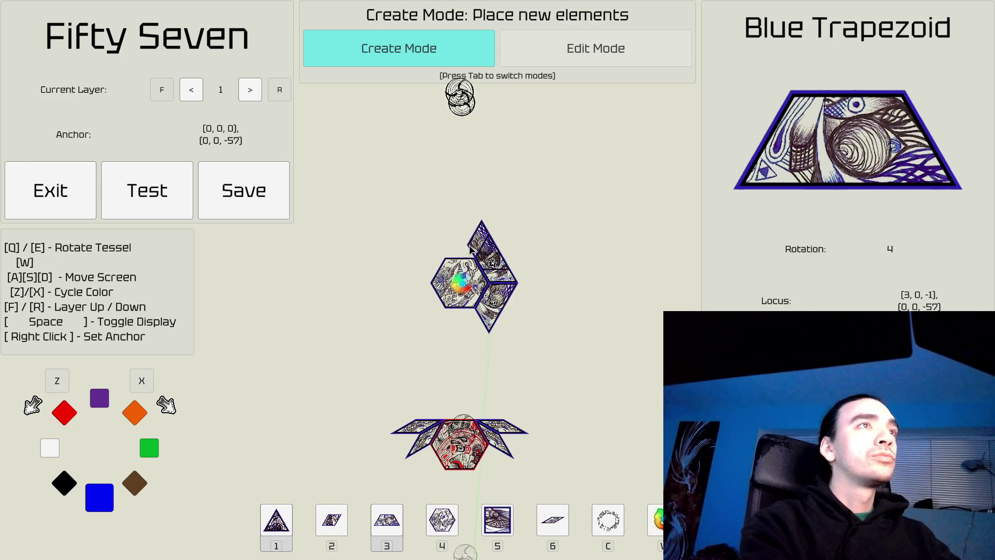
{"action": "key", "text": "e"}
{"action": "key", "text": "e"}
{"action": "key", "text": "e"}
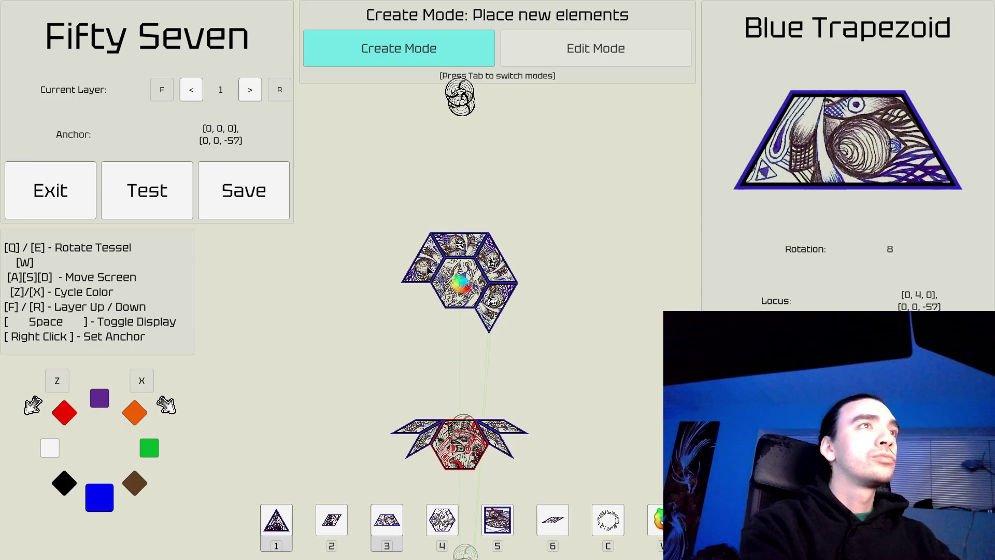
{"action": "key", "text": "e"}
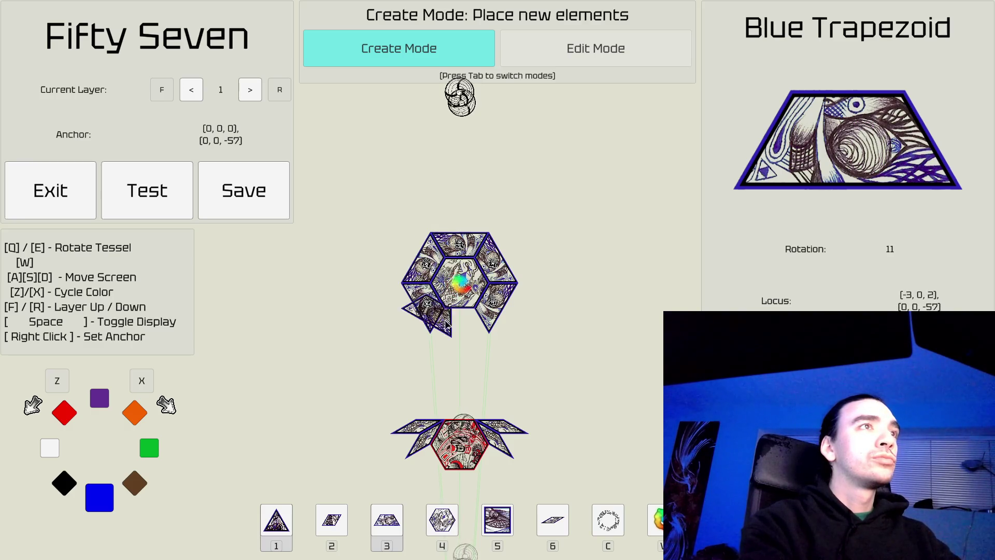
{"action": "key", "text": "e"}
{"action": "left_click", "coordinate": [463, 325]}
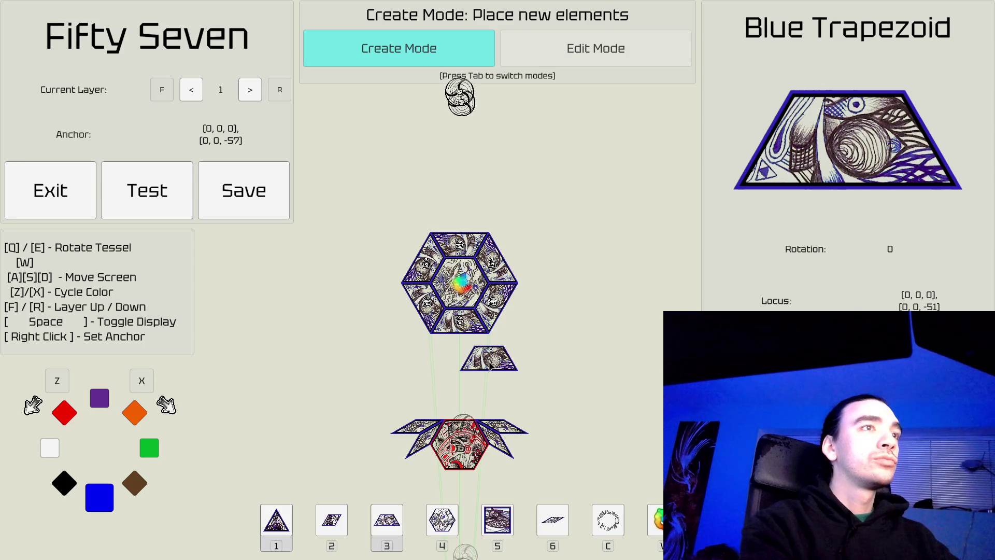
{"action": "key", "text": "Tab"}
Step: Place a green trapezoid capping the top of the blue hexagon ring
{"action": "key", "text": "4"}
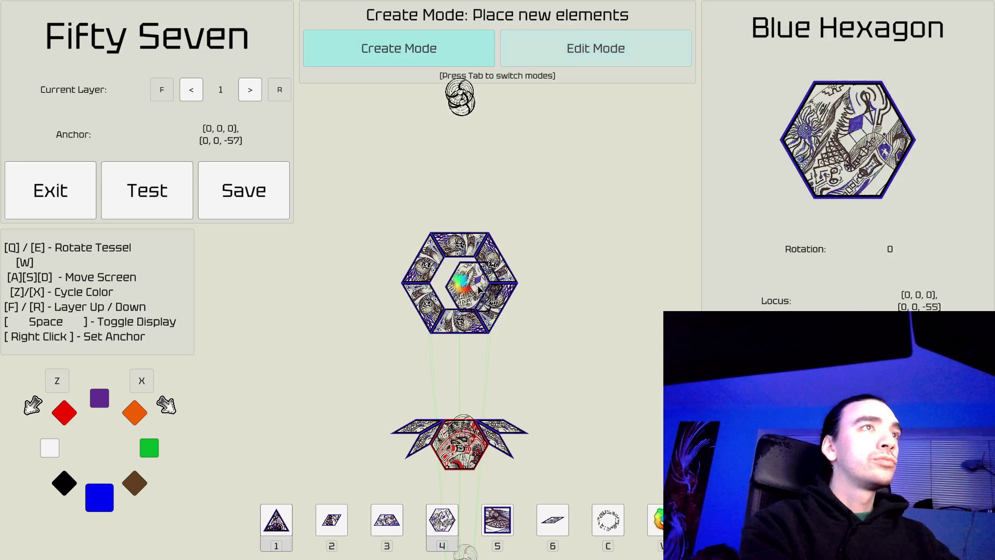
{"action": "key", "text": "d"}
{"action": "key", "text": "s"}
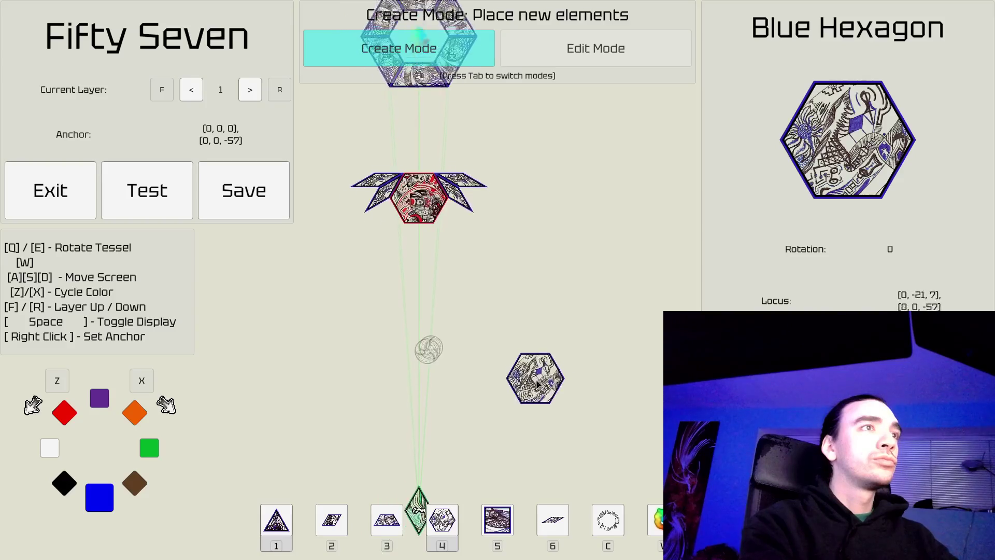
{"action": "key", "text": "w"}
{"action": "key", "text": "a"}
{"action": "key", "text": "w"}
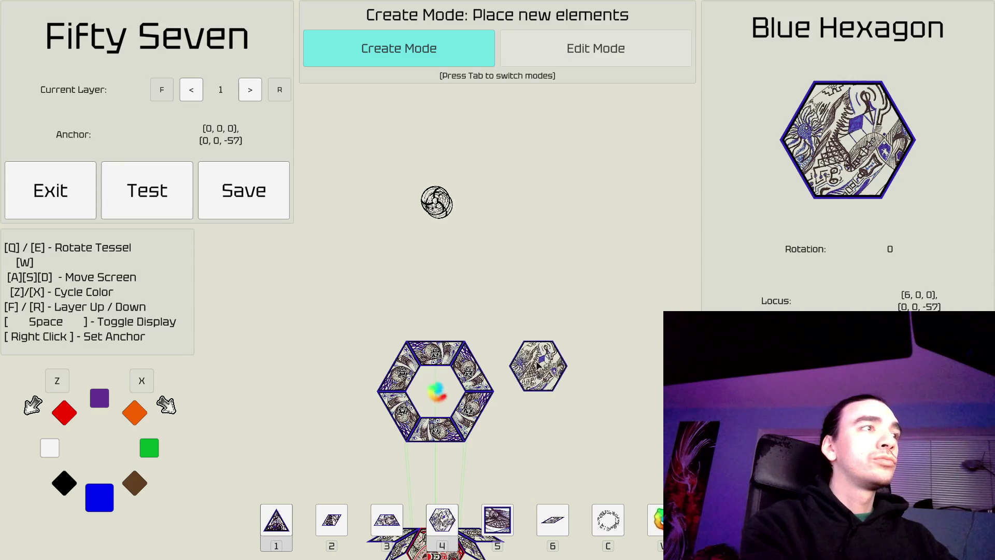
{"action": "key", "text": "x"}
{"action": "key", "text": "x"}
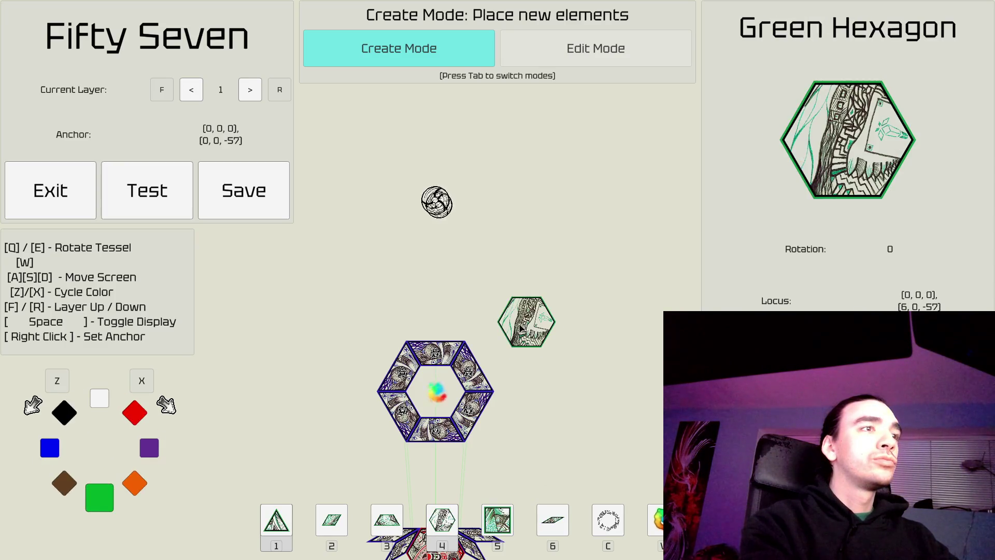
{"action": "key", "text": "3"}
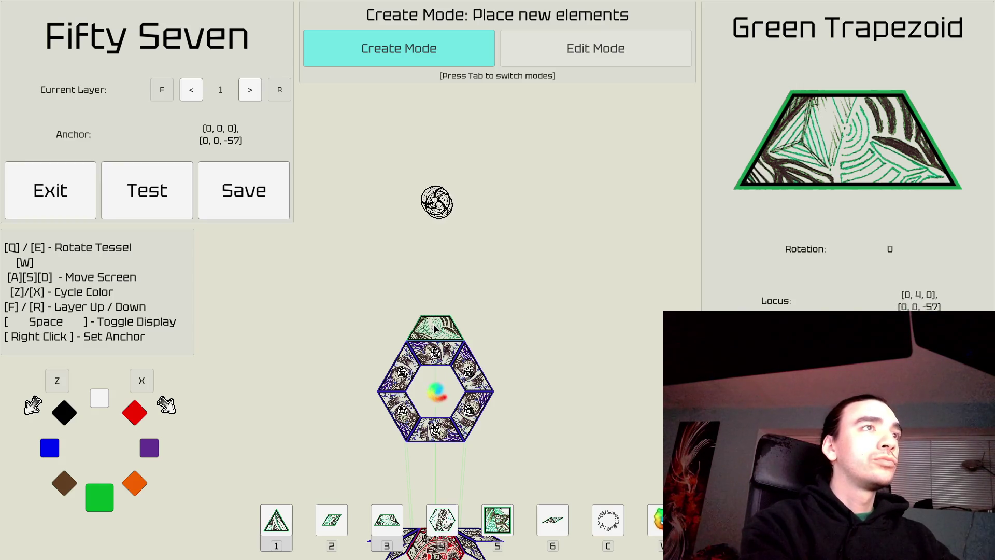
{"action": "left_click", "coordinate": [435, 328]}
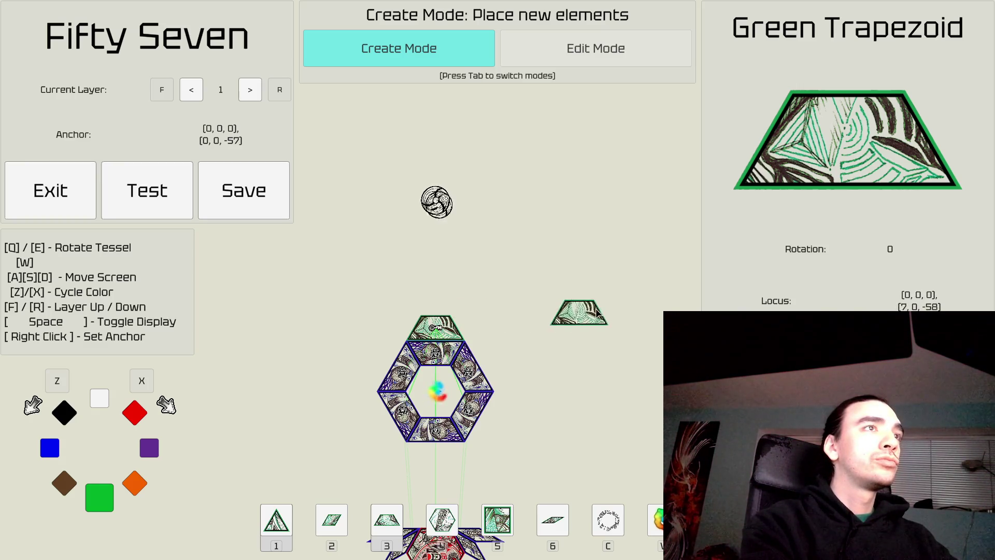
Step: Survey the ring and the red layer below, then select the triangle piece
{"action": "key", "text": "d"}
{"action": "key", "text": "a"}
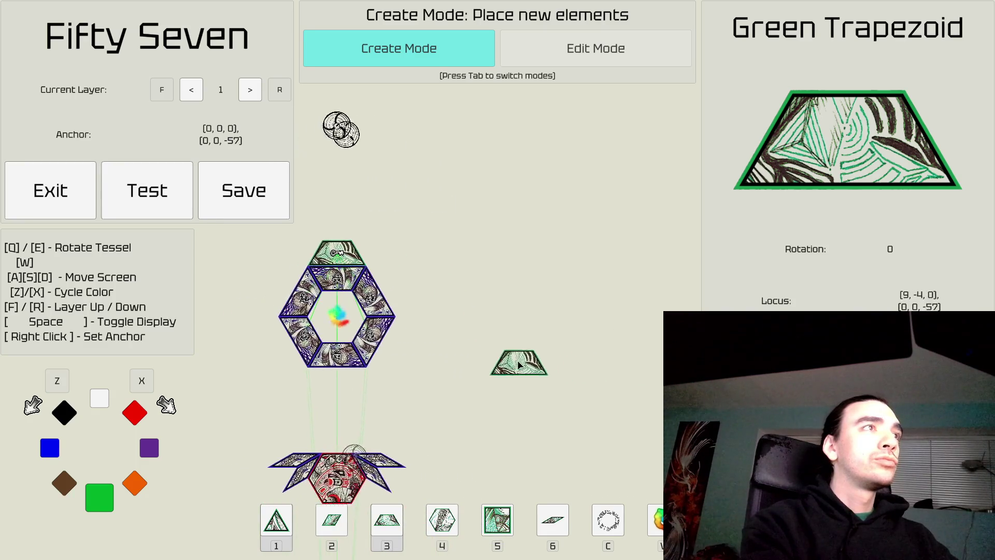
{"action": "key", "text": "s"}
{"action": "key", "text": "a"}
{"action": "key", "text": "w"}
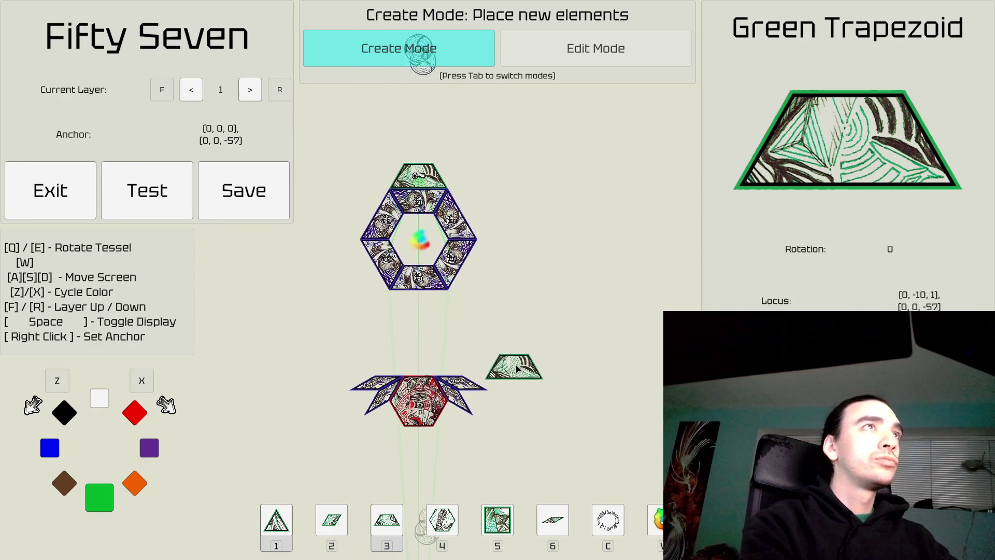
{"action": "key", "text": "d"}
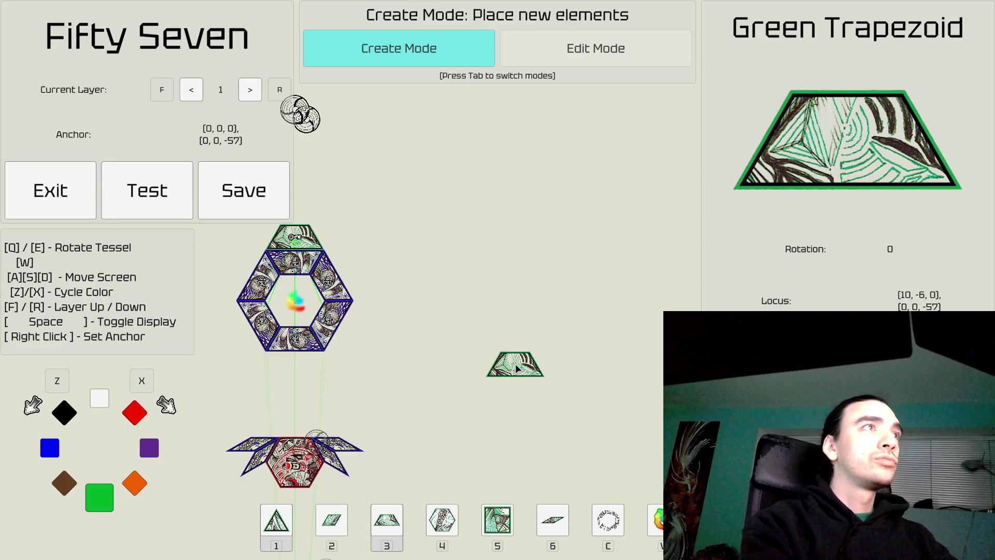
{"action": "key", "text": "a"}
{"action": "key", "text": "w"}
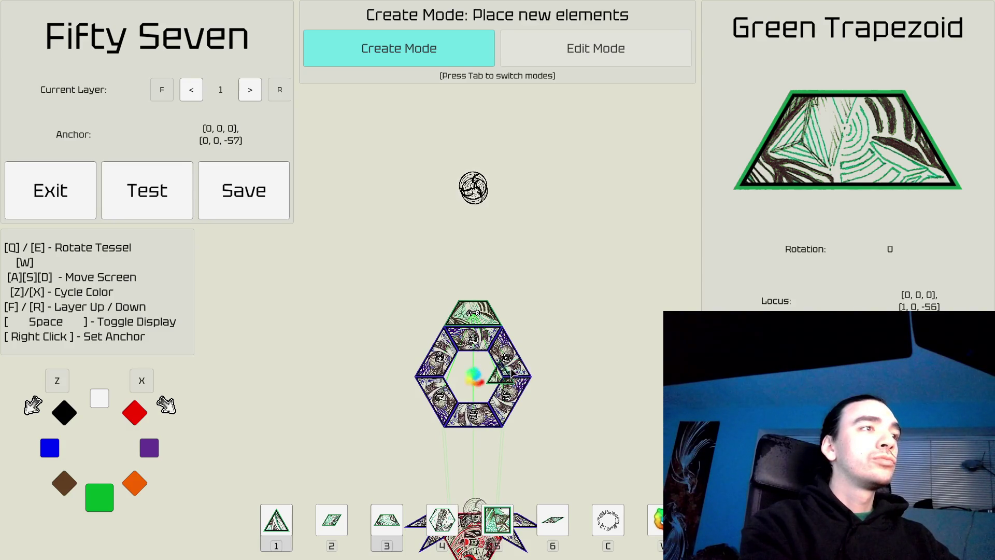
{"action": "key", "text": "1"}
{"action": "key", "text": "Tab"}
{"action": "key", "text": "Tab"}
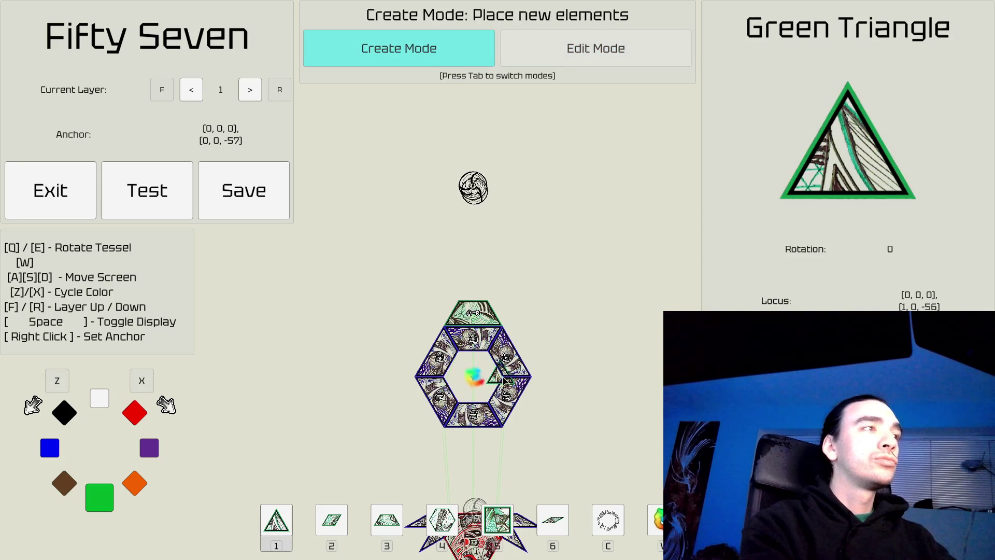
Step: Place a red triangle atop the green trapezoid and set the anchor on it
{"action": "key", "text": "x"}
{"action": "key", "text": "x"}
{"action": "key", "text": "x"}
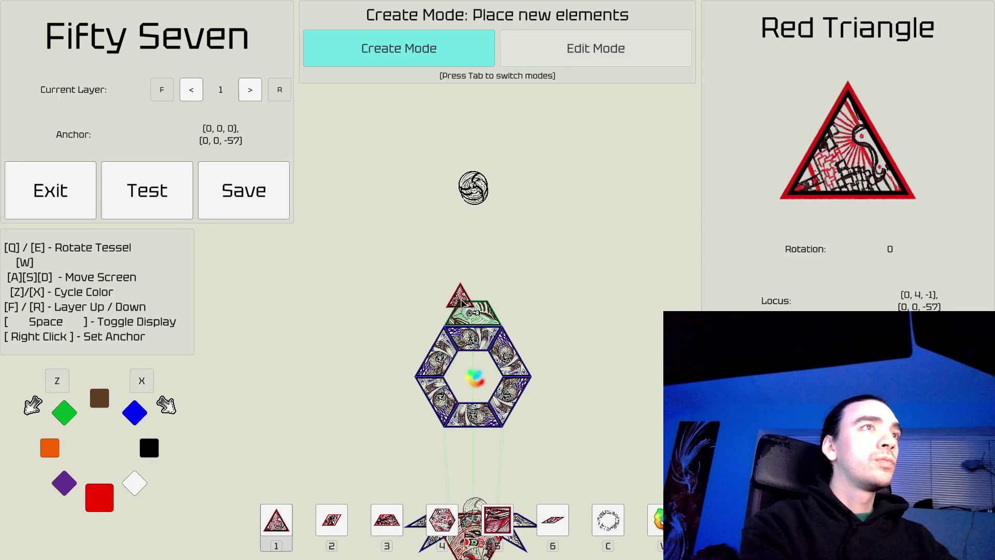
{"action": "left_click", "coordinate": [473, 290]}
{"action": "right_click", "coordinate": [473, 291]}
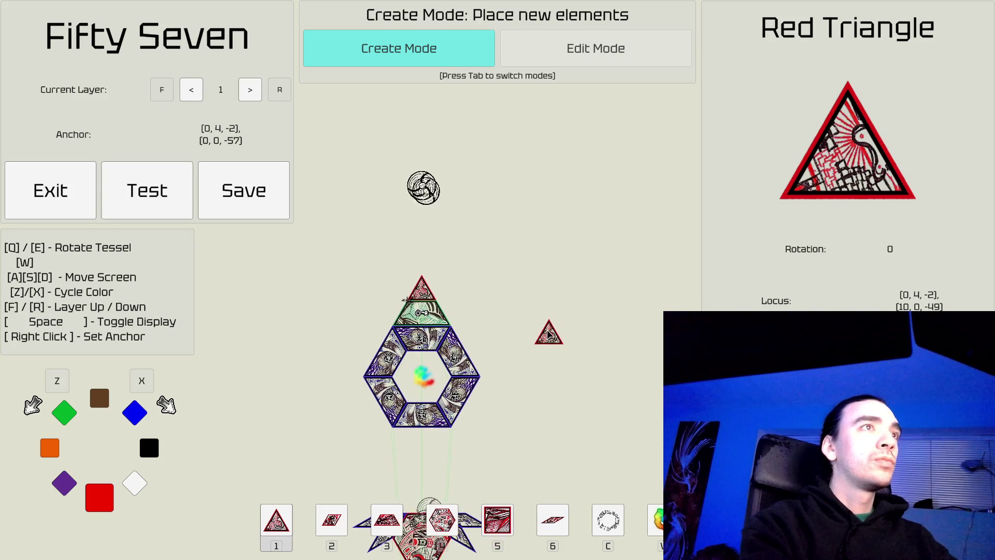
{"action": "key", "text": "s"}
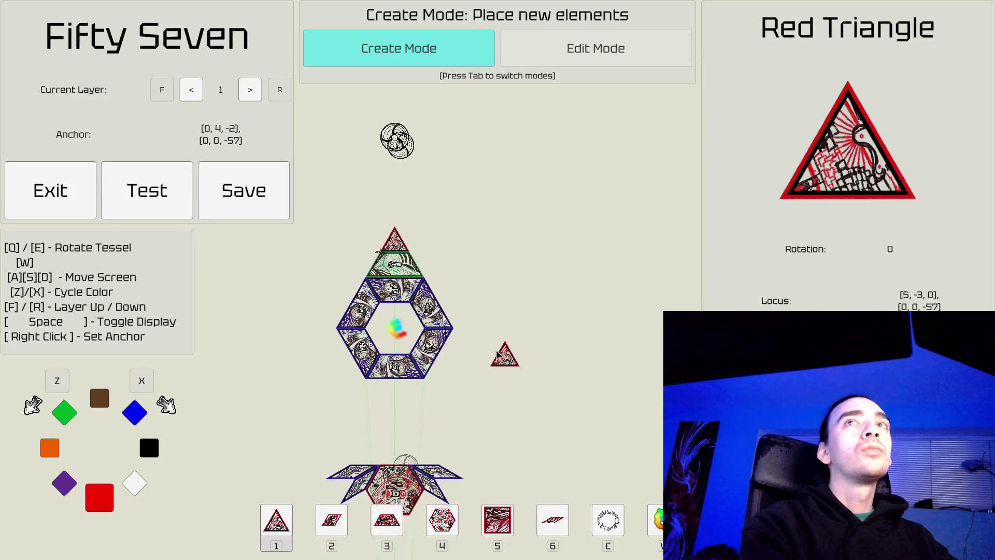
{"action": "key", "text": "s"}
{"action": "key", "text": "d"}
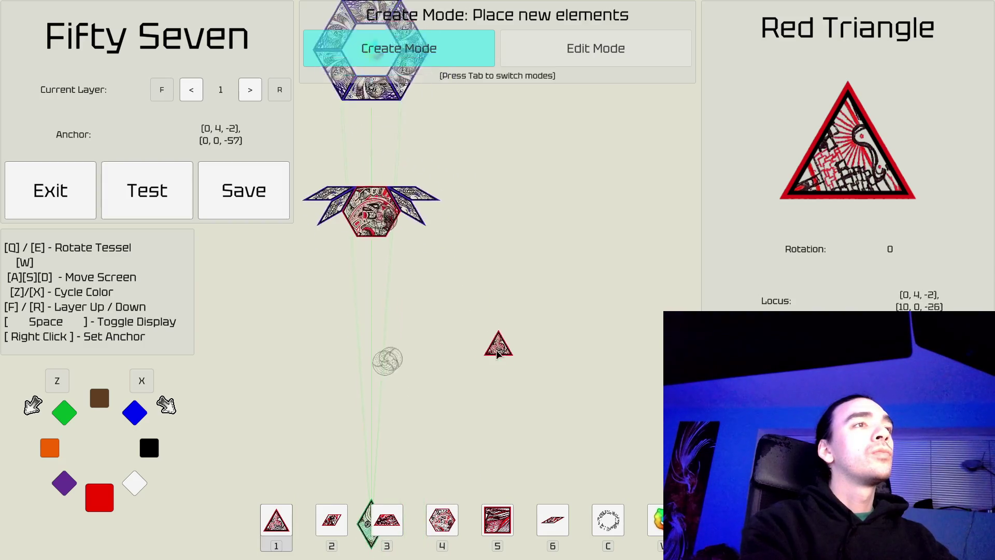
{"action": "key", "text": "w"}
{"action": "key", "text": "a"}
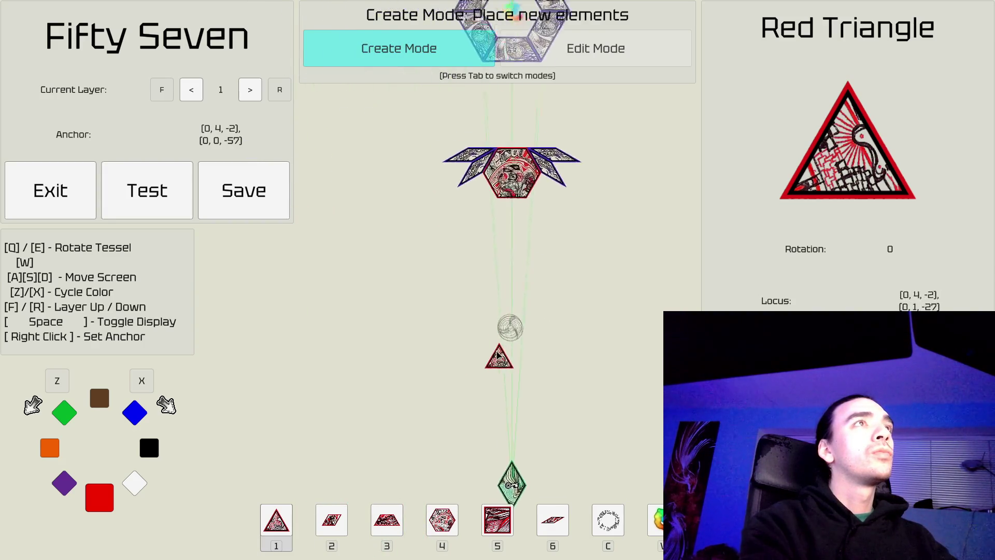
{"action": "key", "text": "a"}
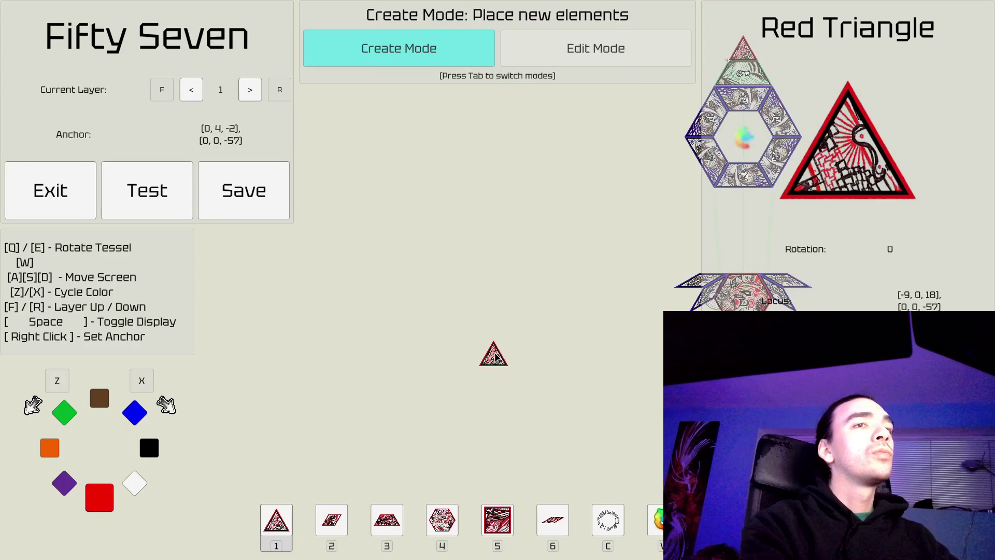
{"action": "key", "text": "v"}
{"action": "key", "text": "d"}
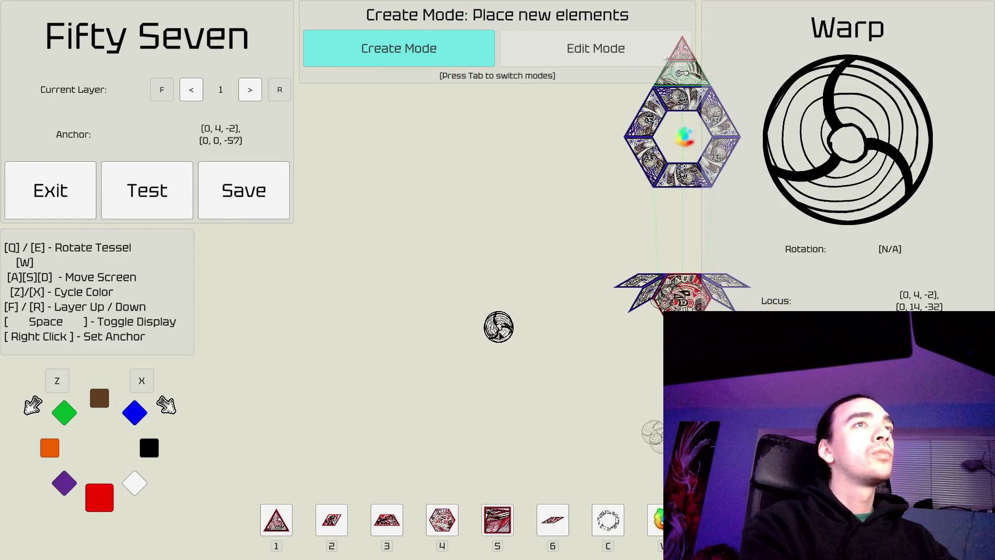
{"action": "key", "text": "a"}
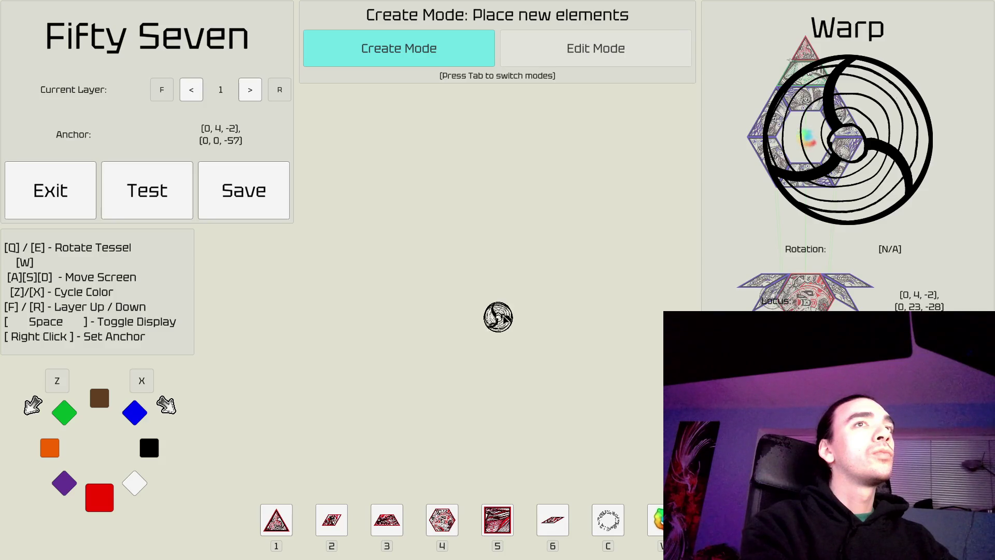
{"action": "key", "text": "s"}
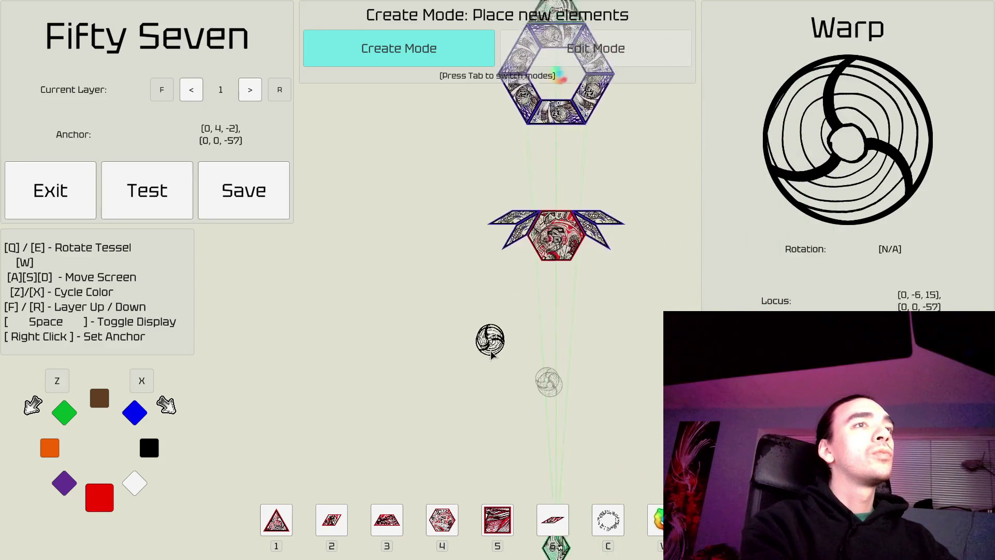
Step: Survey the surrounding tessels in Edit Mode, then return to Create Mode
{"action": "key", "text": "Tab"}
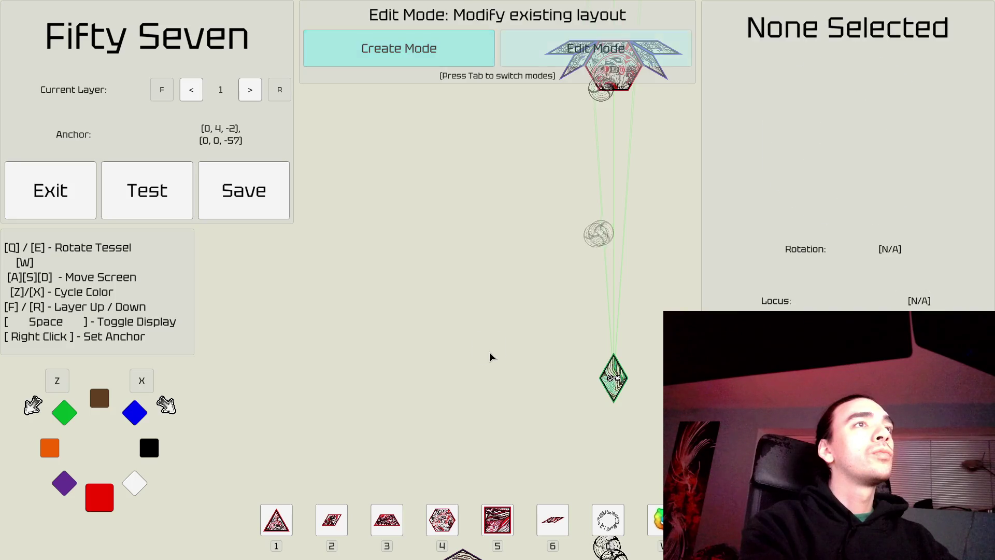
{"action": "key", "text": "w"}
{"action": "key", "text": "d"}
{"action": "key", "text": "s"}
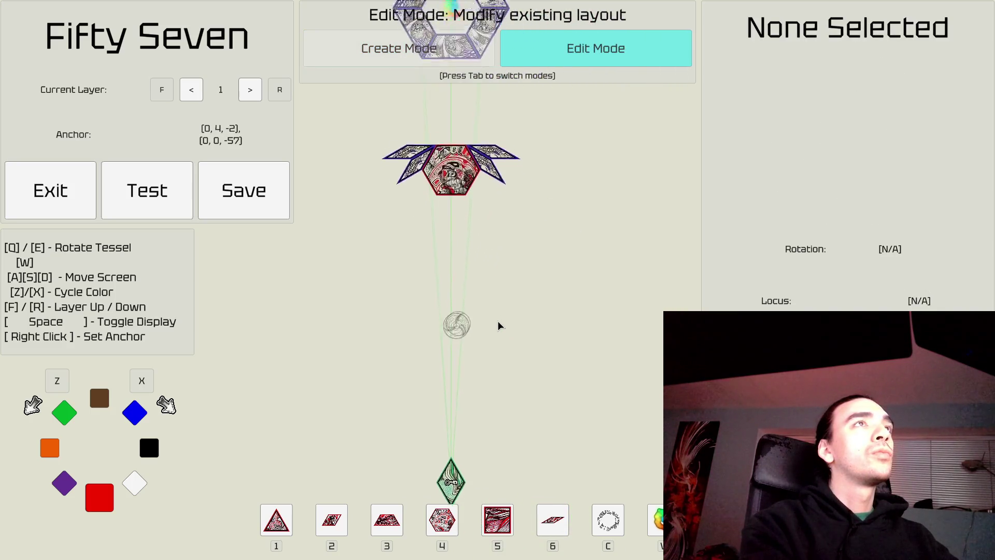
{"action": "key", "text": "s"}
{"action": "key", "text": "d"}
{"action": "key", "text": "s"}
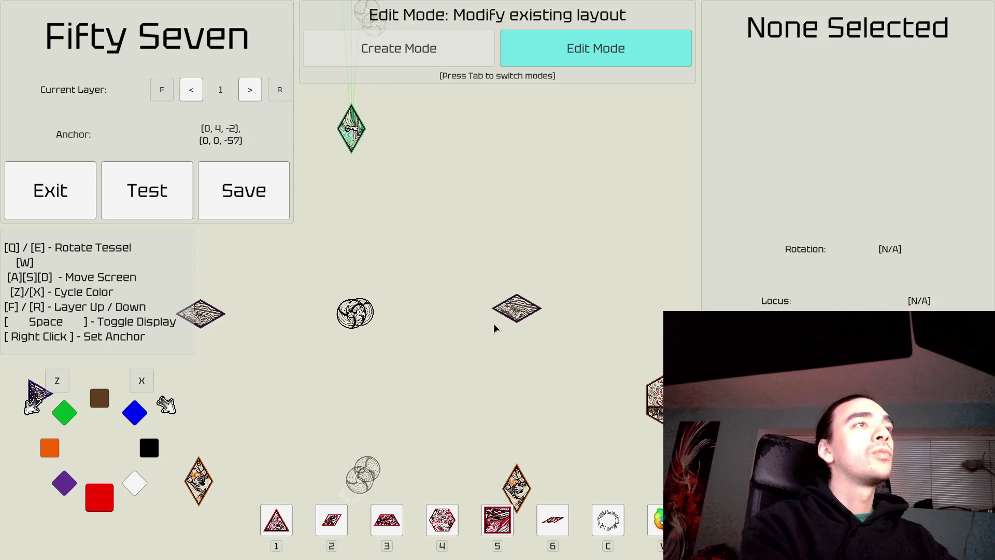
{"action": "key", "text": "a"}
{"action": "key", "text": "w"}
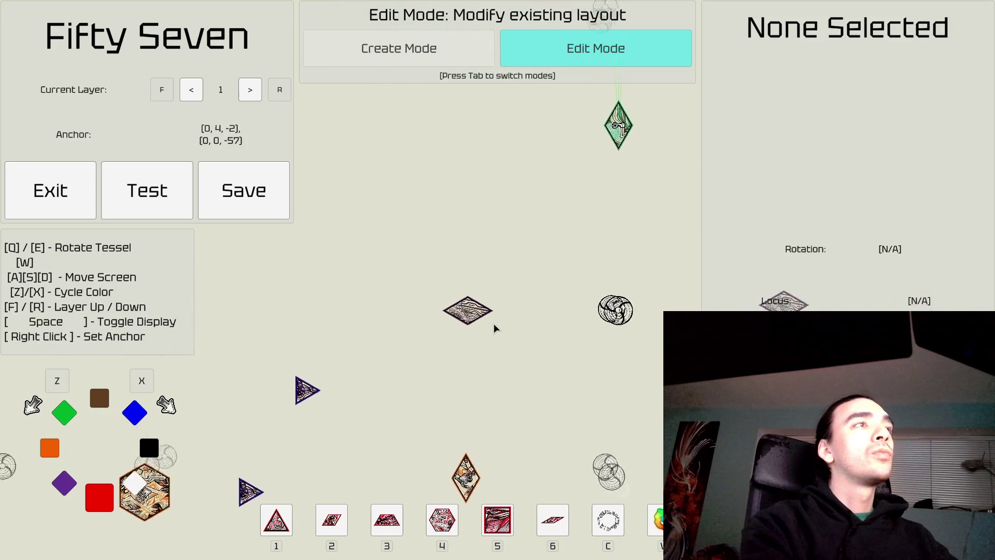
{"action": "key", "text": "a"}
{"action": "key", "text": "d"}
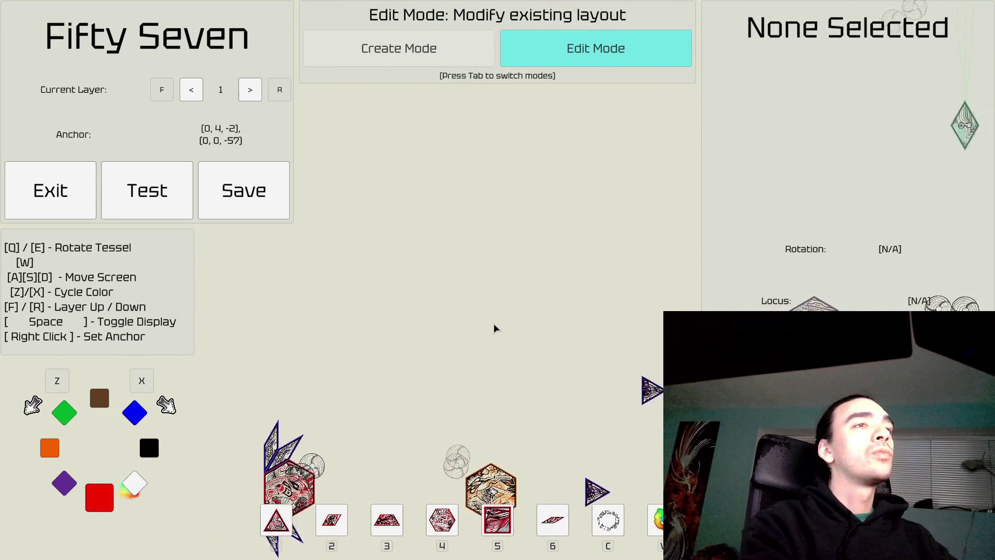
{"action": "key", "text": "d"}
{"action": "key", "text": "s"}
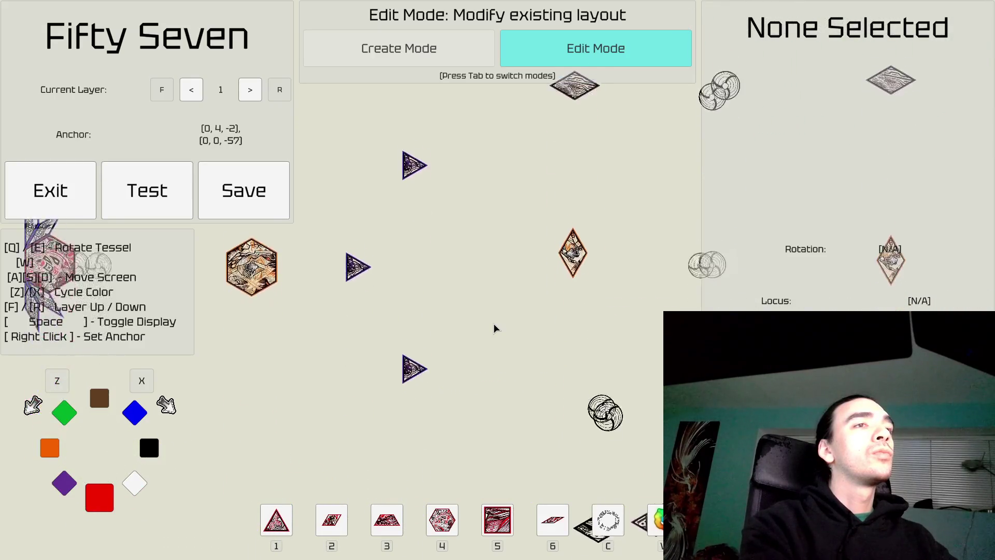
{"action": "key", "text": "d"}
{"action": "key", "text": "d"}
{"action": "key", "text": "s"}
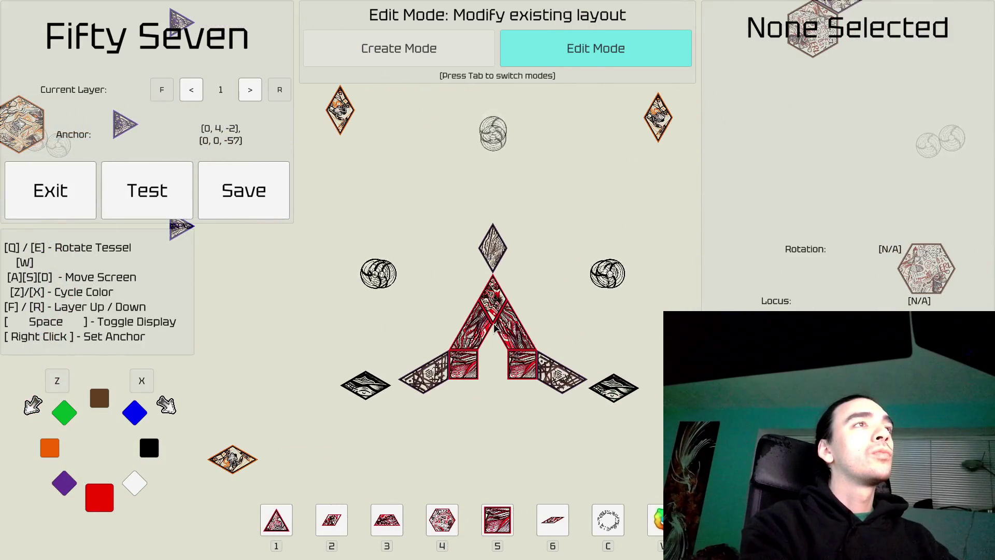
{"action": "key", "text": "a"}
{"action": "key", "text": "s"}
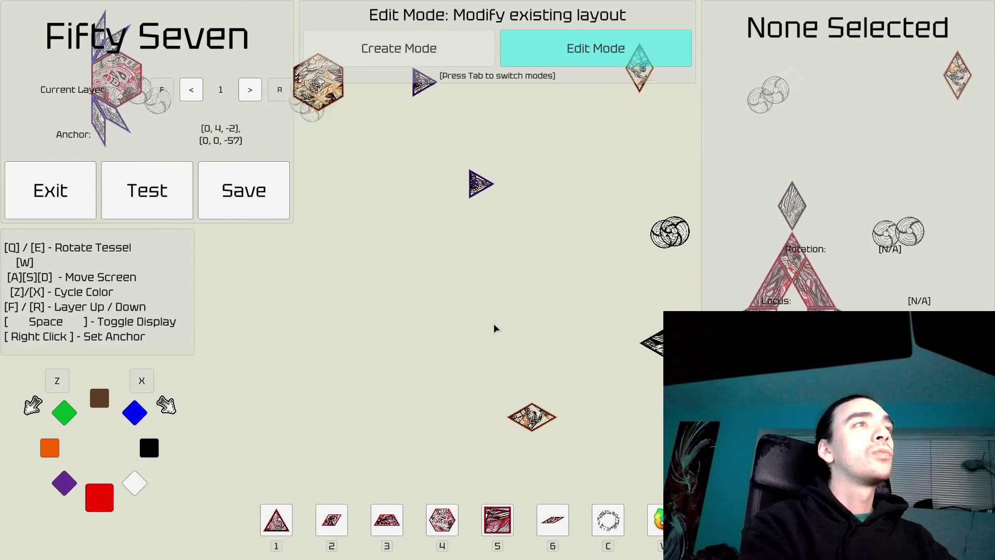
{"action": "key", "text": "a"}
{"action": "key", "text": "s"}
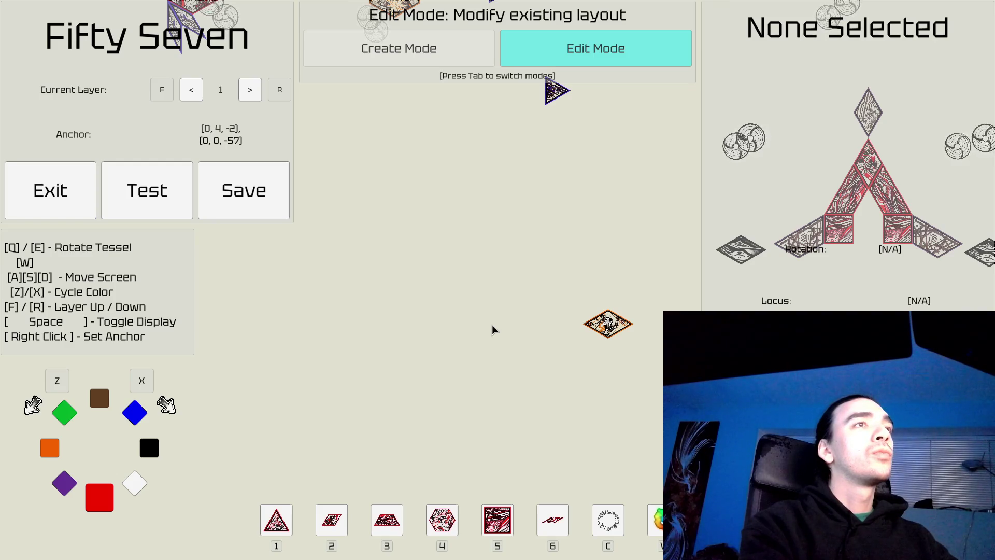
{"action": "key", "text": "d"}
{"action": "key", "text": "w"}
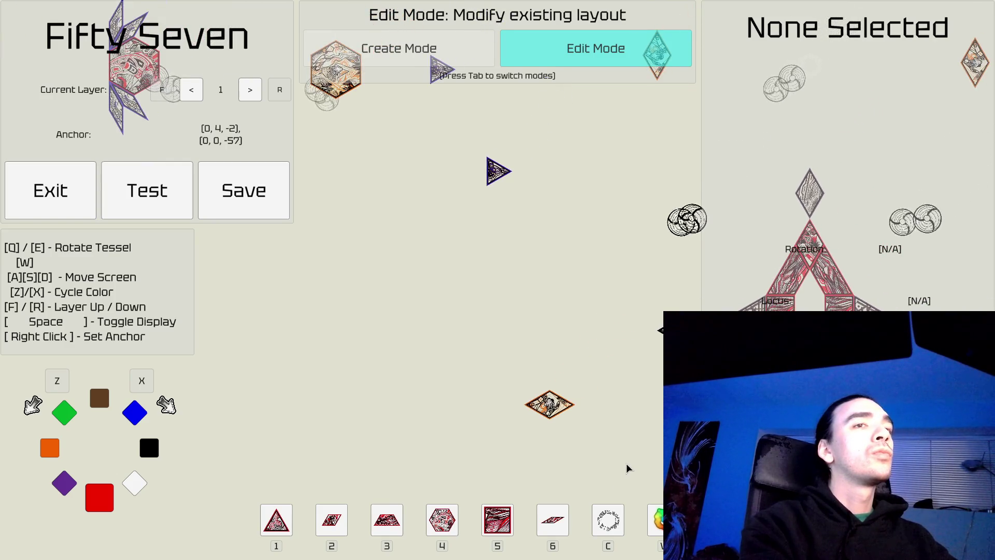
{"action": "key", "text": "d"}
{"action": "key", "text": "w"}
{"action": "key", "text": "d"}
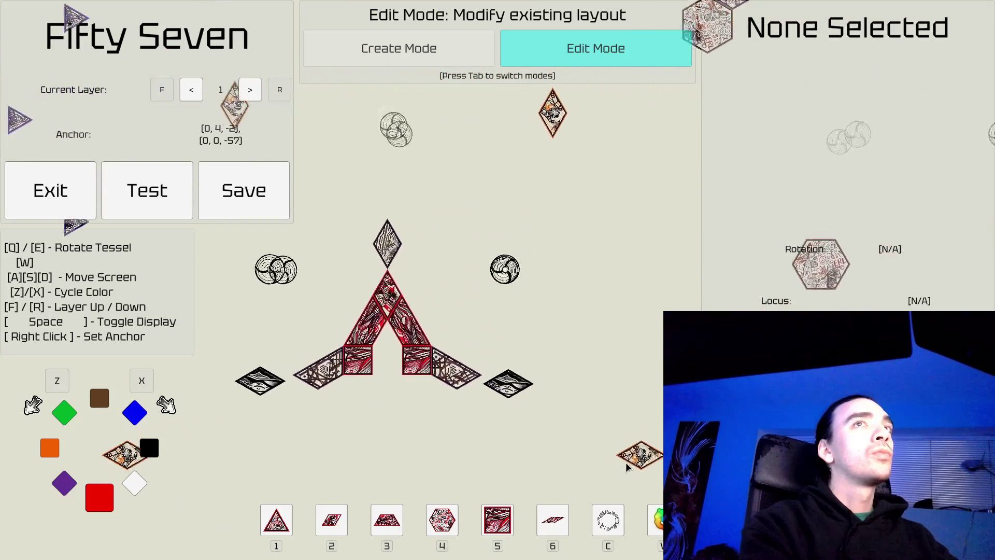
{"action": "key", "text": "w"}
{"action": "key", "text": "d"}
{"action": "key", "text": "s"}
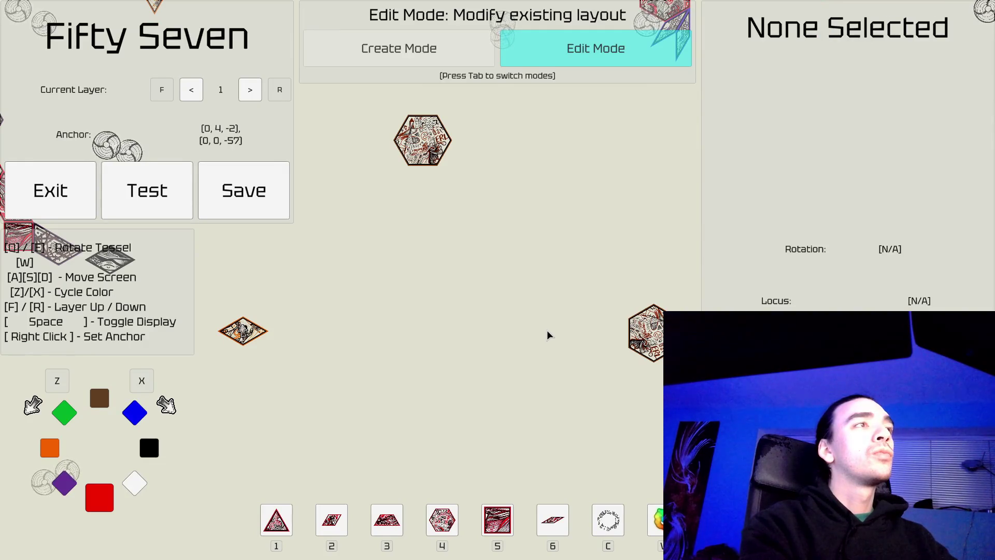
{"action": "key", "text": "Tab"}
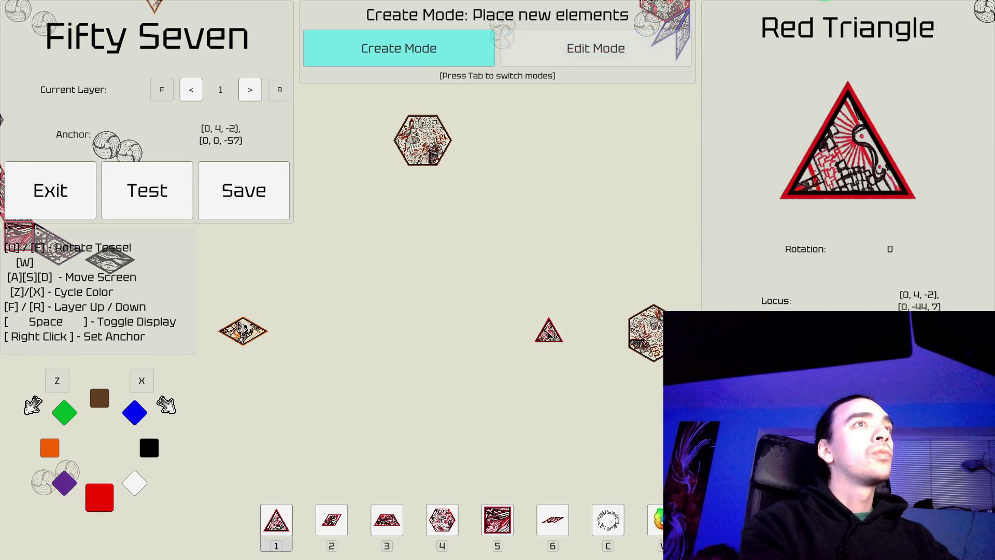
Step: Place a warp on the canvas, look around it, and switch to Edit Mode
{"action": "key", "text": "c"}
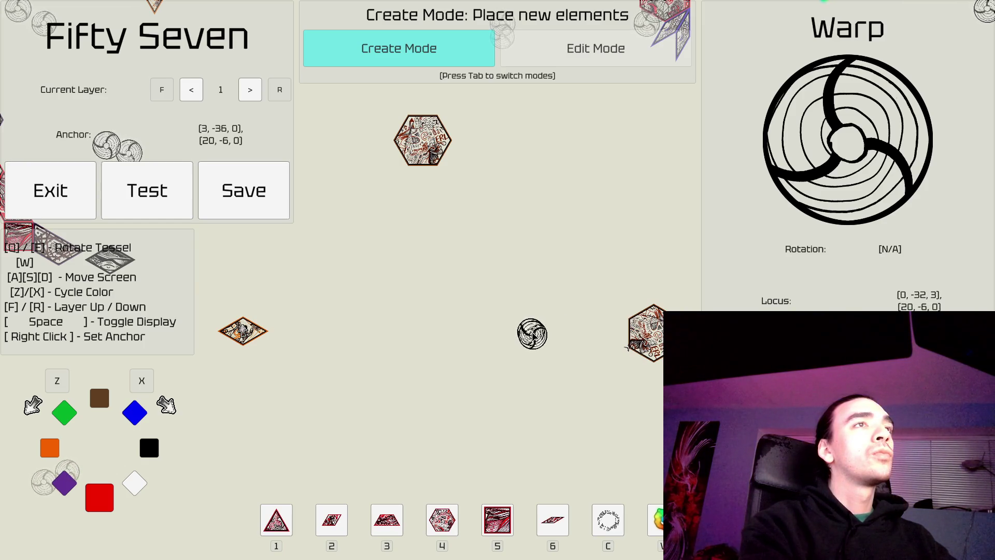
{"action": "left_click", "coordinate": [534, 336]}
{"action": "key", "text": "a"}
{"action": "key", "text": "s"}
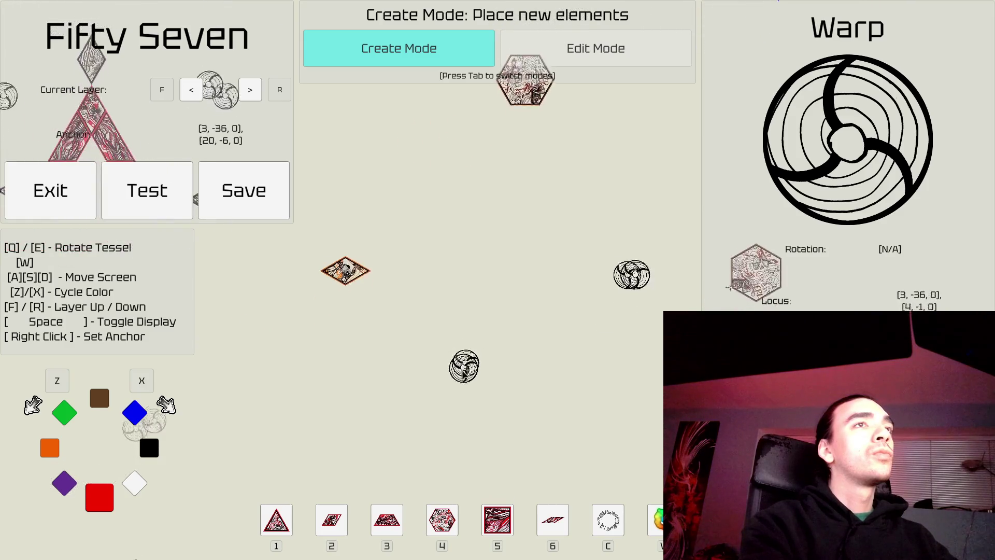
{"action": "key", "text": "d"}
{"action": "key", "text": "a"}
{"action": "key", "text": "w"}
{"action": "key", "text": "w"}
{"action": "key", "text": "d"}
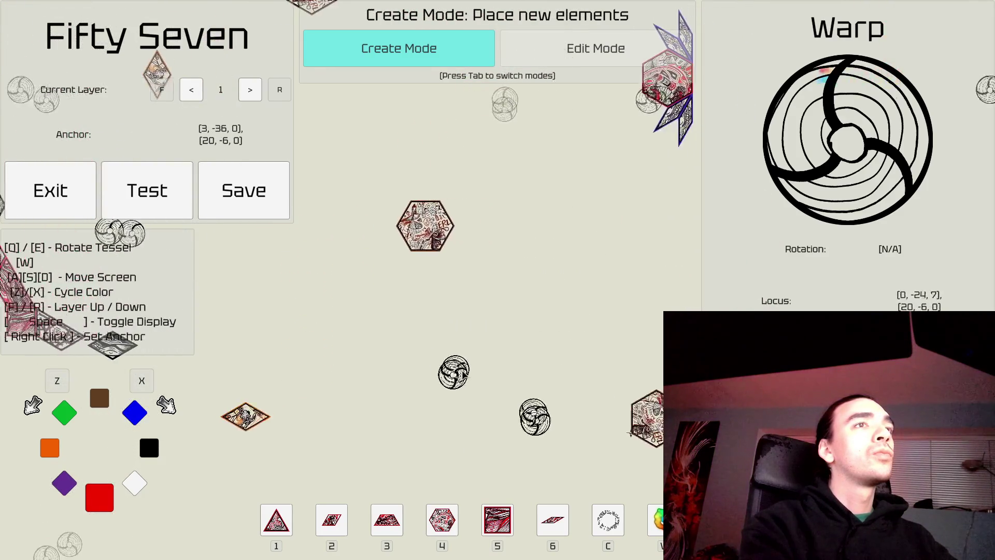
{"action": "key", "text": "Tab"}
Step: Pan back and forth over the layer 1 tile pattern to inspect it
{"action": "key", "text": "s"}
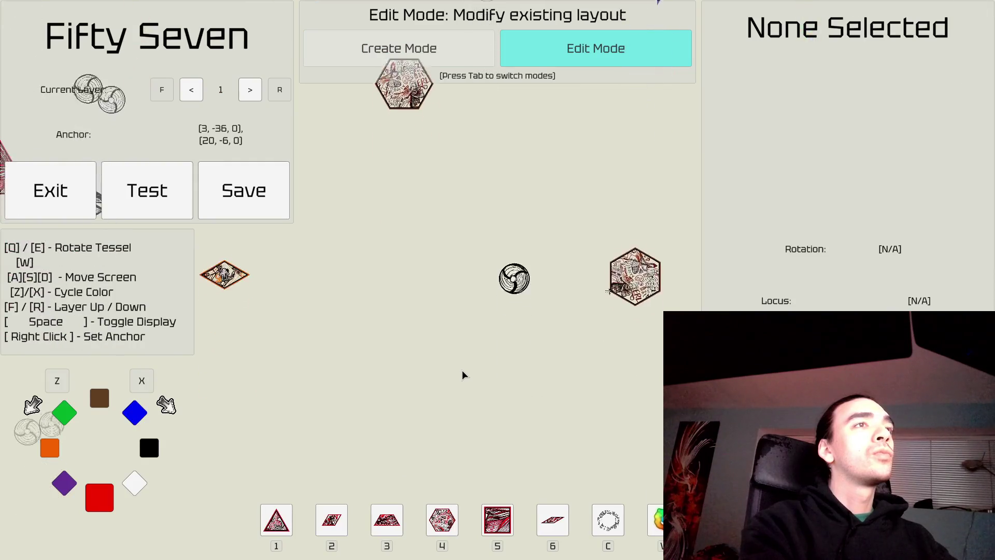
{"action": "key", "text": "a"}
{"action": "key", "text": "a"}
{"action": "key", "text": "d"}
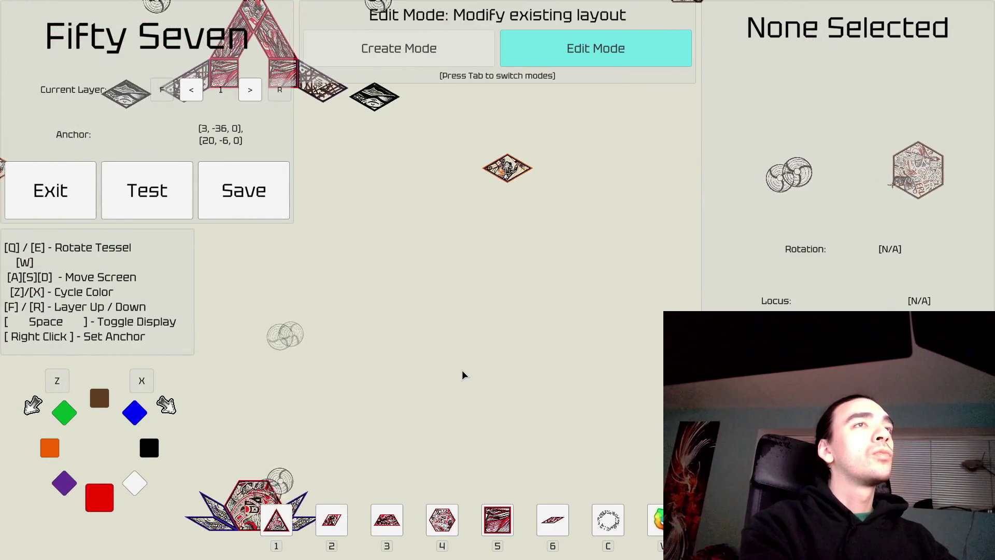
{"action": "key", "text": "a"}
{"action": "key", "text": "w"}
{"action": "key", "text": "w"}
{"action": "key", "text": "a"}
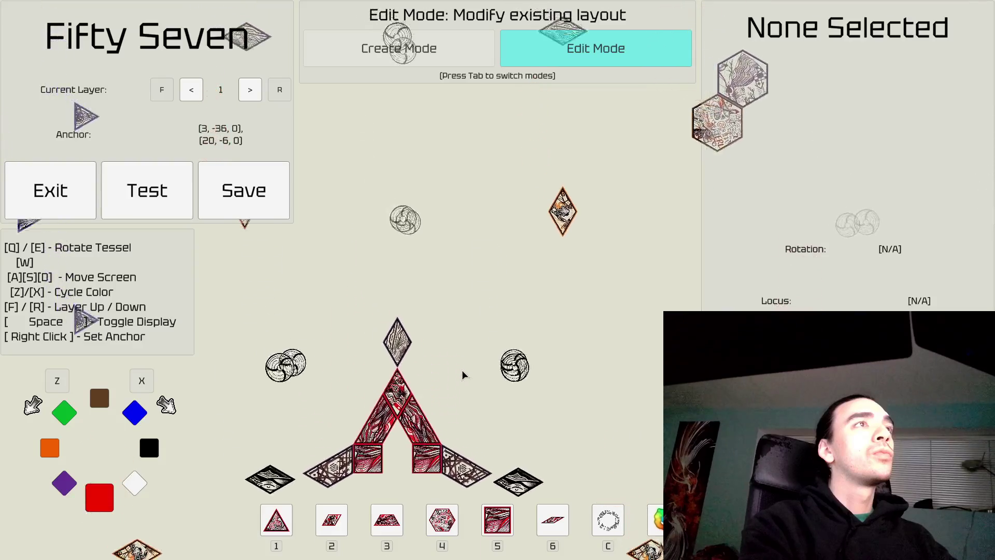
{"action": "key", "text": "a"}
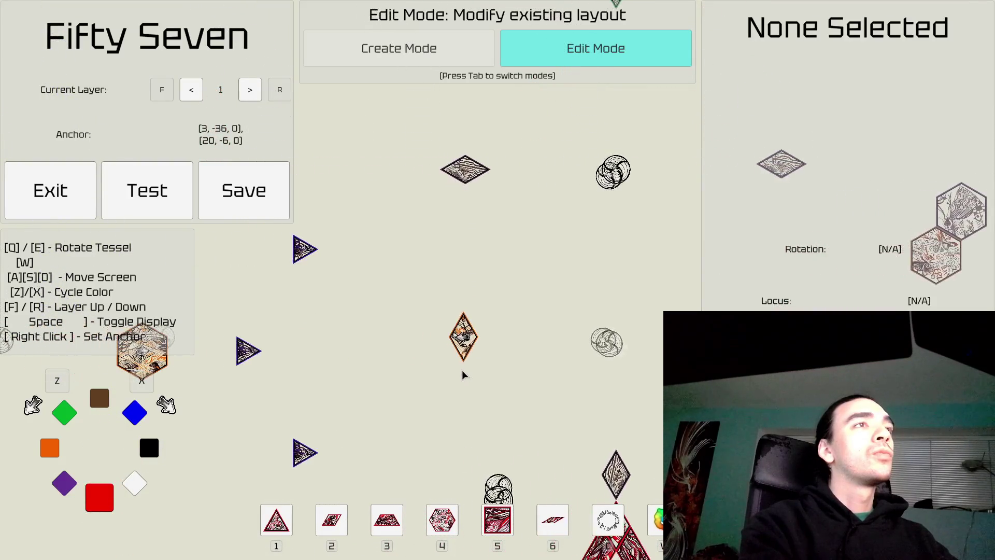
{"action": "key", "text": "a"}
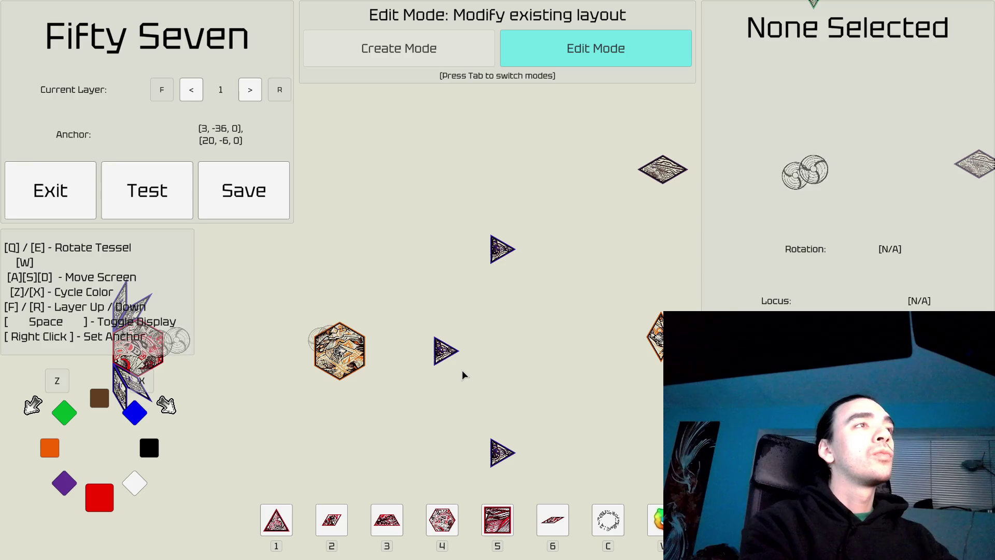
Step: Pan across the repeated pattern around the central hexagons
{"action": "key", "text": "a"}
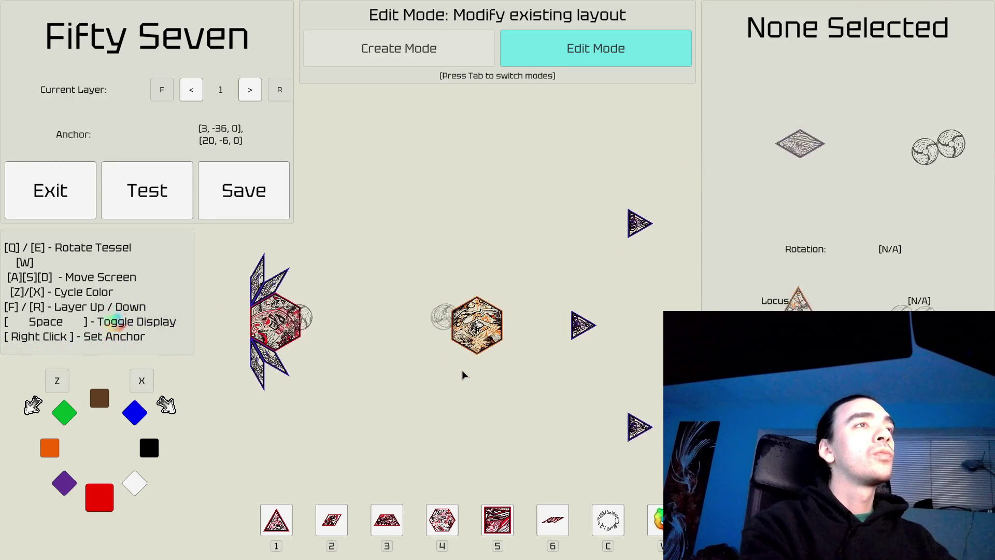
{"action": "key", "text": "s"}
{"action": "key", "text": "d"}
{"action": "key", "text": "w"}
{"action": "key", "text": "a"}
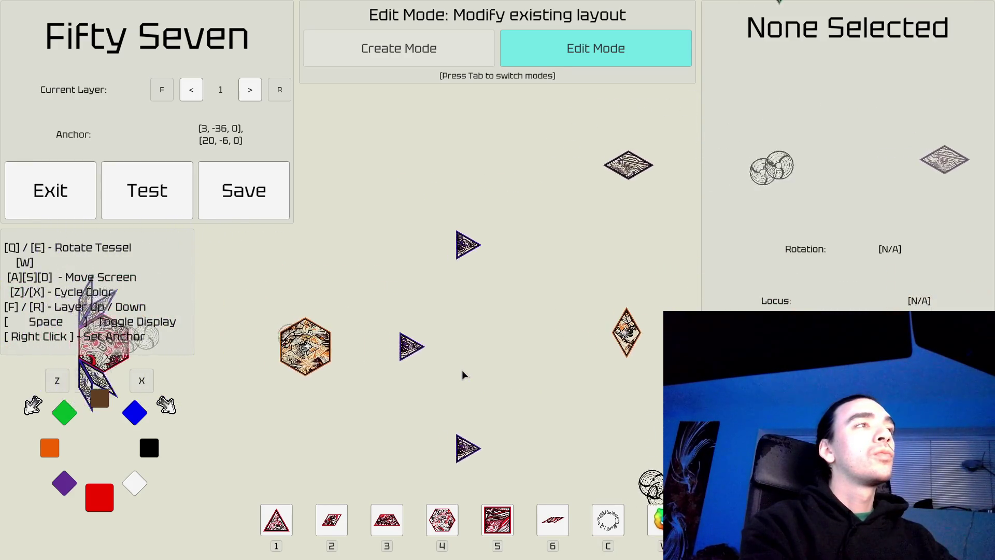
{"action": "key", "text": "d"}
{"action": "key", "text": "a"}
{"action": "key", "text": "w"}
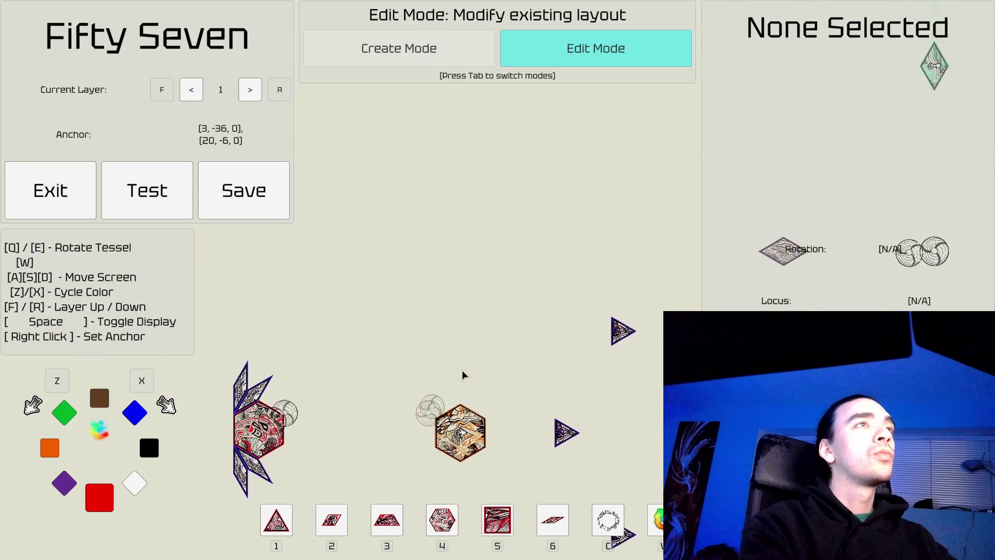
{"action": "key", "text": "s"}
{"action": "key", "text": "d"}
{"action": "key", "text": "s"}
{"action": "key", "text": "w"}
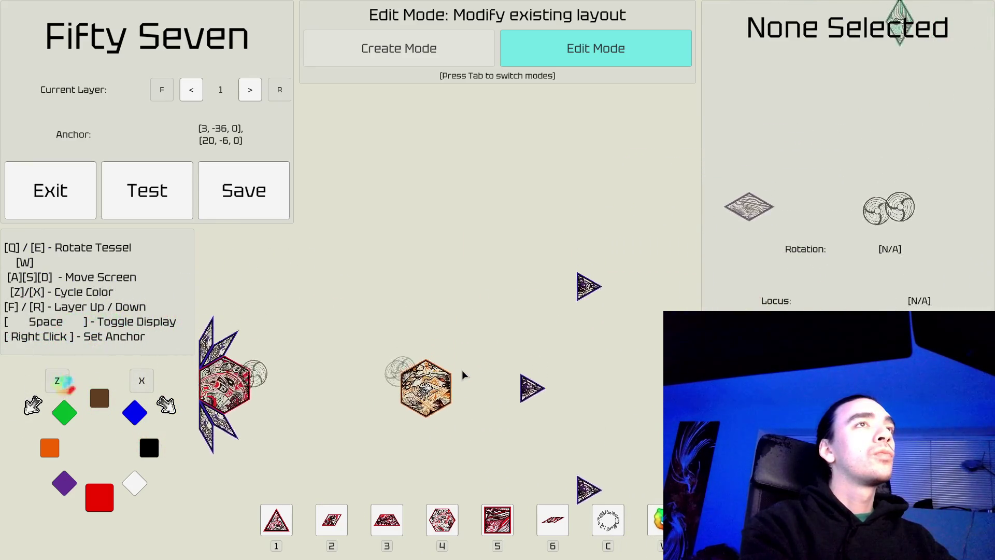
Step: Move up to layer 2 and survey its warp pieces
{"action": "key", "text": "s"}
{"action": "key", "text": "f"}
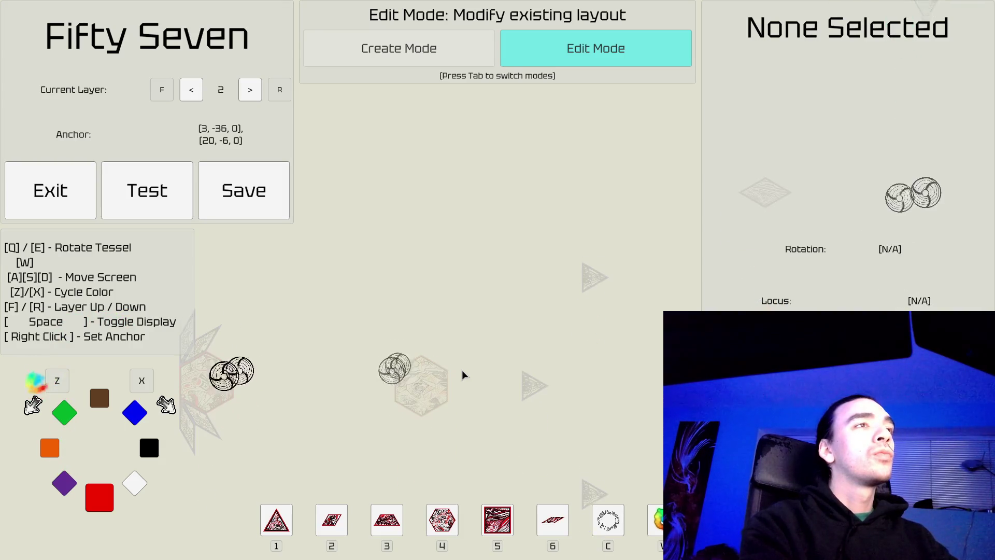
{"action": "key", "text": "a"}
{"action": "key", "text": "a"}
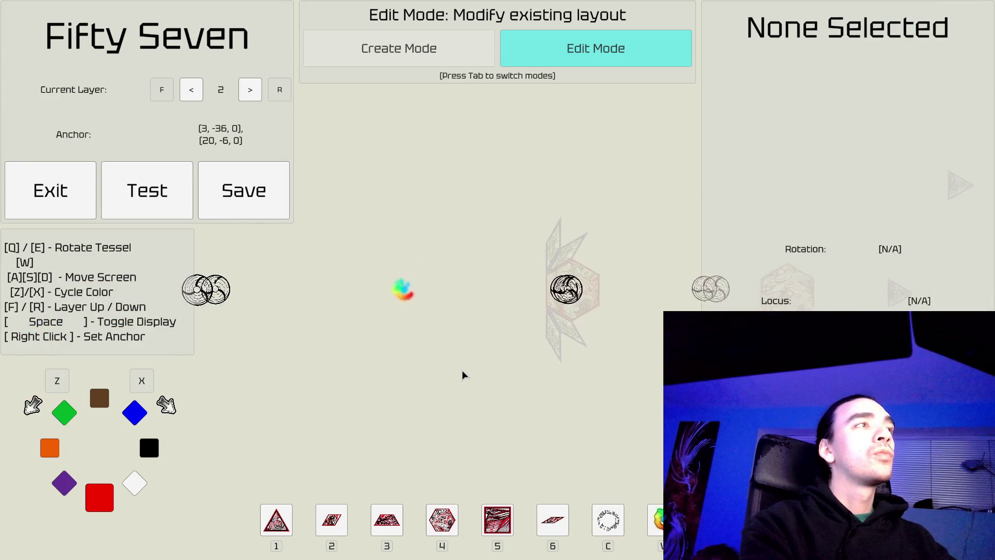
{"action": "key", "text": "d"}
{"action": "key", "text": "d"}
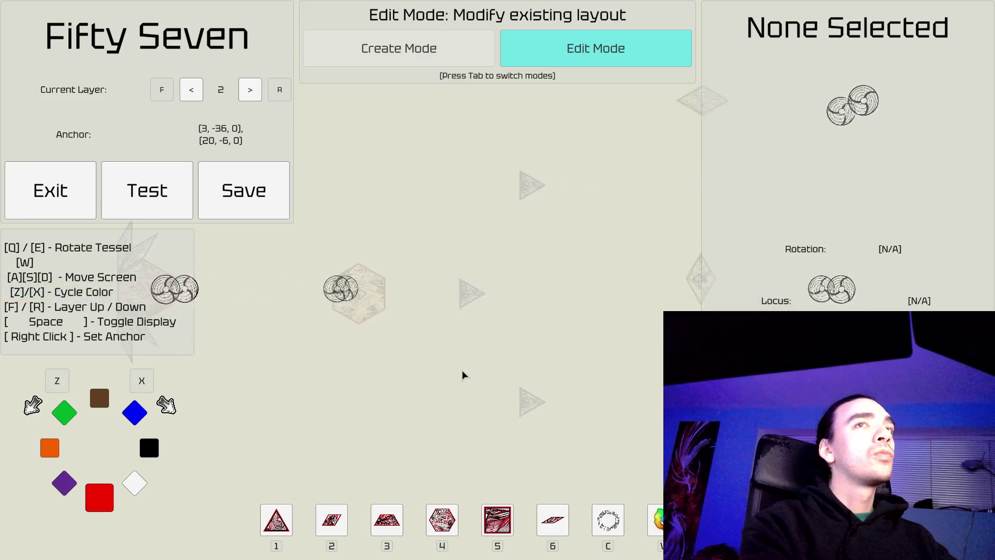
{"action": "key", "text": "d"}
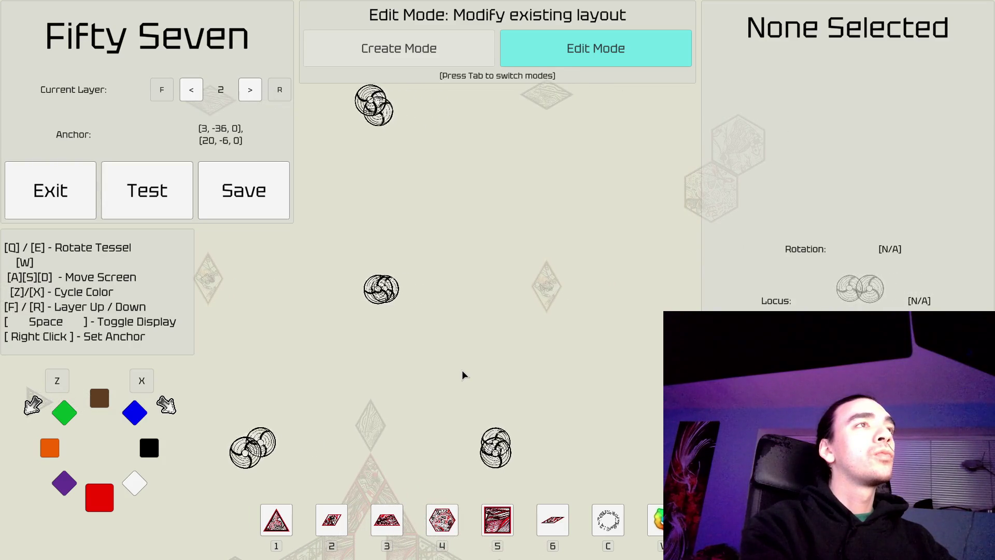
{"action": "key", "text": "a"}
{"action": "key", "text": "d"}
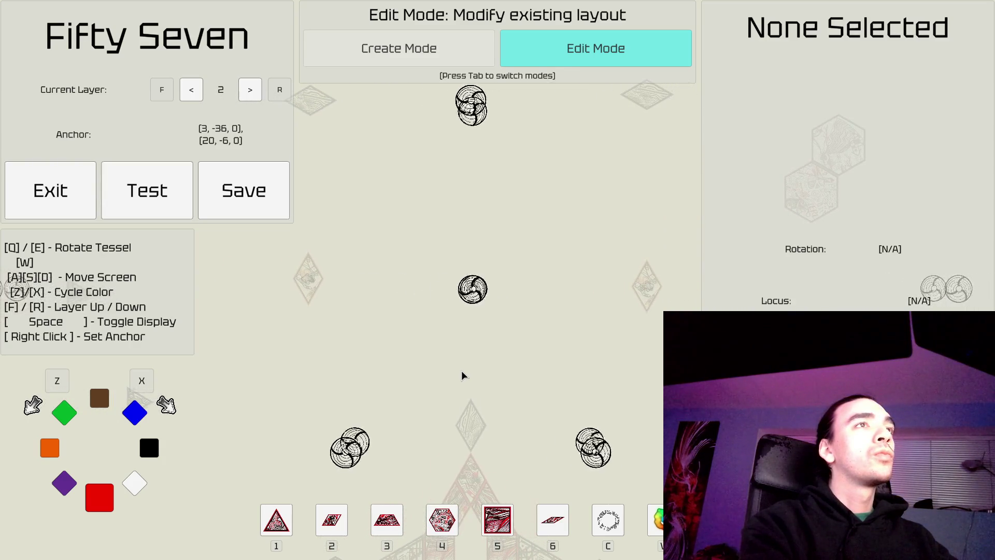
{"action": "key", "text": "w"}
{"action": "key", "text": "s"}
{"action": "key", "text": "d"}
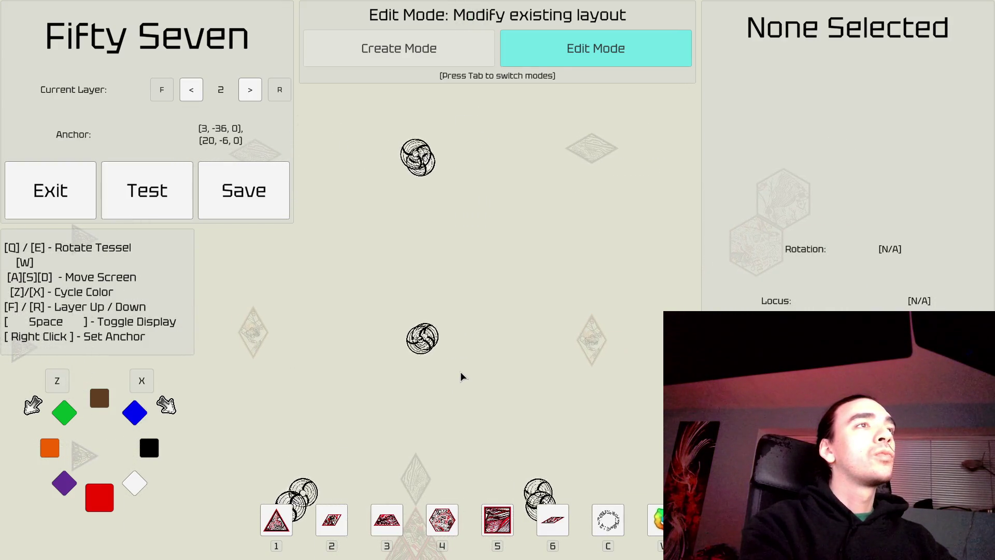
{"action": "key", "text": "a"}
{"action": "key", "text": "s"}
{"action": "key", "text": "a"}
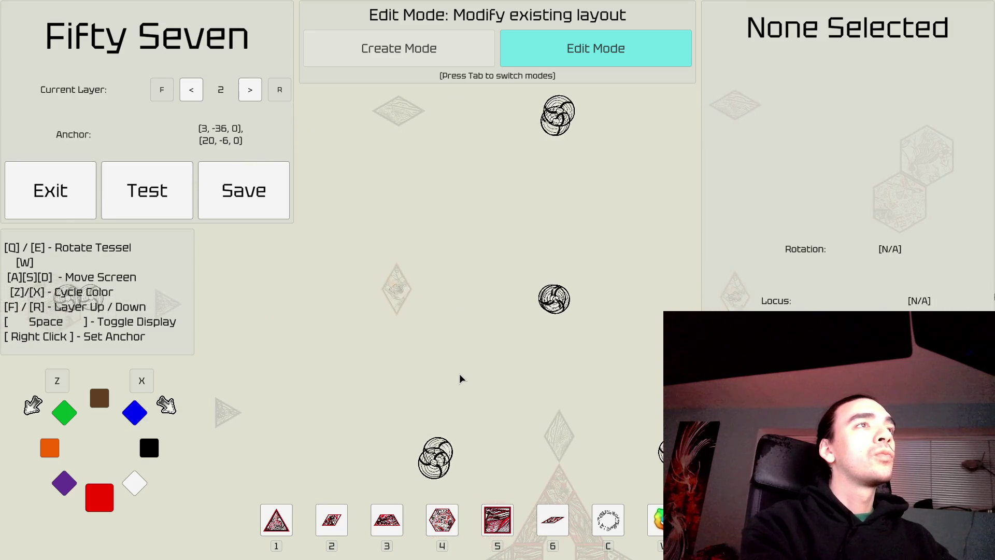
{"action": "key", "text": "d"}
{"action": "key", "text": "a"}
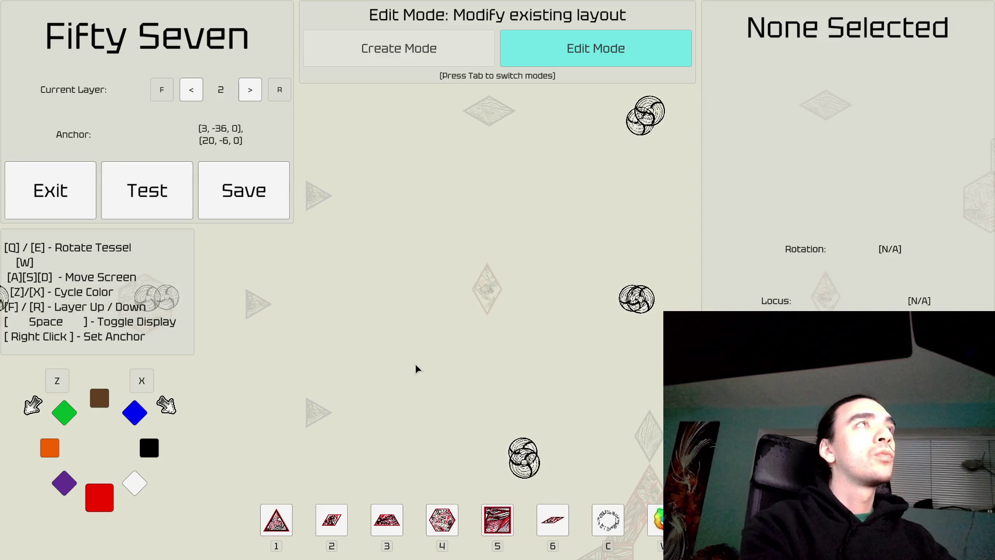
{"action": "key", "text": "d"}
{"action": "key", "text": "d"}
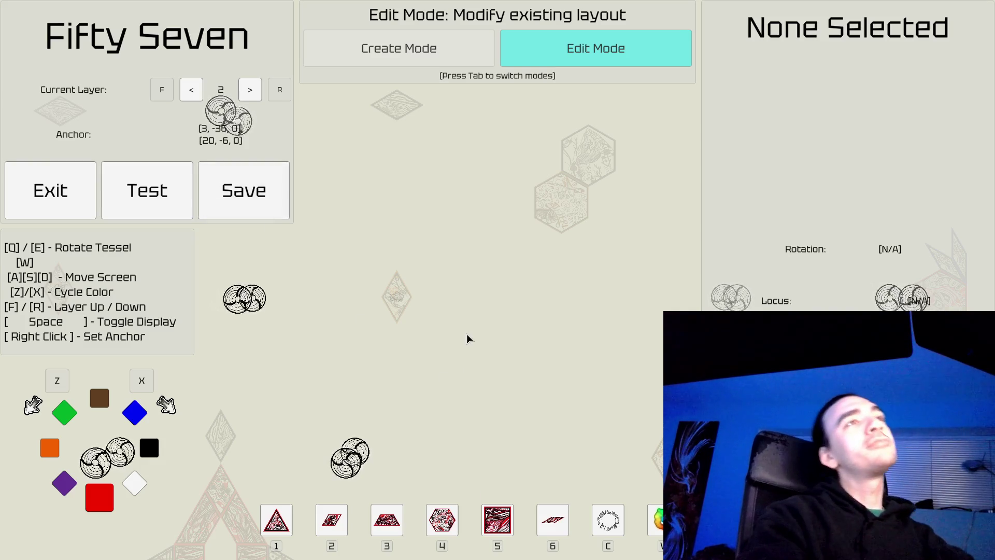
Step: Drop back to layer 1 with R so its tiles show solid, and recentre the view
{"action": "key", "text": "a"}
{"action": "key", "text": "d"}
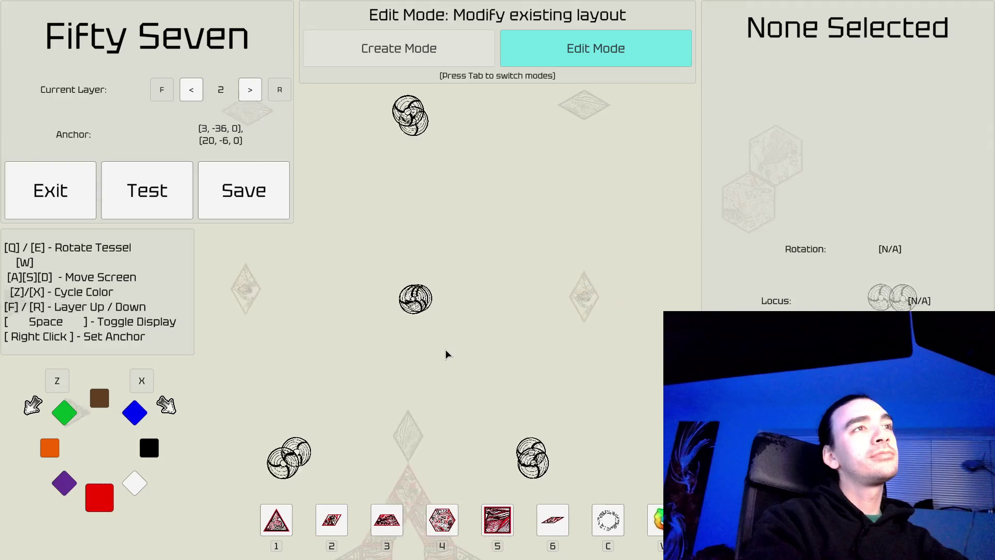
{"action": "key", "text": "r"}
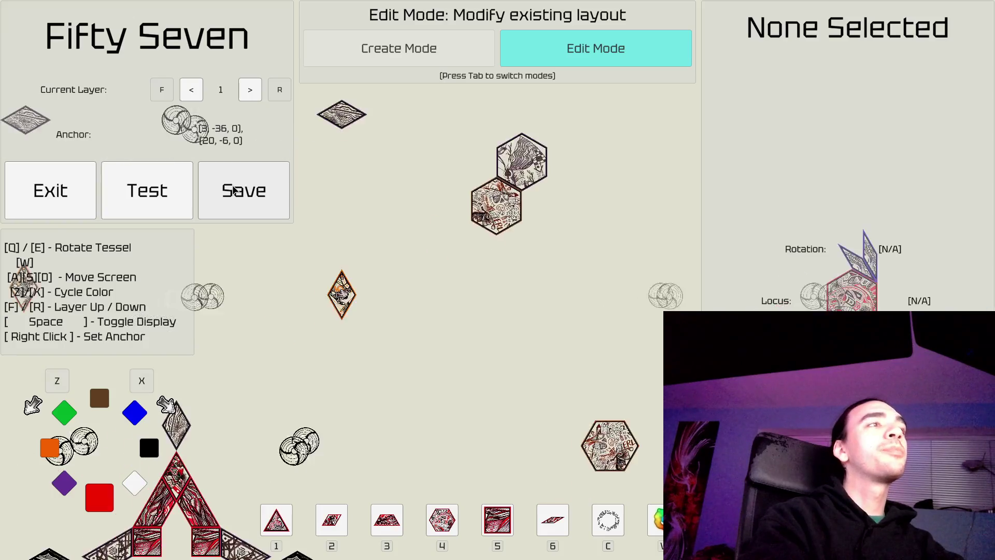
{"action": "key", "text": "a"}
{"action": "key", "text": "w"}
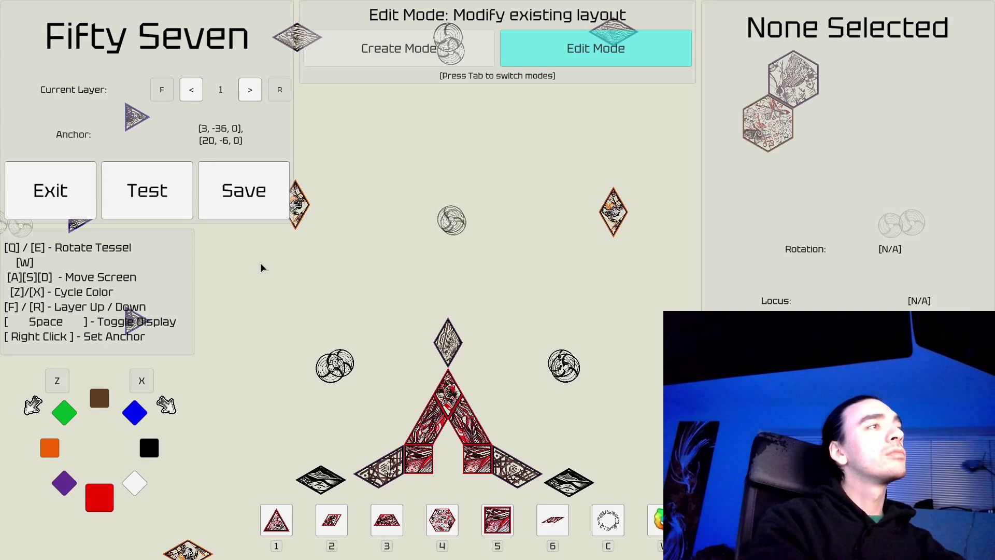
Step: Save the level as 'Fifty Seven' and exit to the main menu
{"action": "left_click", "coordinate": [222, 182]}
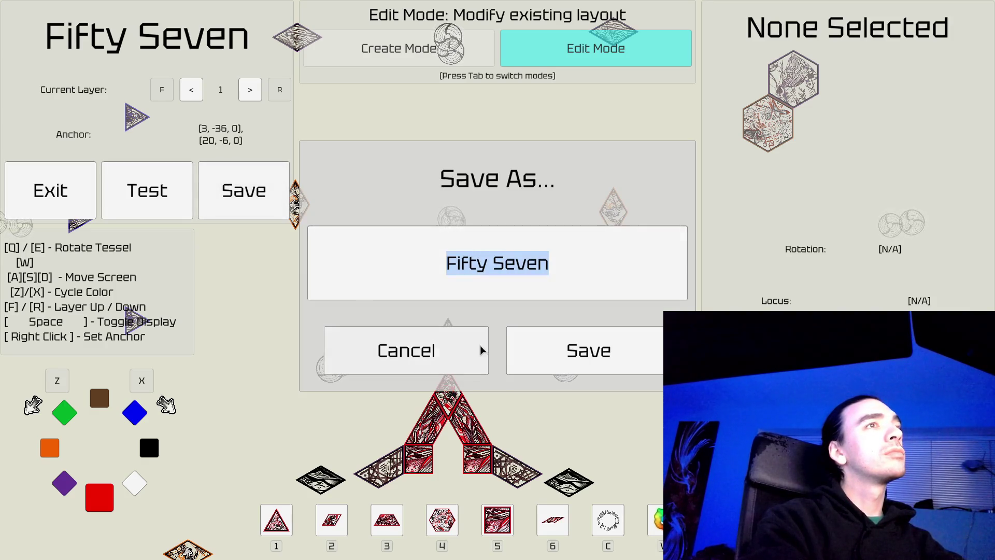
{"action": "left_click", "coordinate": [517, 352]}
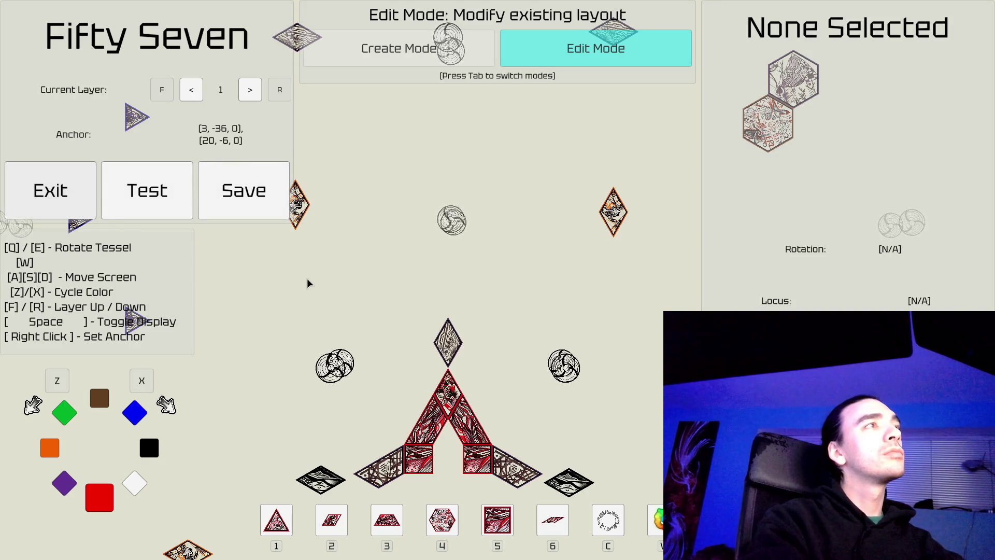
{"action": "left_click", "coordinate": [51, 201]}
{"action": "left_click", "coordinate": [586, 335]}
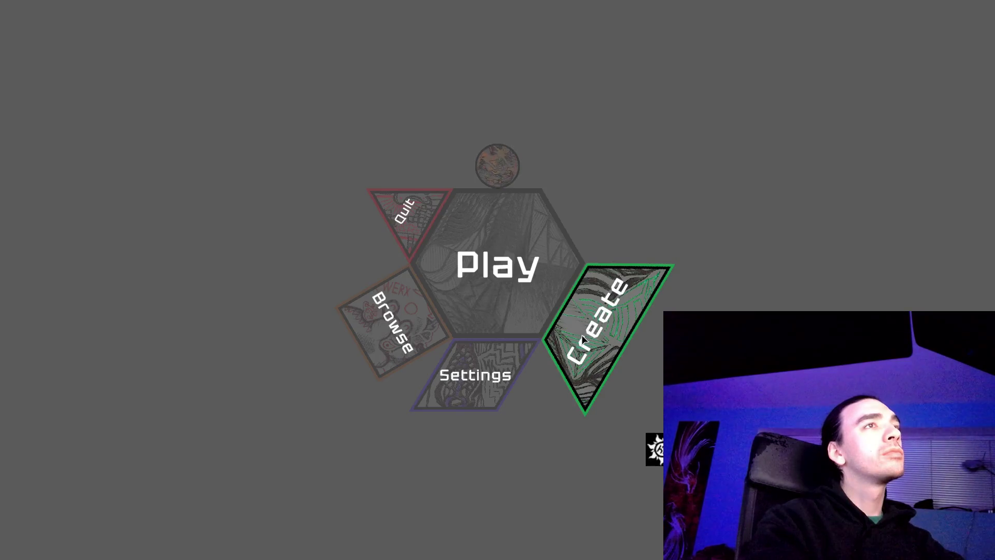
Step: Start a new level, Fractal Corner, from the main menu and pan its empty view
{"action": "left_click", "coordinate": [582, 335]}
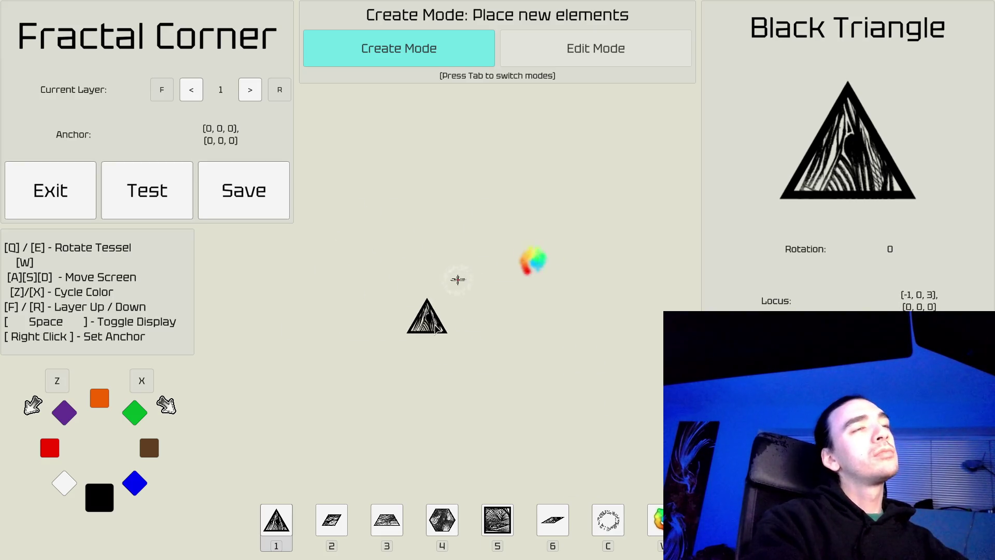
{"action": "key", "text": "a"}
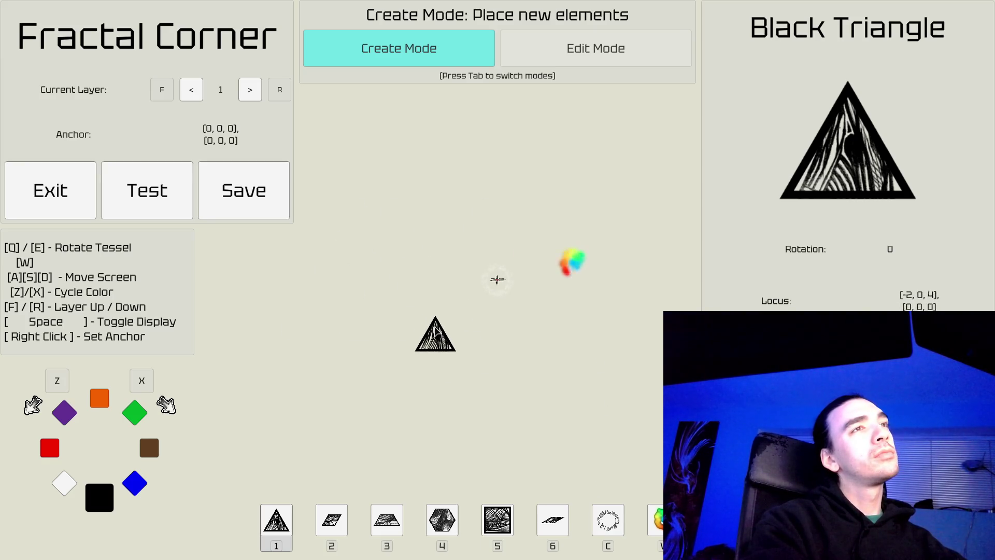
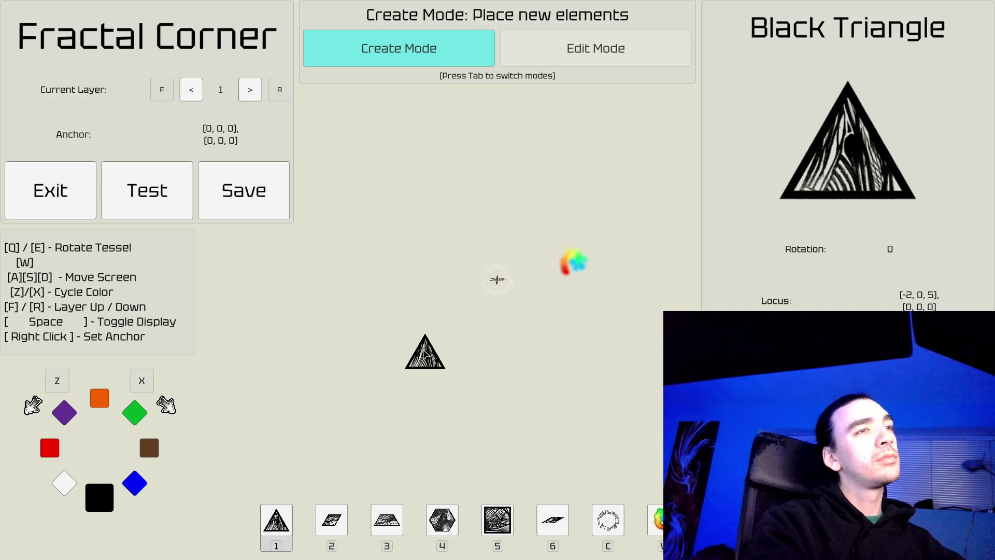
Step: Line the upright black triangle up with the anchor and place it at the level centre
{"action": "key", "text": "s"}
{"action": "key", "text": "a"}
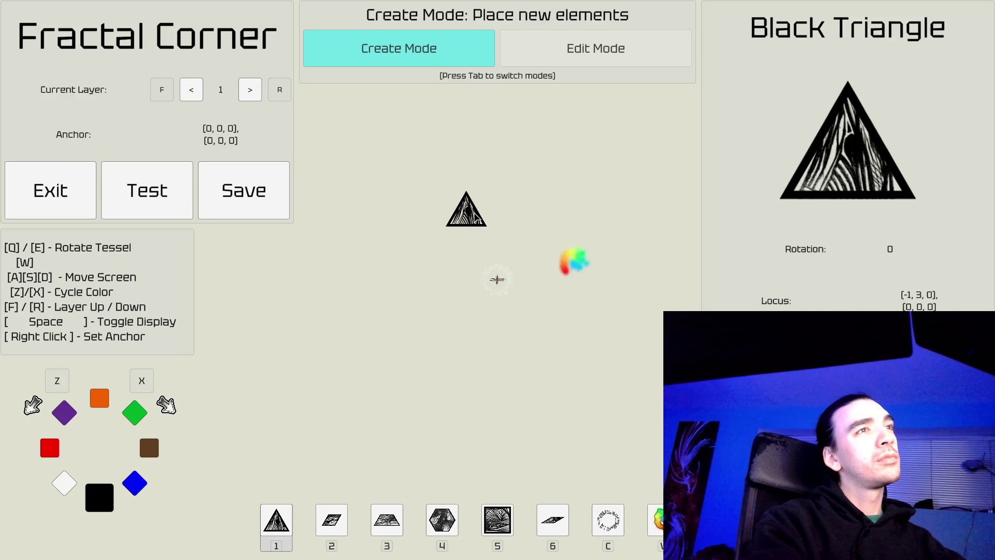
{"action": "key", "text": "w"}
{"action": "key", "text": "a"}
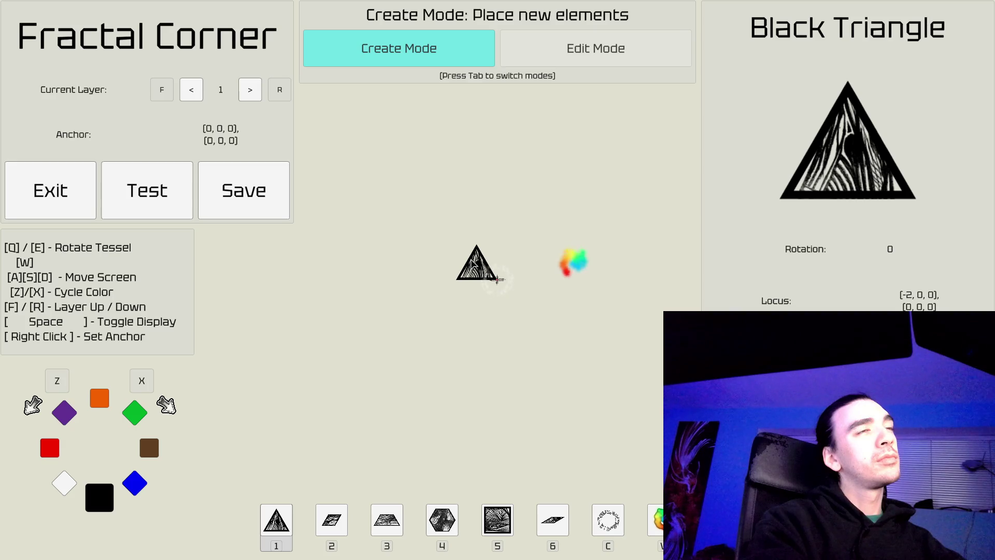
{"action": "key", "text": "w"}
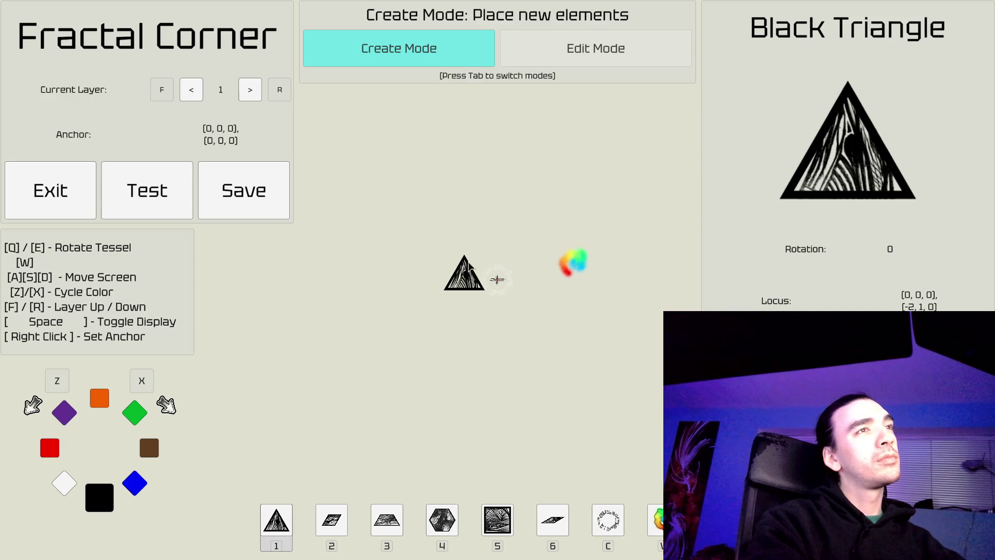
{"action": "key", "text": "s"}
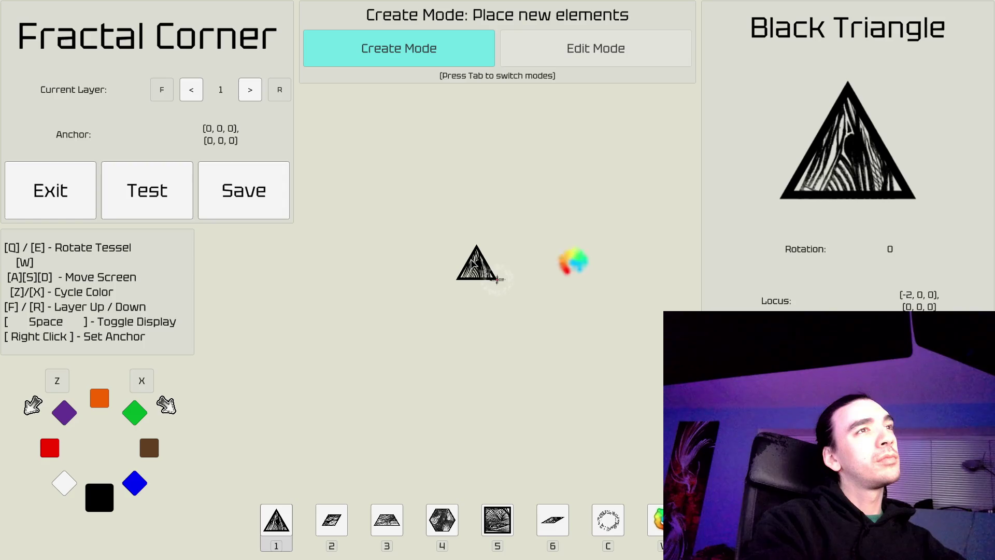
{"action": "key", "text": "w"}
{"action": "key", "text": "w"}
{"action": "key", "text": "s"}
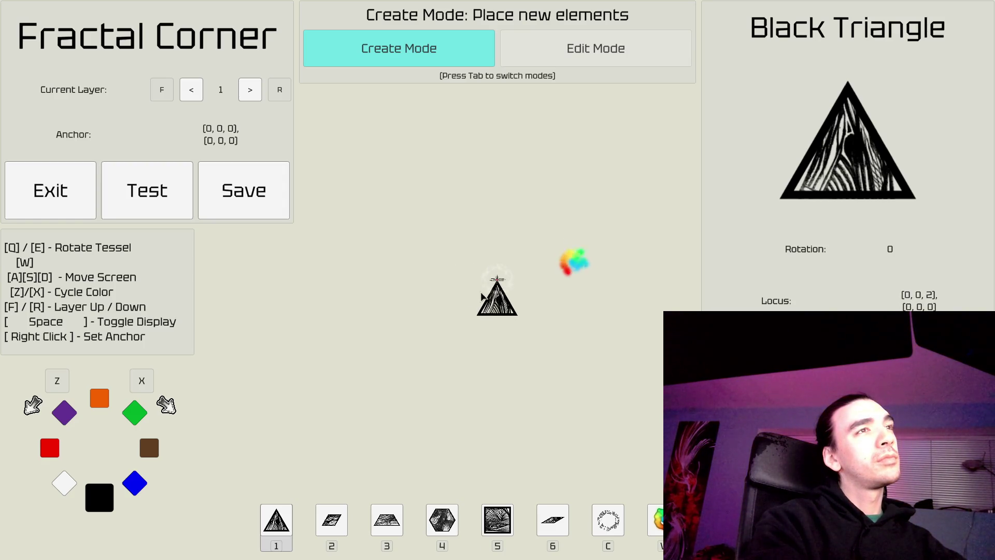
{"action": "key", "text": "d"}
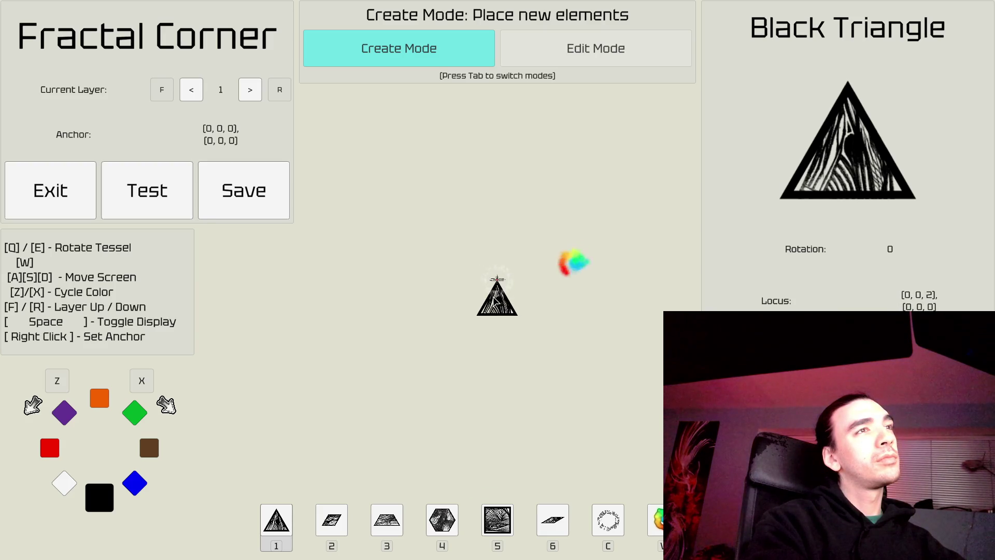
{"action": "left_click", "coordinate": [497, 299]}
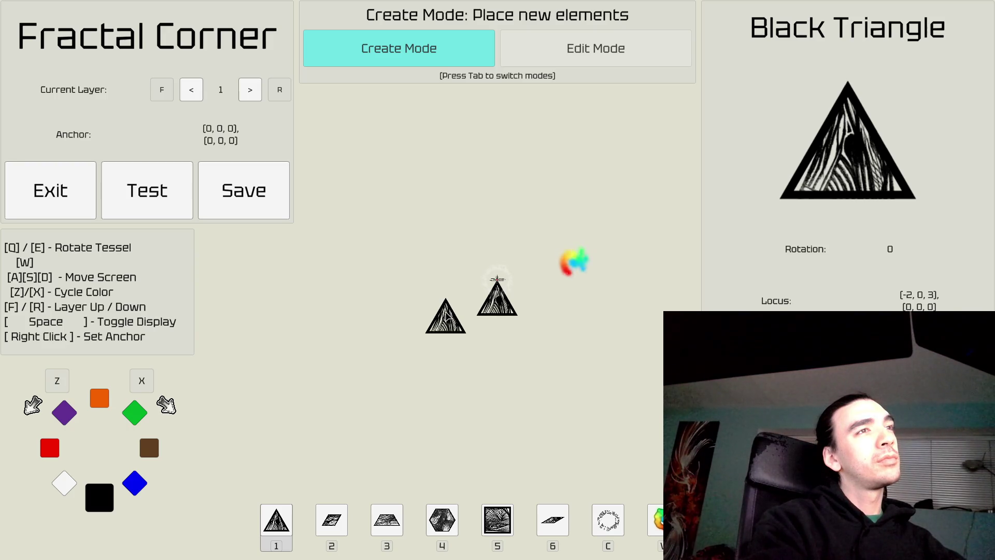
Step: Place a slanted black trapezoid beside the triangle, anchored at its lower-left corner
{"action": "key", "text": "2"}
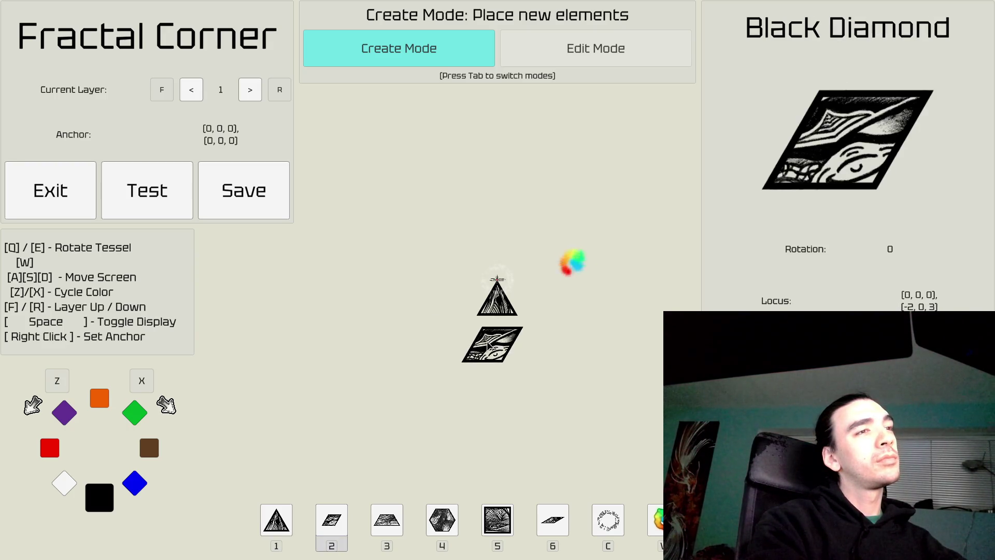
{"action": "key", "text": "3"}
{"action": "key", "text": "e"}
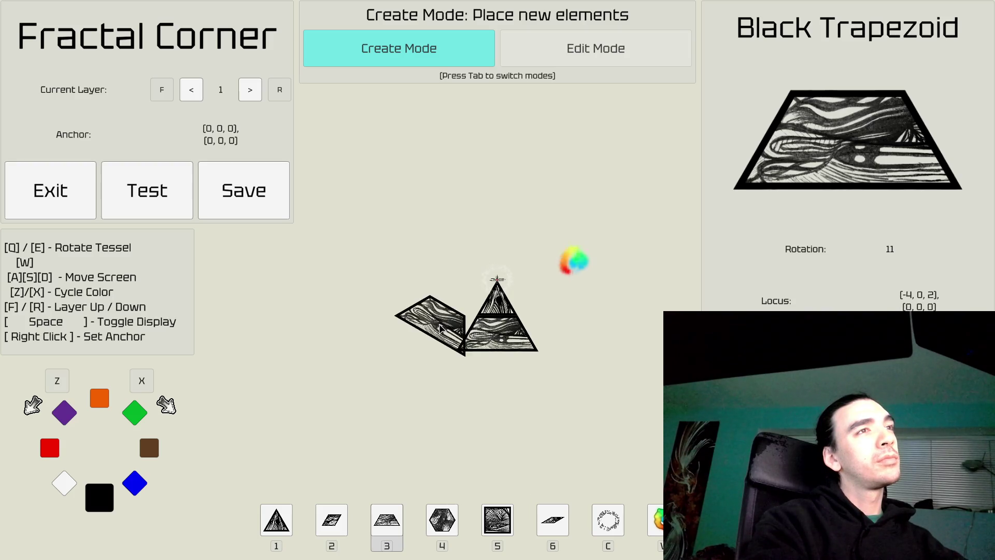
{"action": "right_click", "coordinate": [496, 279]}
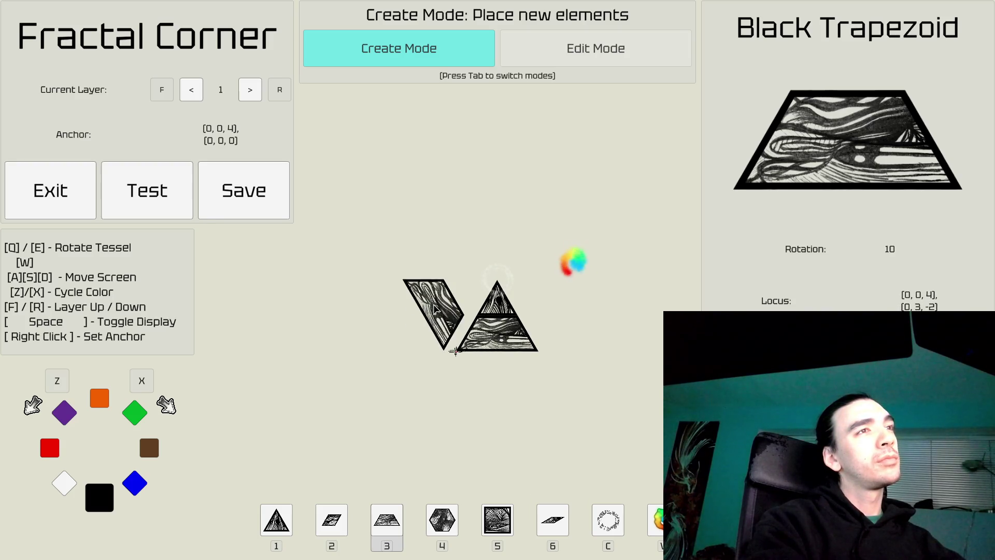
{"action": "left_click", "coordinate": [449, 318]}
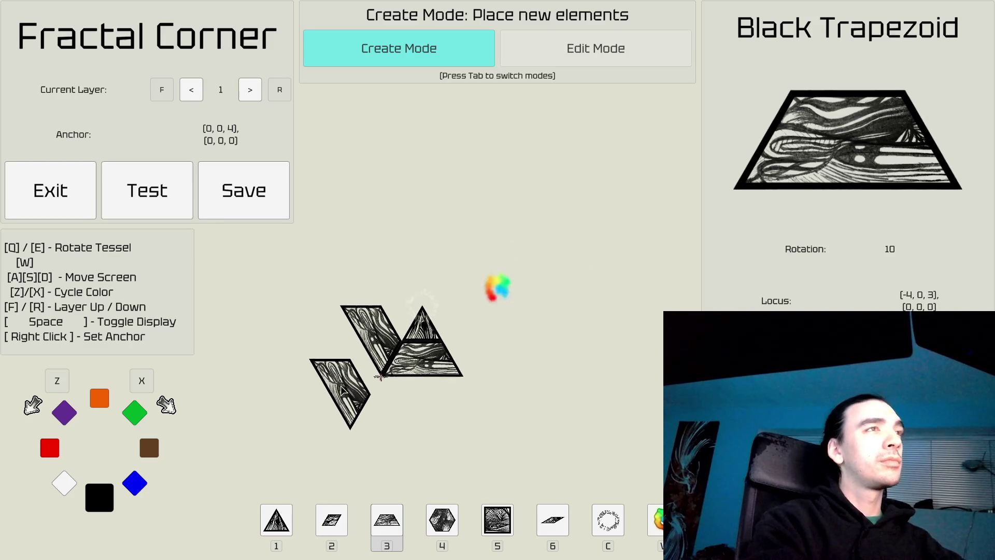
Step: Remove the original black triangle and reselect the Black Trapezoid tile
{"action": "key", "text": "Tab"}
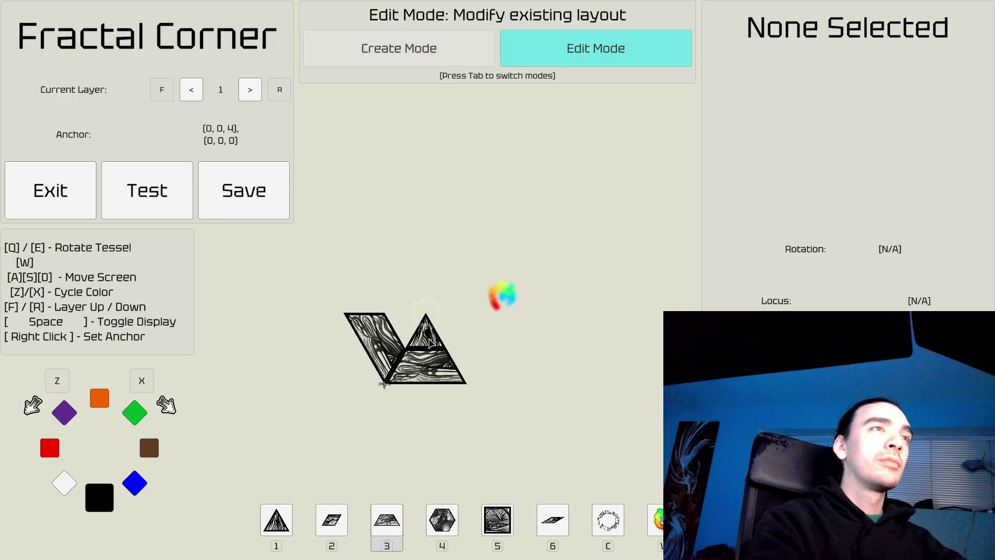
{"action": "left_click", "coordinate": [433, 358]}
{"action": "key", "text": "Tab"}
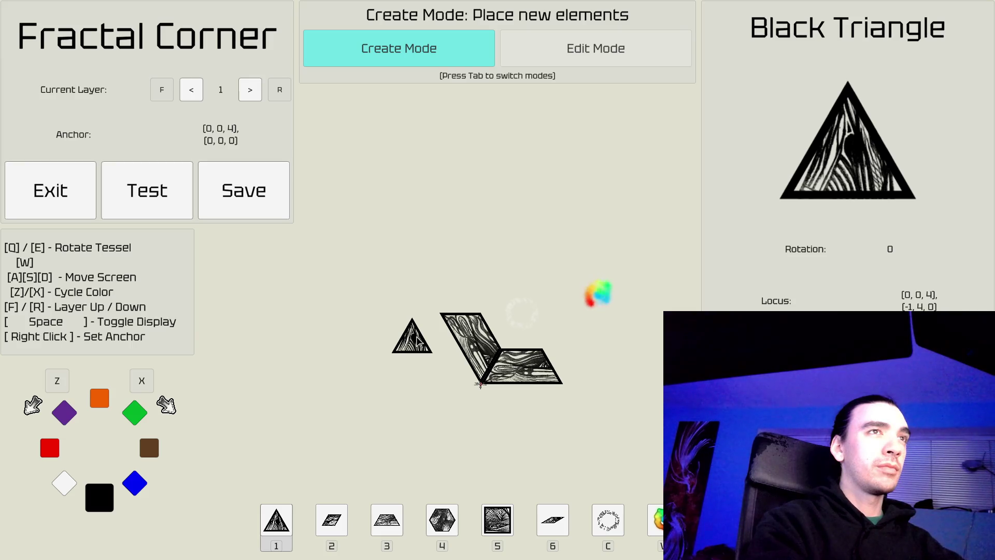
{"action": "key", "text": "d"}
{"action": "key", "text": "d"}
{"action": "key", "text": "a"}
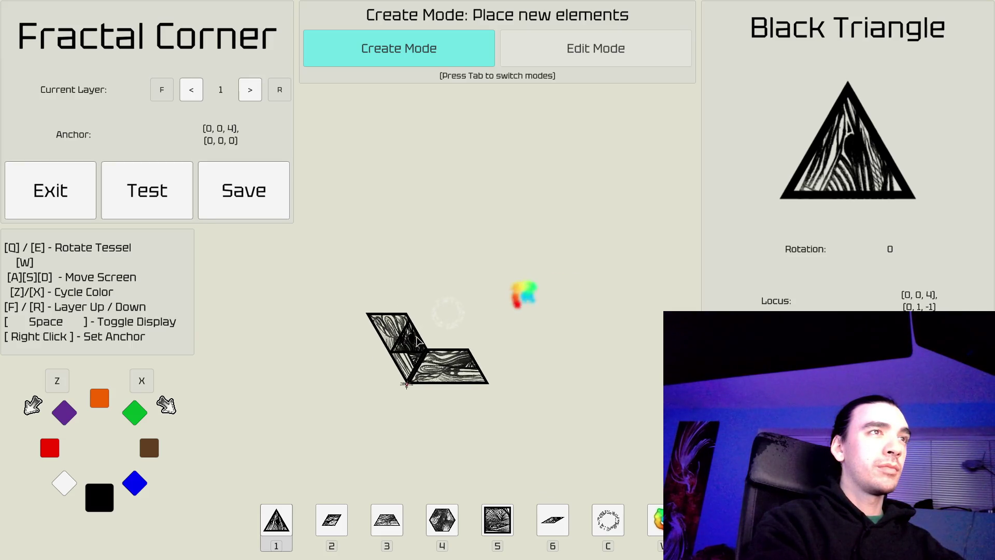
{"action": "key", "text": "w"}
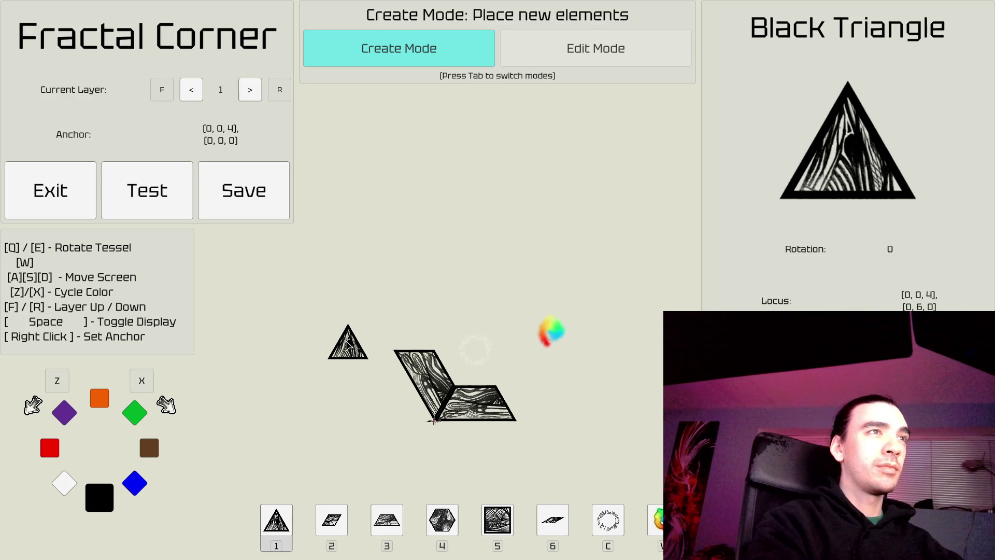
{"action": "key", "text": "3"}
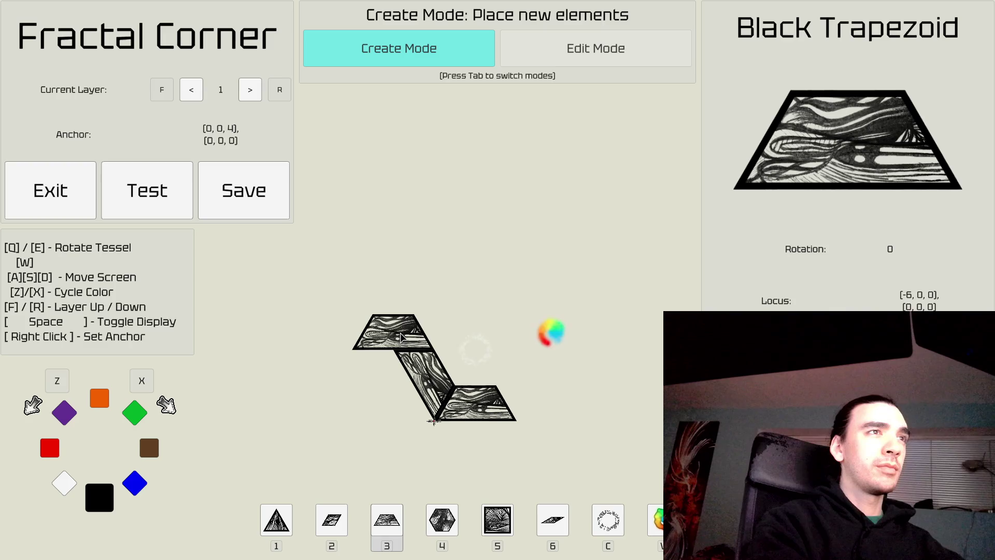
Step: Place a flat black trapezoid atop the slant and a slanted one at the upper left
{"action": "left_click", "coordinate": [401, 337]}
{"action": "key", "text": "q"}
{"action": "key", "text": "q"}
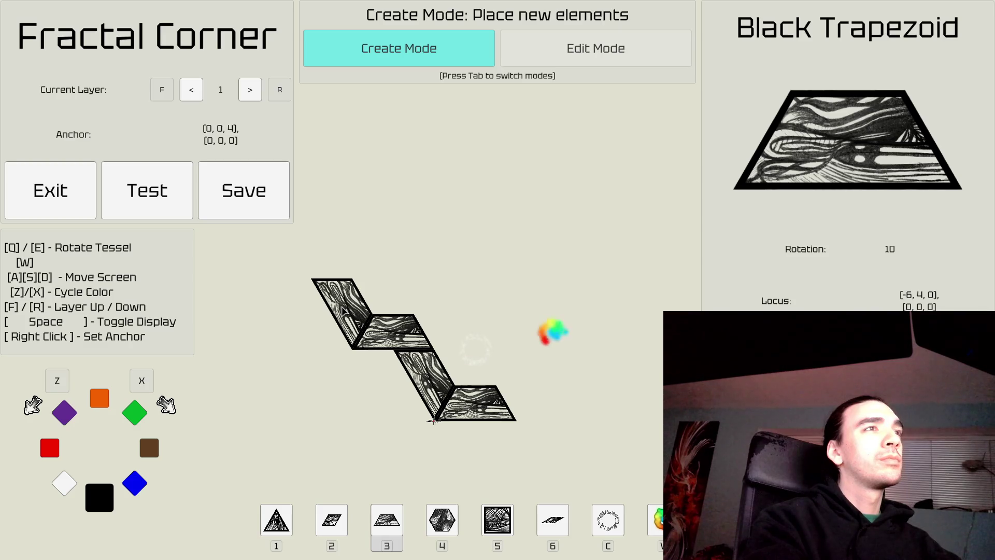
{"action": "left_click", "coordinate": [343, 310]}
Step: Add an upright black triangle to the path and anchor at its apex
{"action": "key", "text": "1"}
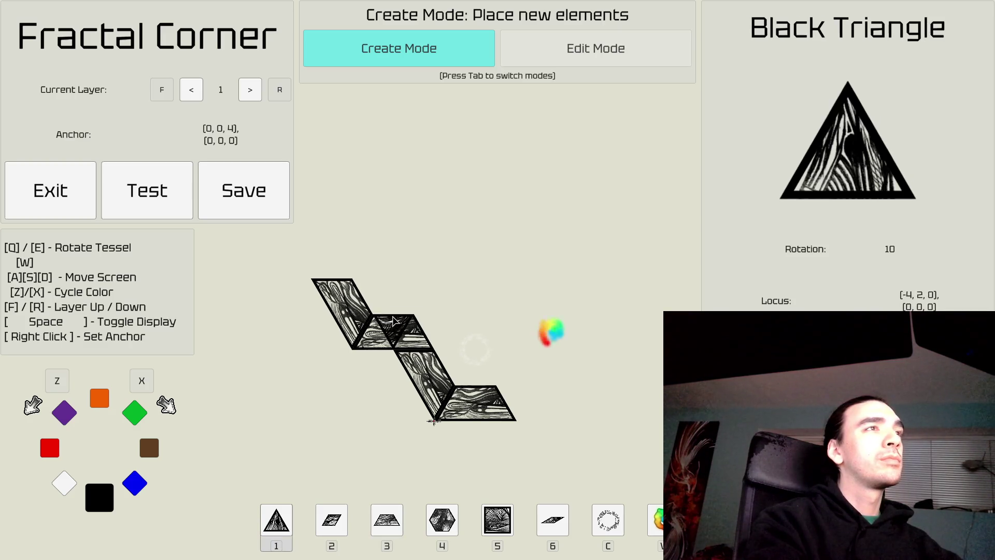
{"action": "key", "text": "e"}
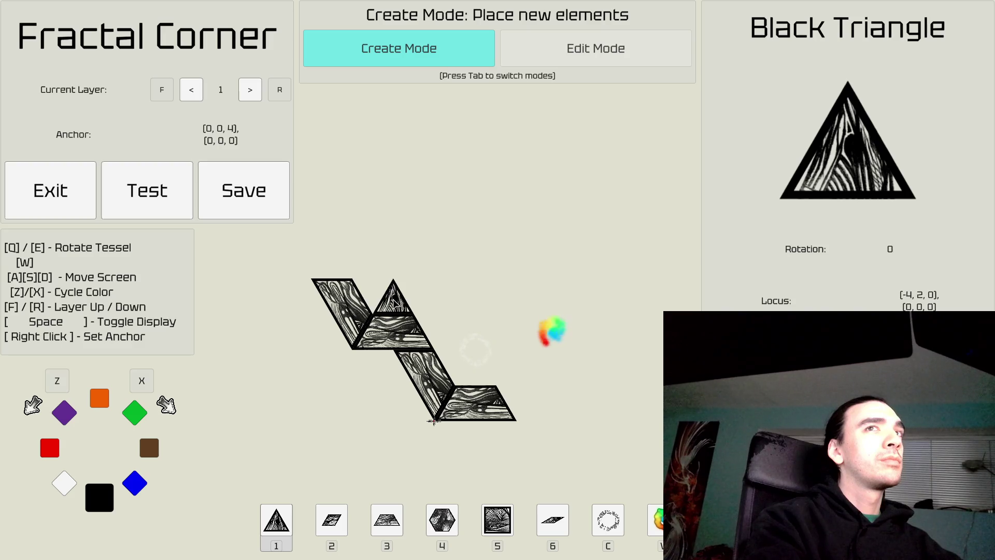
{"action": "left_click", "coordinate": [393, 303]}
{"action": "right_click", "coordinate": [393, 301]}
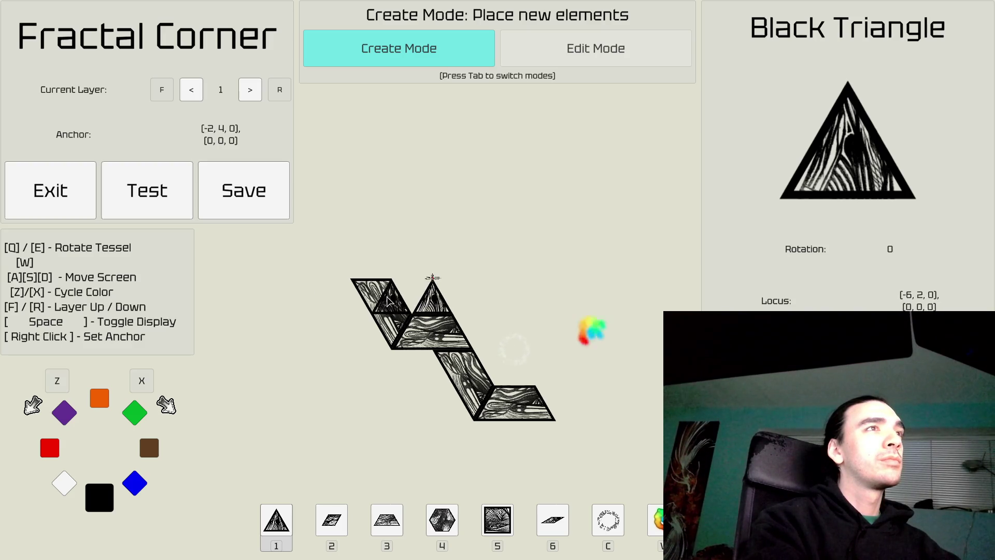
Step: Place a red hexagon at the top of the black zigzag path
{"action": "key", "text": "c"}
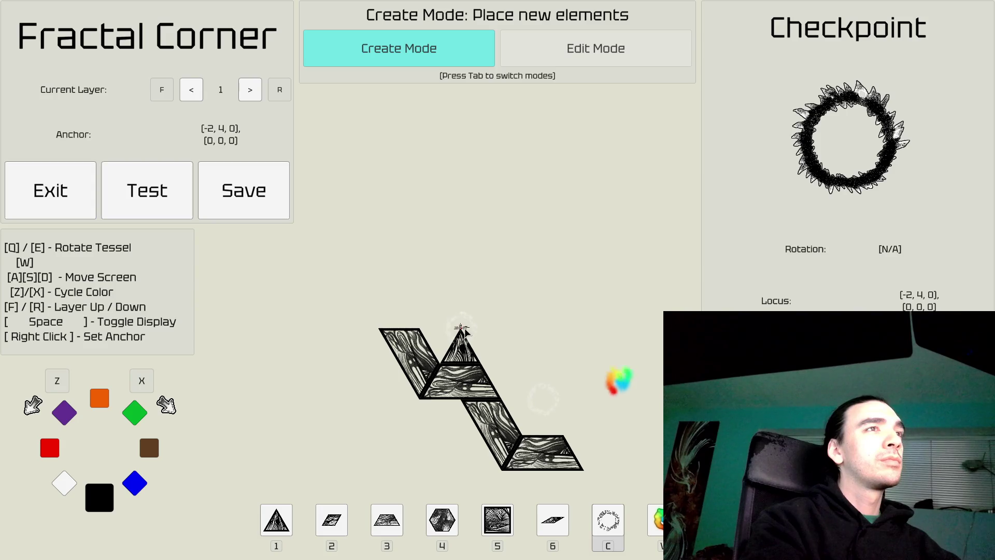
{"action": "key", "text": "v"}
{"action": "key", "text": "d"}
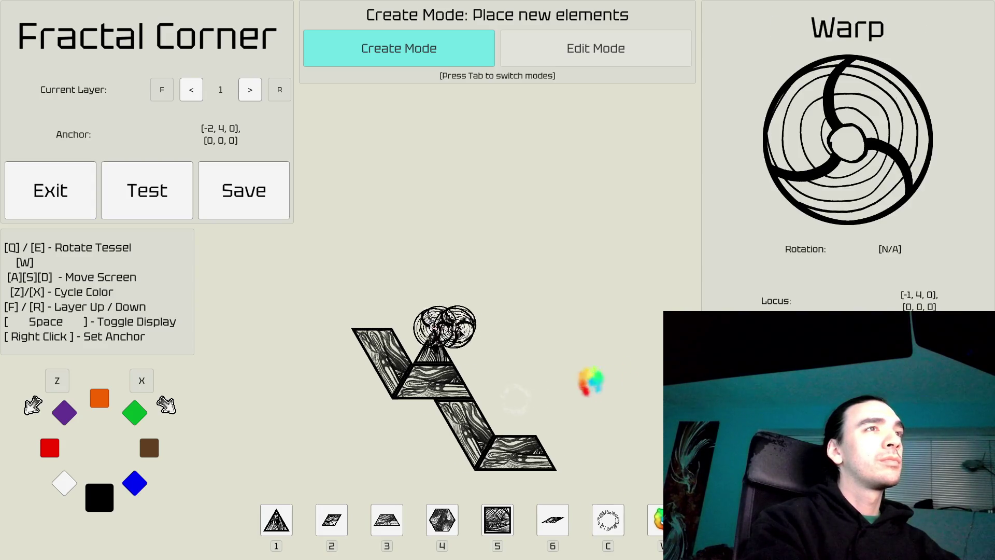
{"action": "key", "text": "Tab"}
{"action": "key", "text": "1"}
{"action": "key", "text": "Tab"}
{"action": "key", "text": "a"}
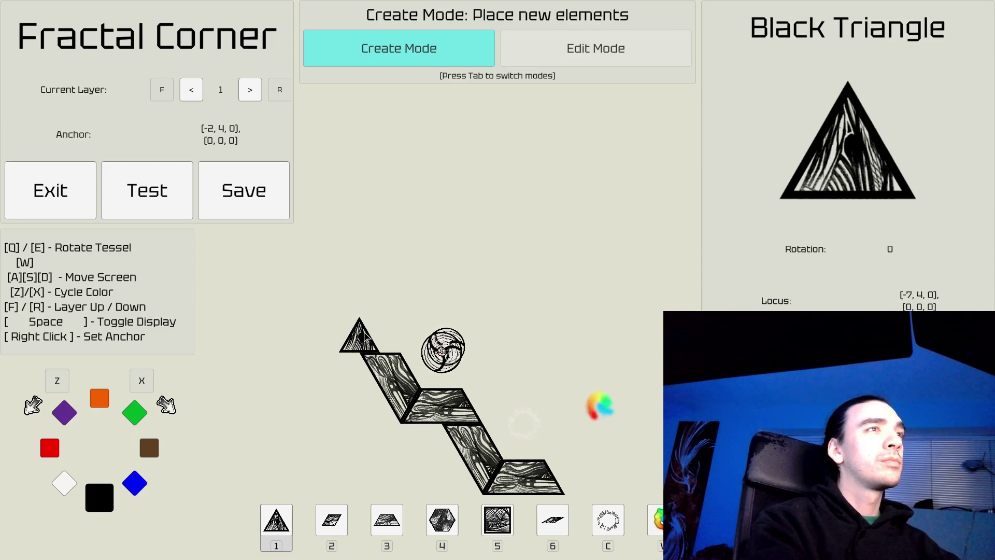
{"action": "key", "text": "a"}
{"action": "key", "text": "w"}
{"action": "key", "text": "3"}
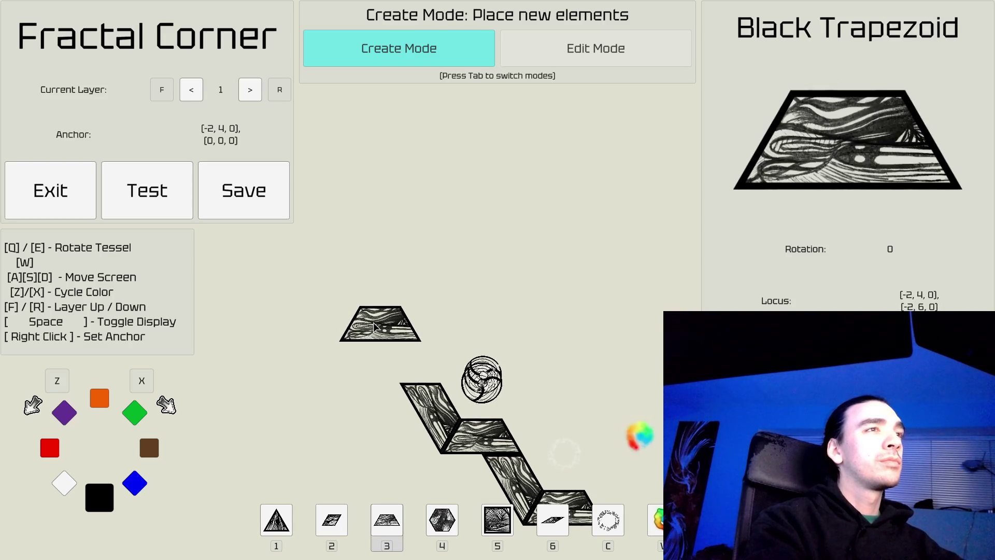
{"action": "key", "text": "4"}
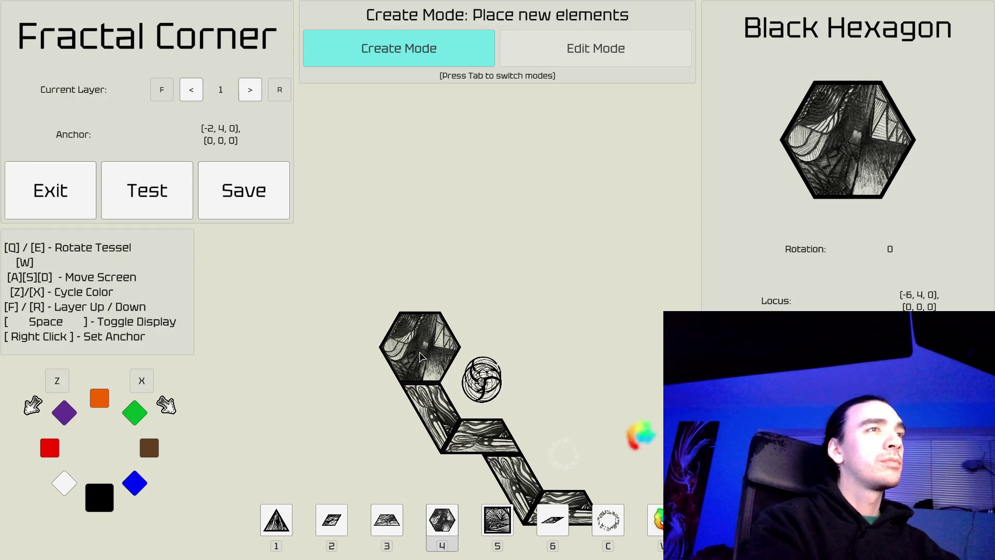
{"action": "key", "text": "z"}
{"action": "key", "text": "z"}
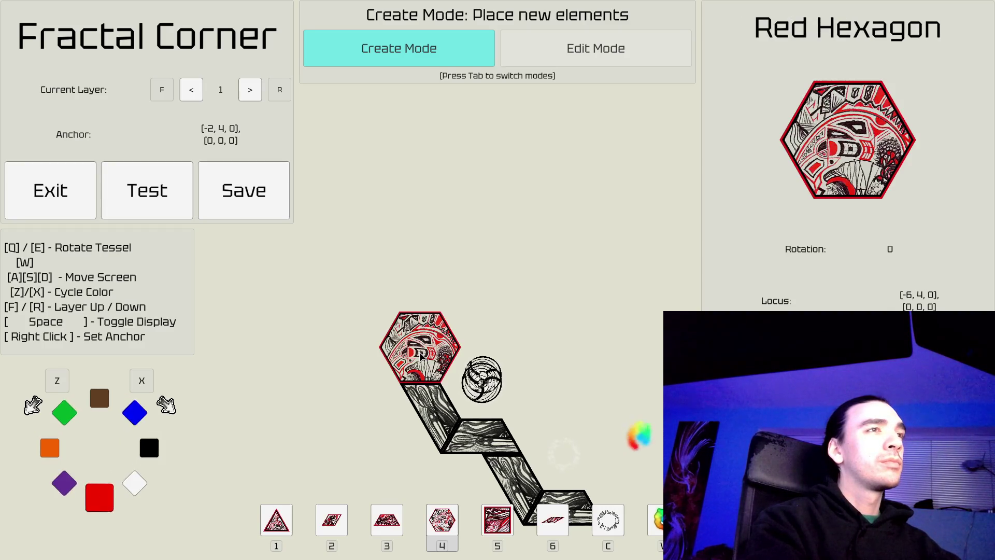
{"action": "left_click", "coordinate": [421, 356]}
Step: Pick up the Victory piece and move it to a new spot at the upper right
{"action": "key", "text": "d"}
{"action": "key", "text": "s"}
{"action": "key", "text": "d"}
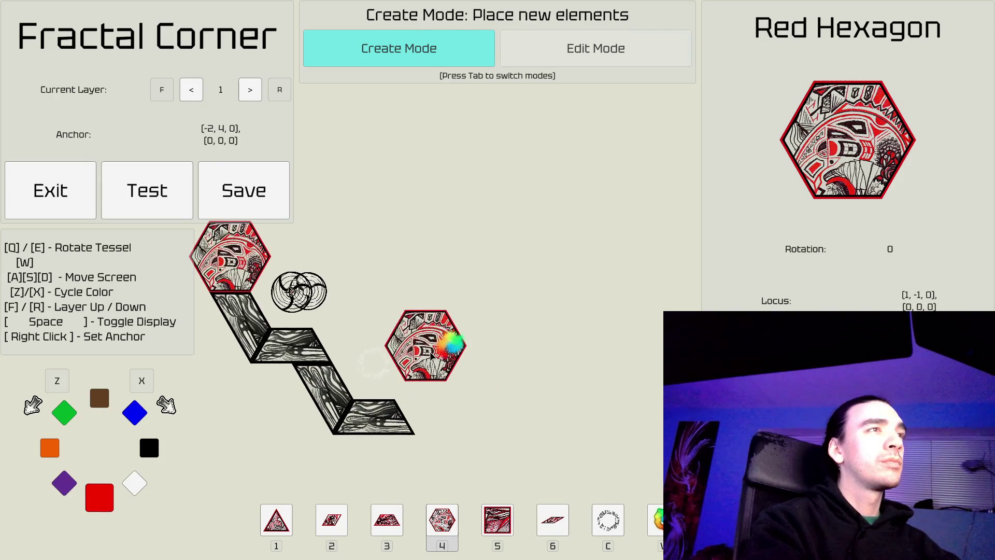
{"action": "key", "text": "Tab"}
{"action": "key", "text": "d"}
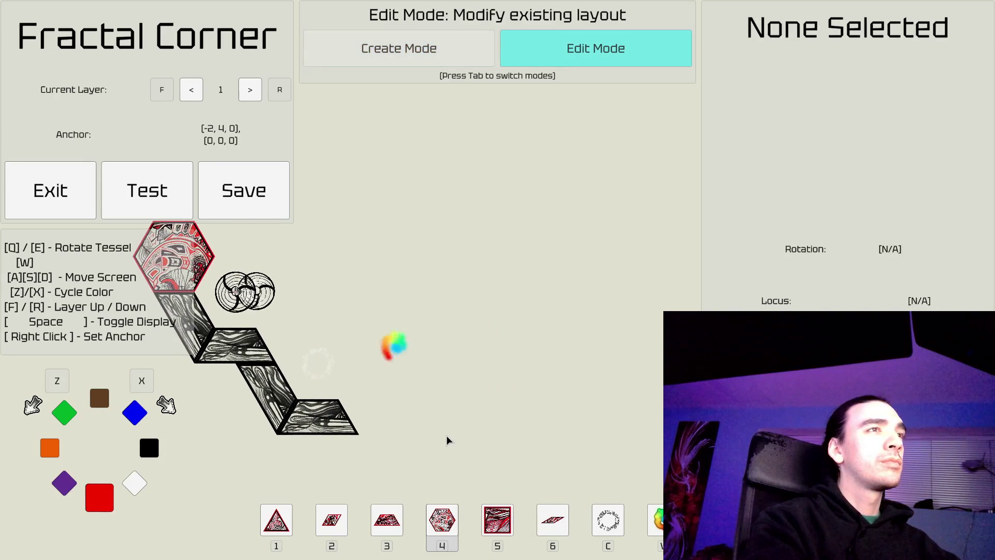
{"action": "left_click", "coordinate": [397, 344]}
{"action": "key", "text": "Tab"}
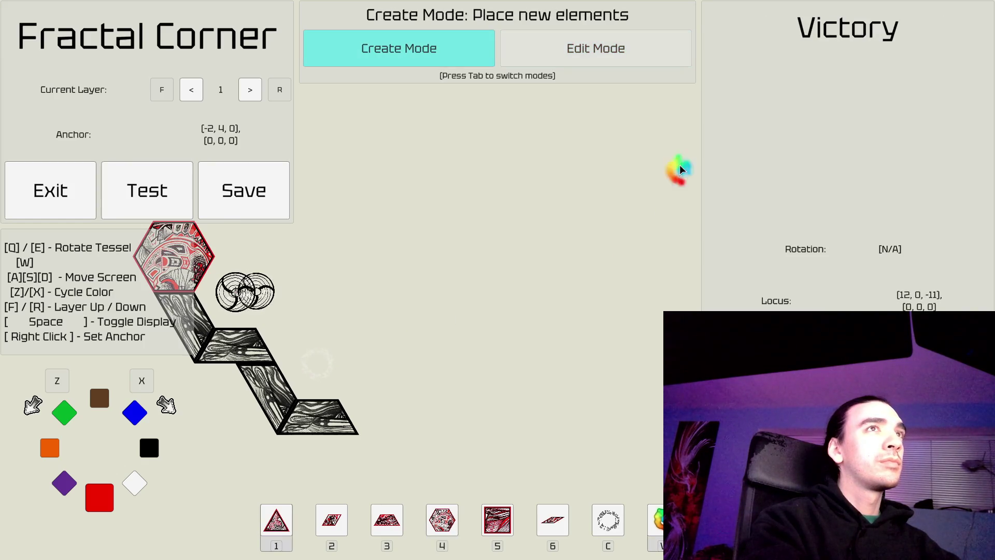
{"action": "left_click", "coordinate": [642, 164]}
Step: Bring the lower end of the path into view, ready to place tiles again
{"action": "key", "text": "a"}
{"action": "key", "text": "w"}
{"action": "key", "text": "Tab"}
{"action": "key", "text": "w"}
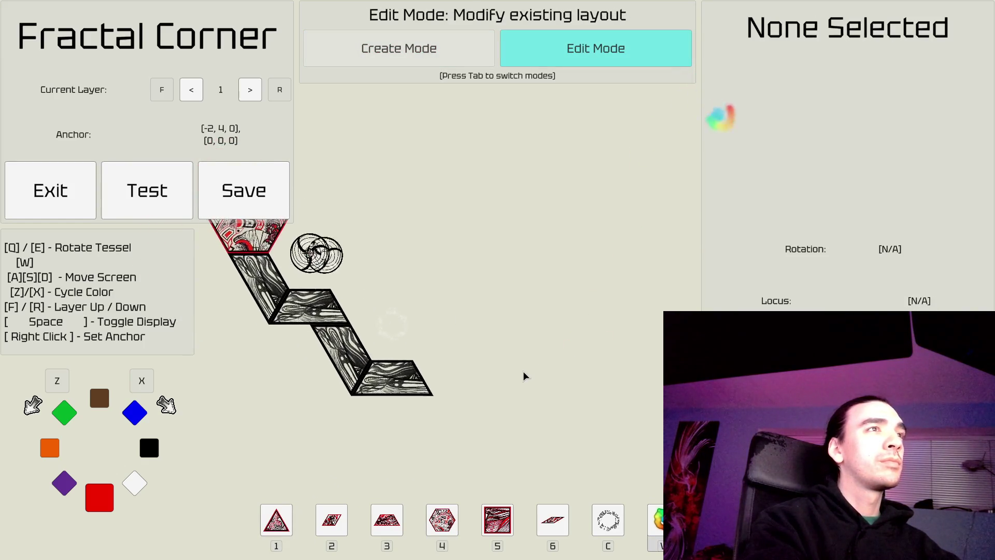
{"action": "key", "text": "s"}
{"action": "key", "text": "a"}
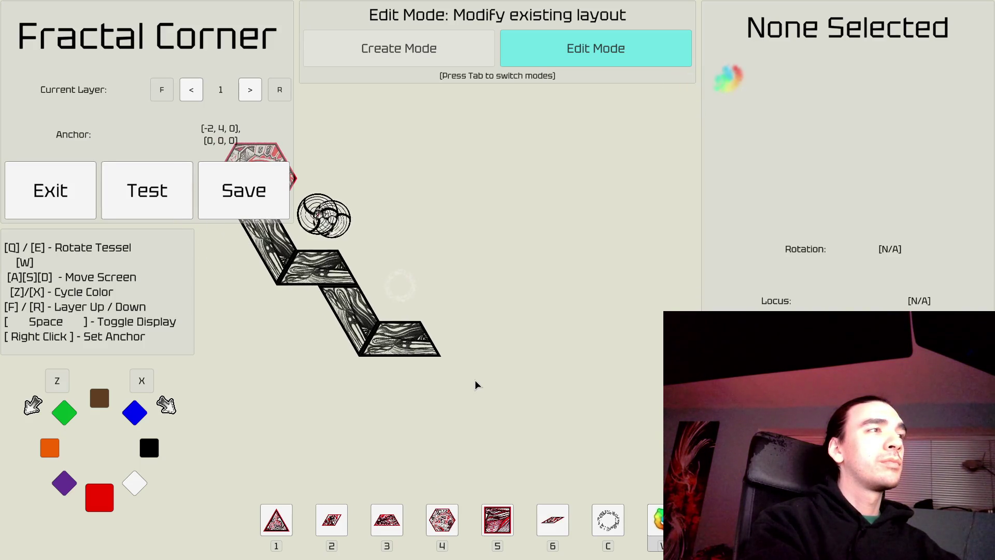
{"action": "key", "text": "Tab"}
Step: Place a slanted and a flat blue trapezoid after the black tiles
{"action": "key", "text": "x"}
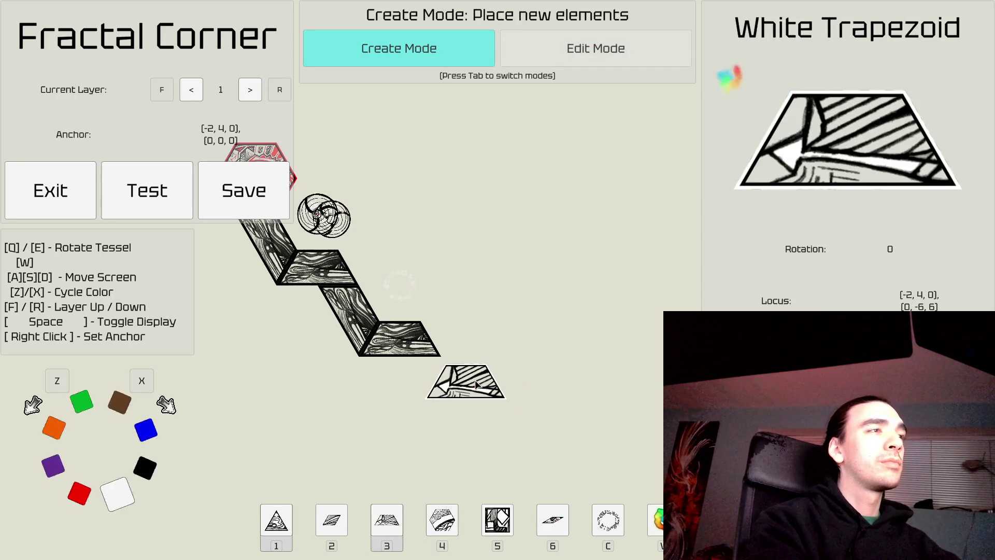
{"action": "key", "text": "x"}
{"action": "key", "text": "x"}
{"action": "key", "text": "q"}
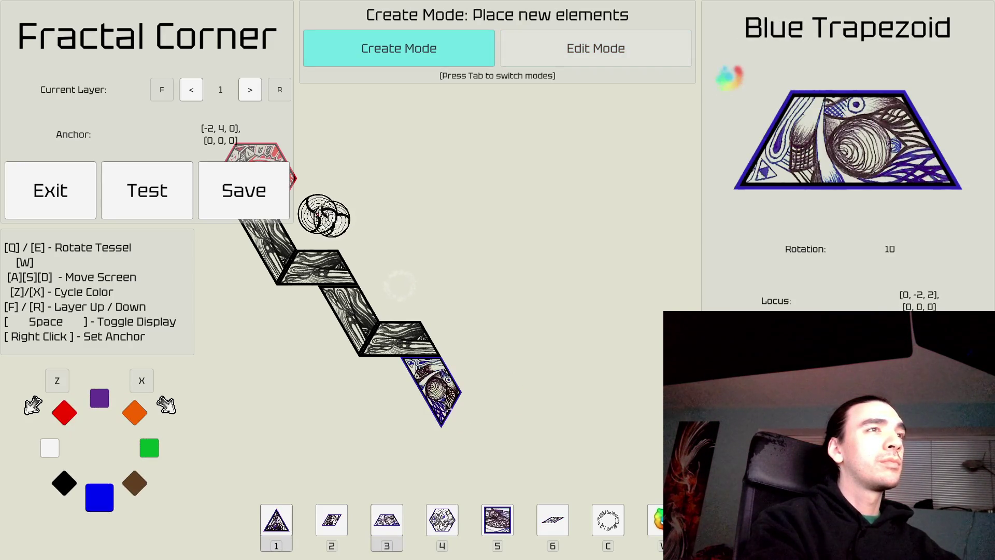
{"action": "left_click", "coordinate": [443, 389]}
{"action": "key", "text": "e"}
{"action": "key", "text": "e"}
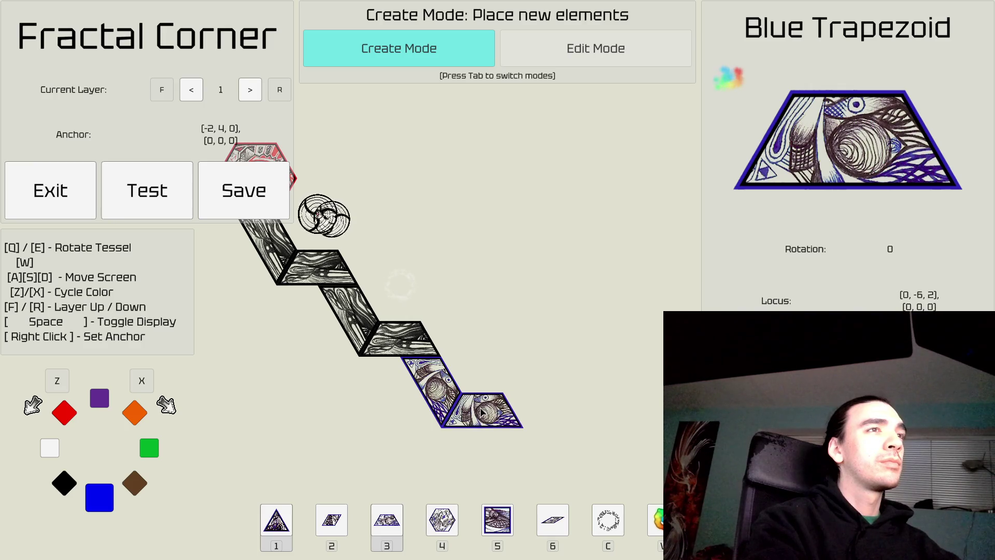
{"action": "left_click", "coordinate": [481, 414]}
Step: Add another flat blue trapezoid, then a white trapezoid to its right
{"action": "key", "text": "d"}
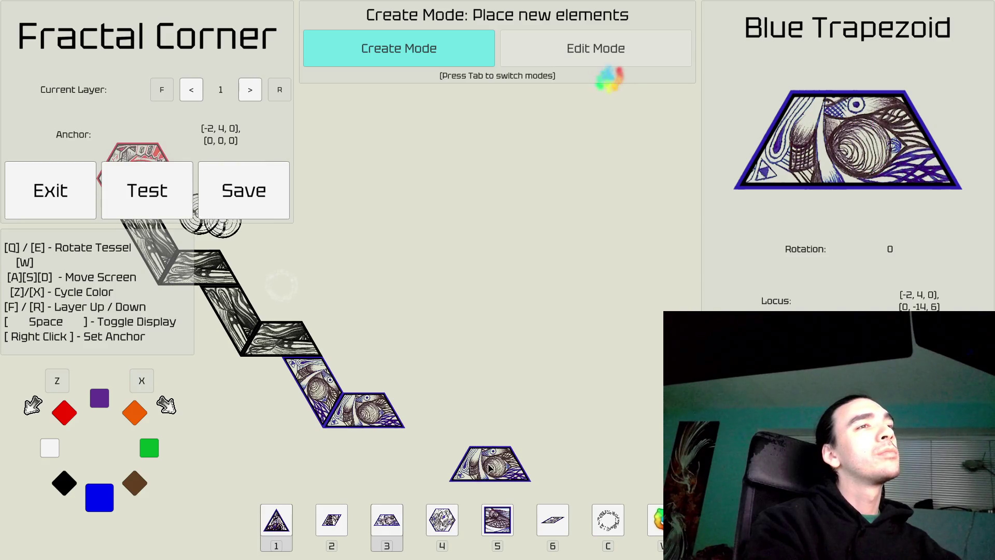
{"action": "key", "text": "d"}
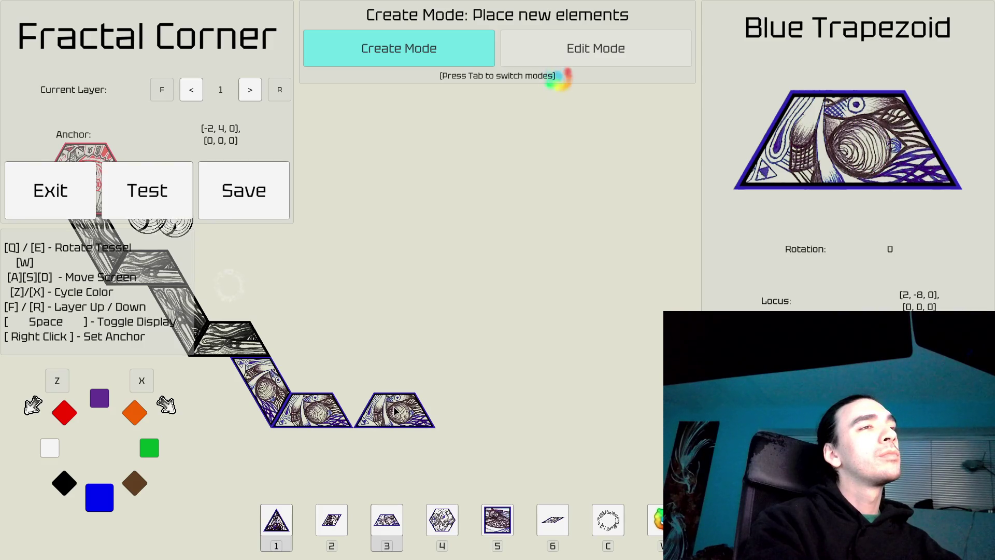
{"action": "left_click", "coordinate": [396, 411]}
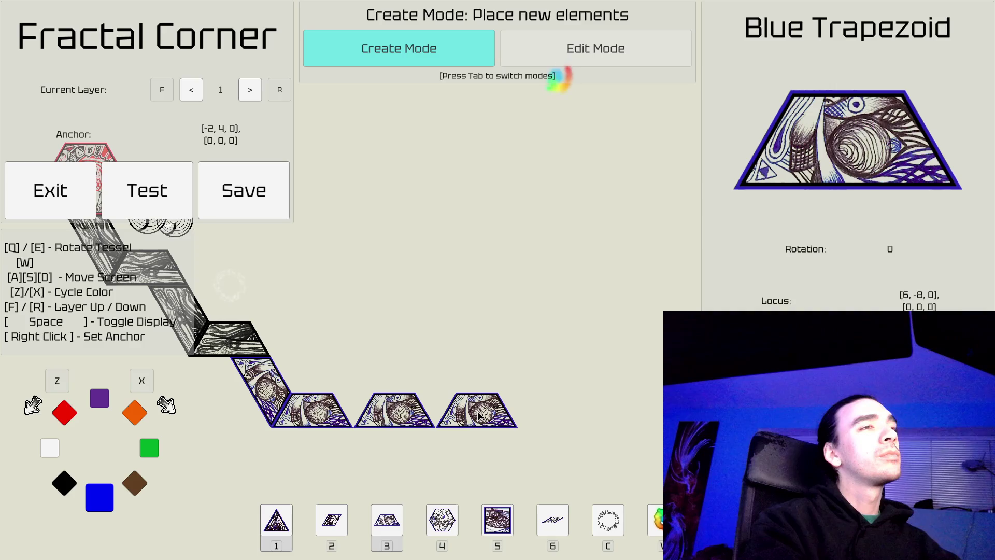
{"action": "key", "text": "x"}
{"action": "key", "text": "x"}
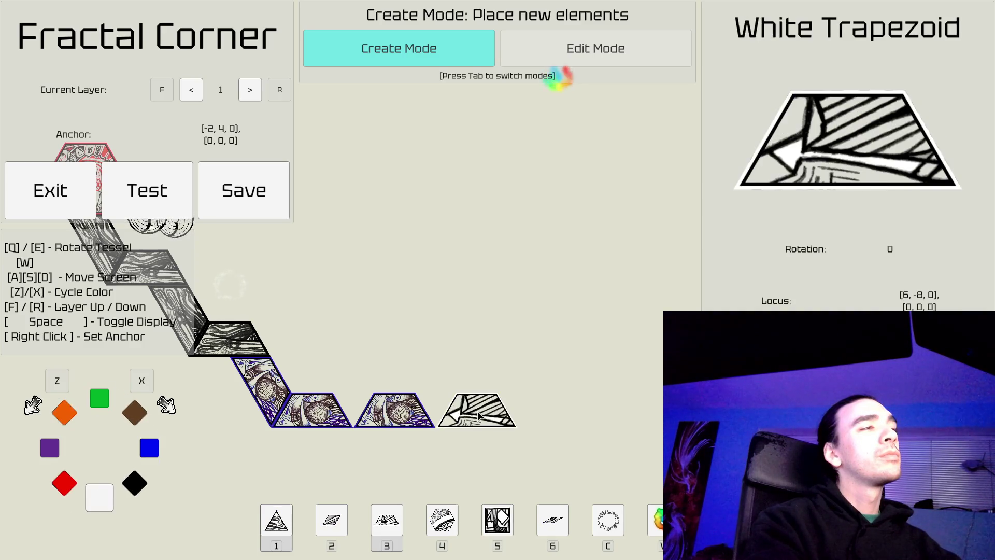
{"action": "left_click", "coordinate": [478, 415]}
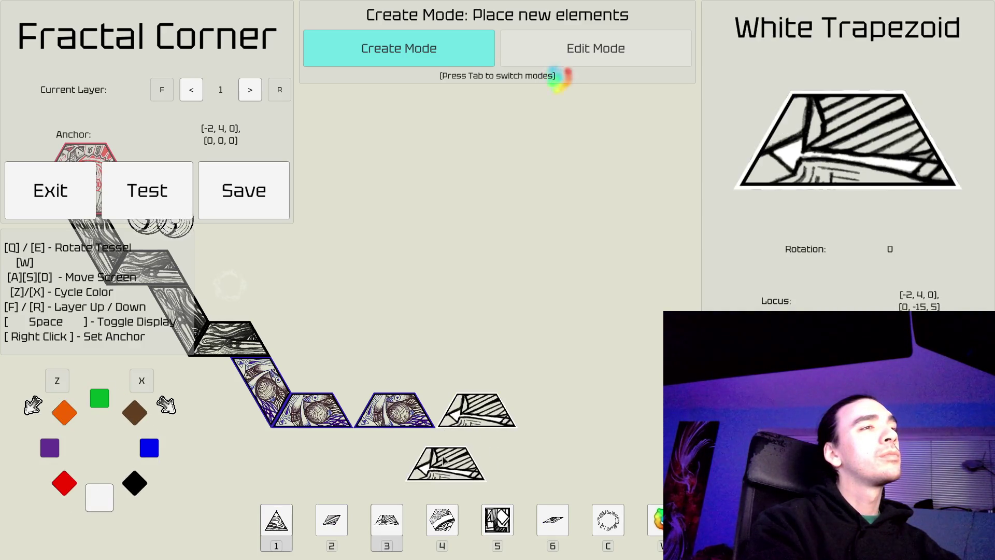
Step: Move the last blue trapezoid, turned upside down, beneath the white one
{"action": "key", "text": "Tab"}
{"action": "left_click", "coordinate": [411, 423]}
{"action": "key", "text": "Tab"}
{"action": "key", "text": "d"}
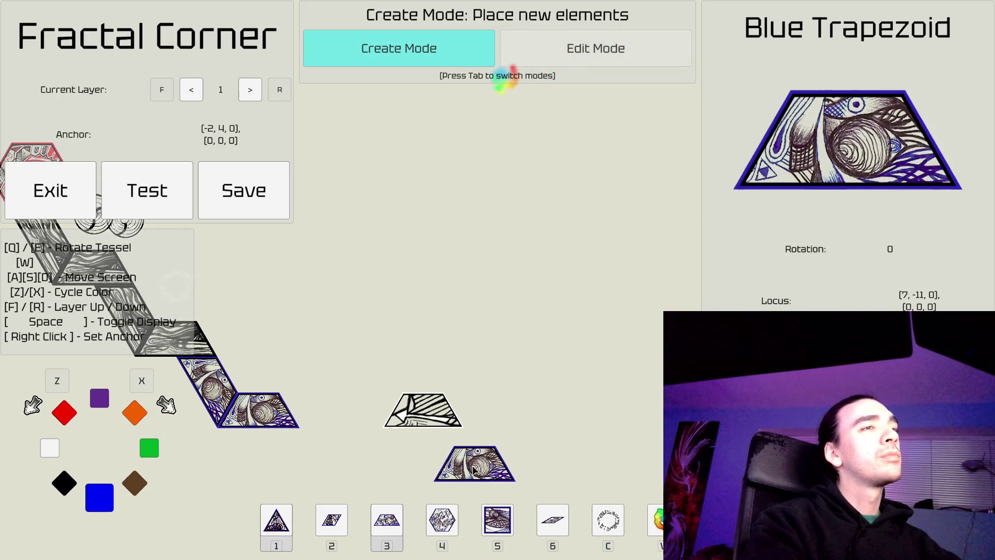
{"action": "key", "text": "q"}
{"action": "key", "text": "q"}
{"action": "key", "text": "q"}
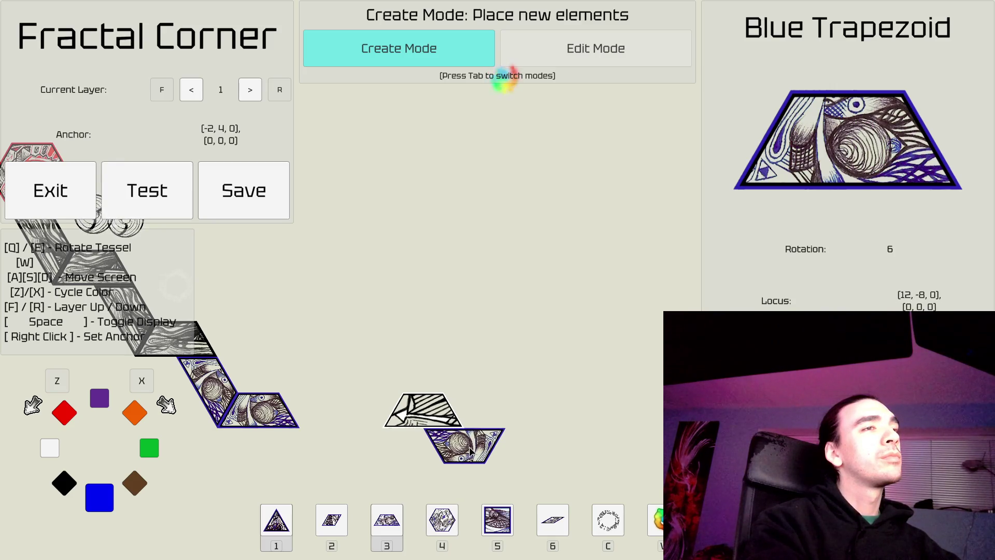
{"action": "left_click", "coordinate": [469, 451]}
{"action": "key", "text": "s"}
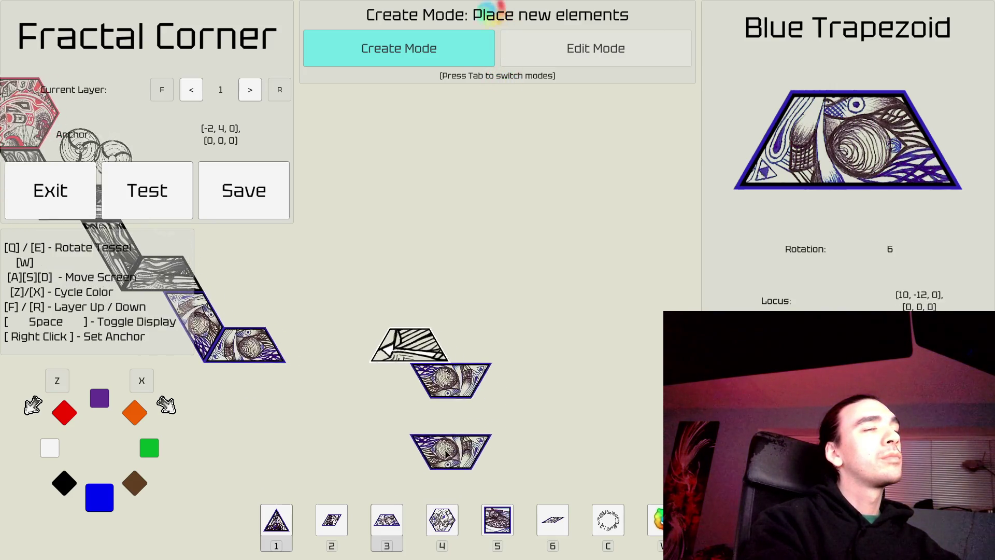
{"action": "key", "text": "a"}
{"action": "key", "text": "a"}
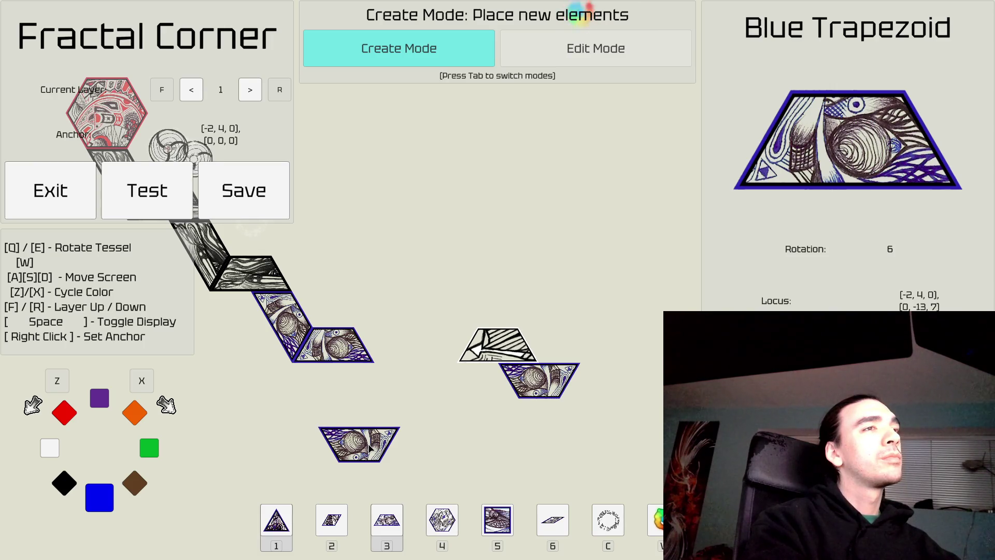
Step: Place an upright red trapezoid below the blue tiles, then ready the red hexagon shape
{"action": "key", "text": "2"}
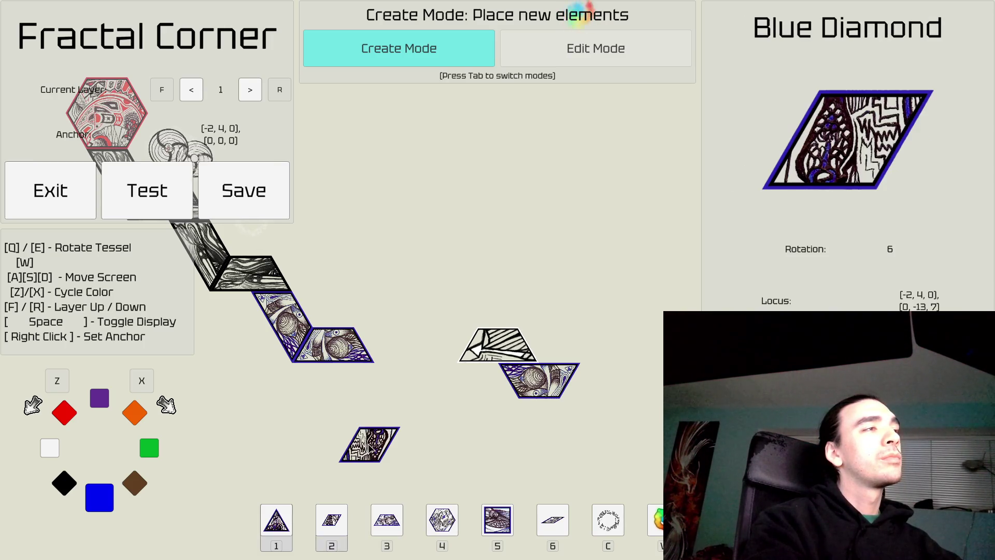
{"action": "key", "text": "3"}
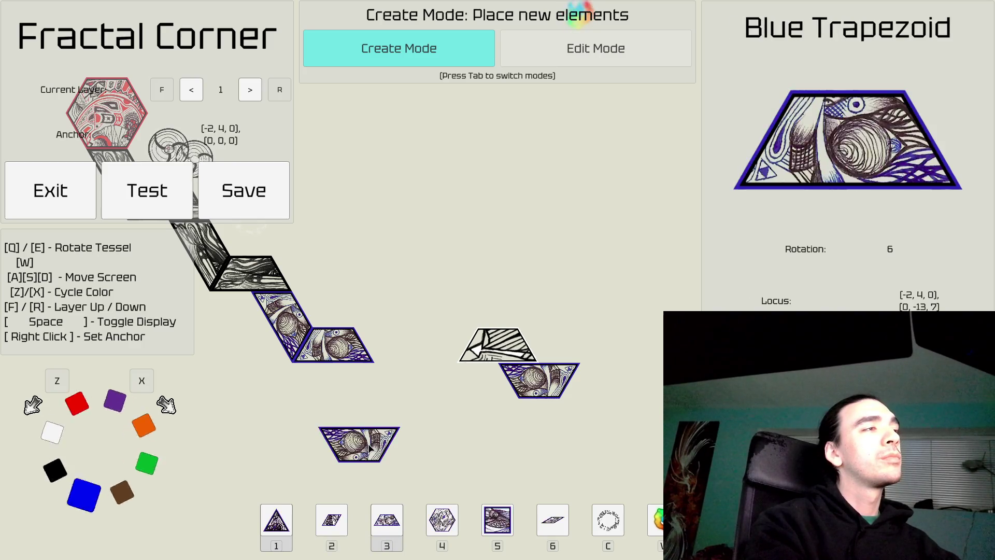
{"action": "key", "text": "z"}
{"action": "key", "text": "z"}
{"action": "key", "text": "z"}
{"action": "key", "text": "q"}
{"action": "key", "text": "q"}
{"action": "key", "text": "q"}
{"action": "key", "text": "q"}
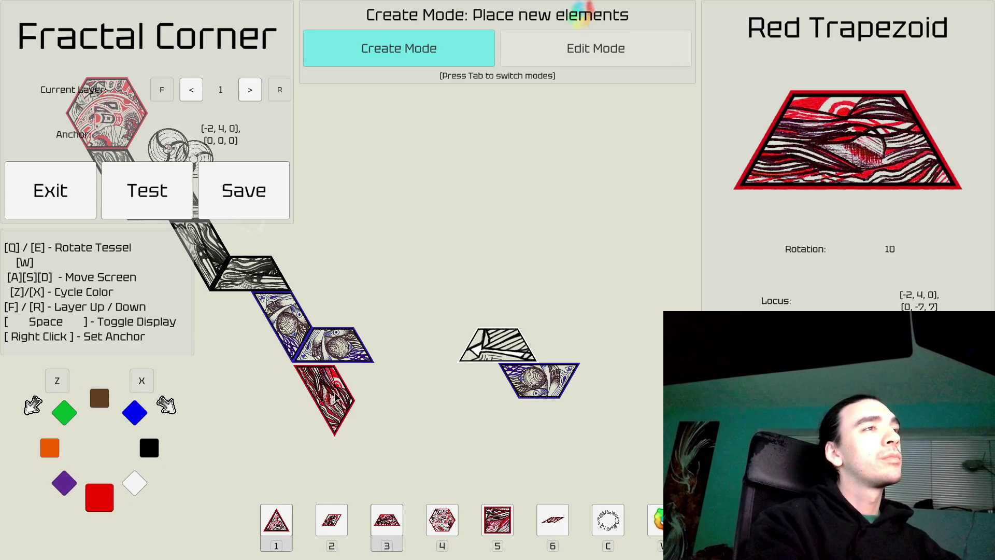
{"action": "left_click", "coordinate": [327, 389]}
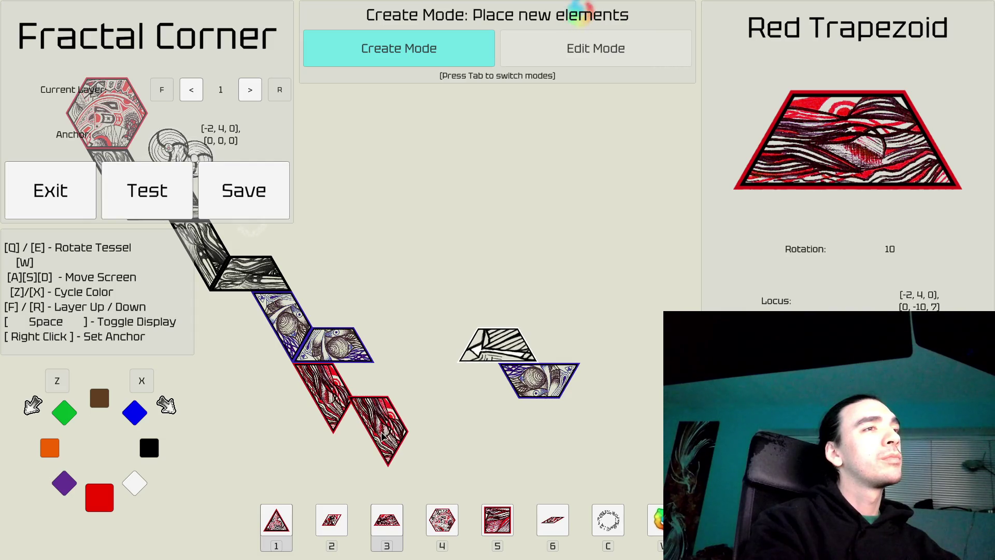
{"action": "key", "text": "q"}
{"action": "key", "text": "q"}
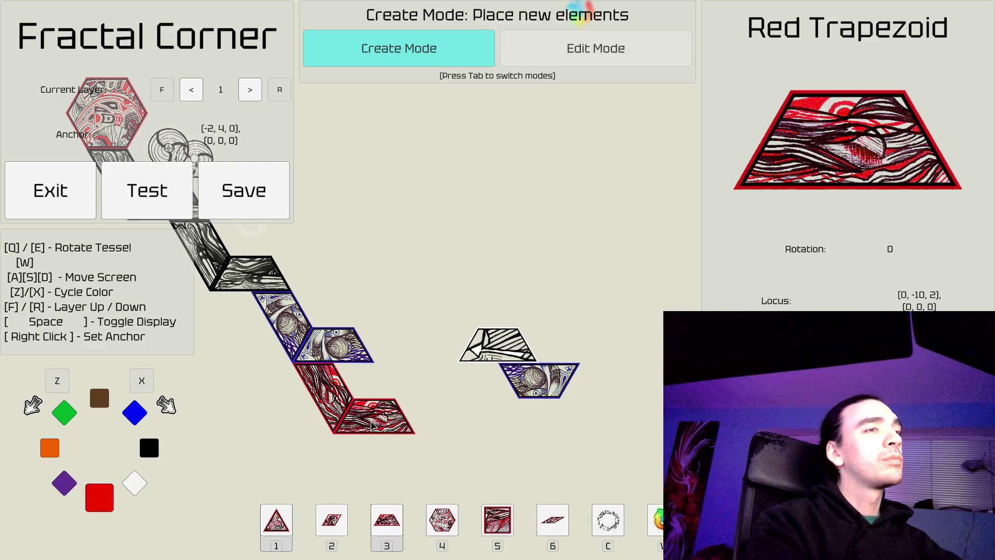
{"action": "key", "text": "4"}
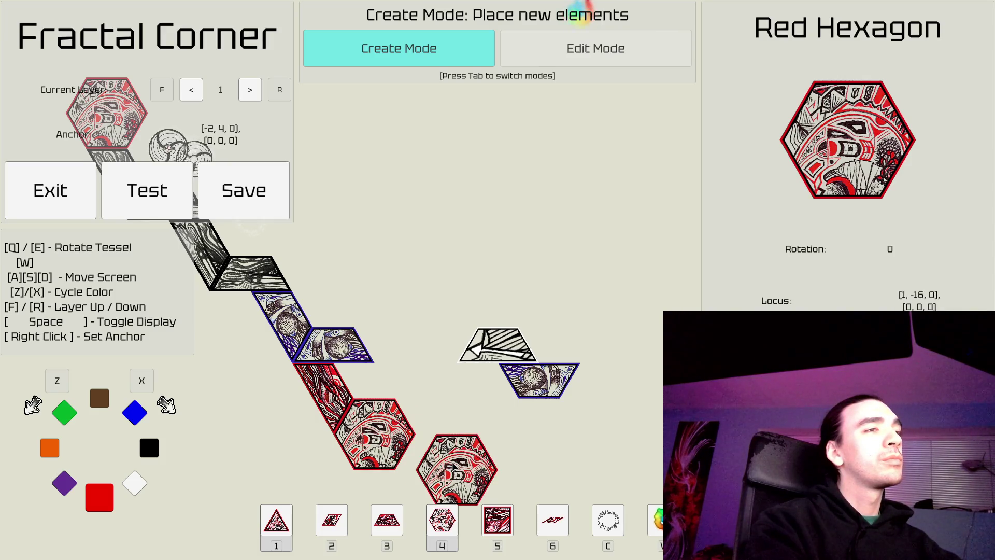
Step: Place a rotated red trapezoid beside the red hexagon
{"action": "key", "text": "3"}
{"action": "key", "text": "e"}
{"action": "key", "text": "e"}
{"action": "key", "text": "e"}
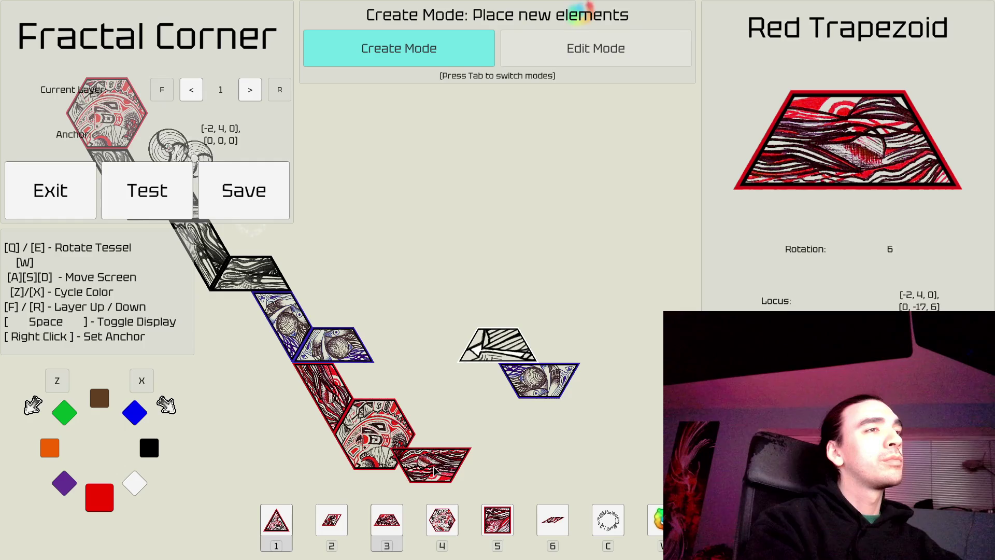
{"action": "key", "text": "e"}
{"action": "key", "text": "e"}
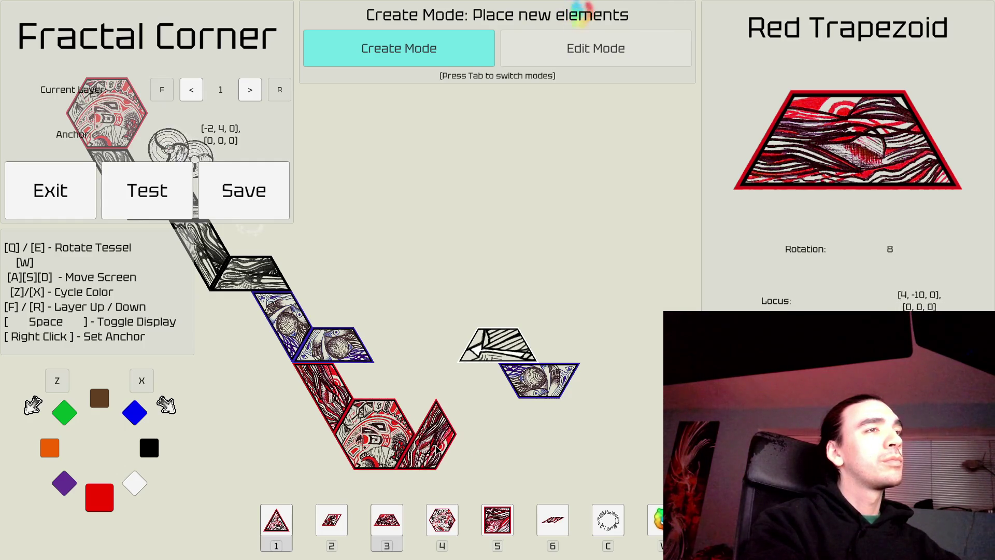
{"action": "left_click", "coordinate": [437, 450]}
{"action": "key", "text": "q"}
{"action": "key", "text": "q"}
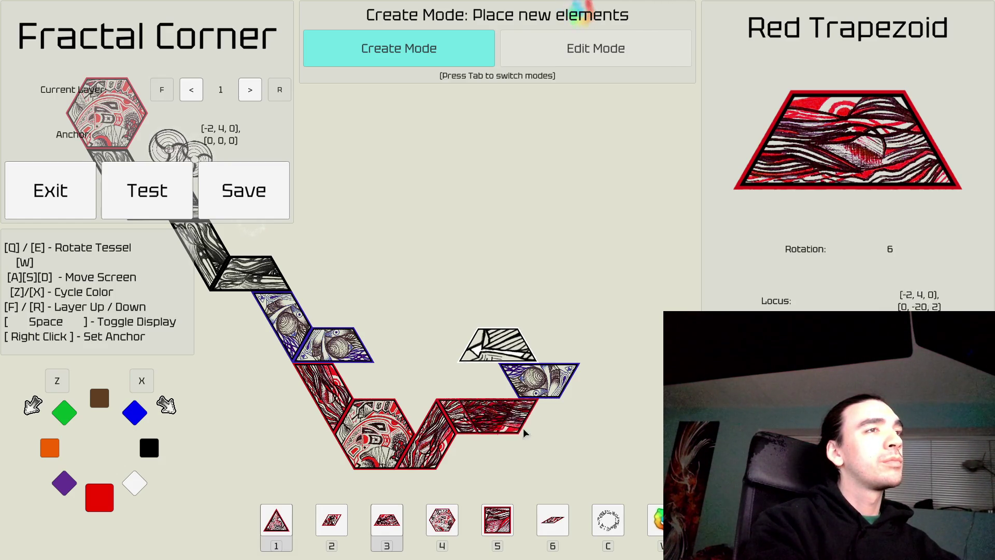
Step: Place a red diamond under the blue trapezoid and select it in Edit Mode
{"action": "key", "text": "2"}
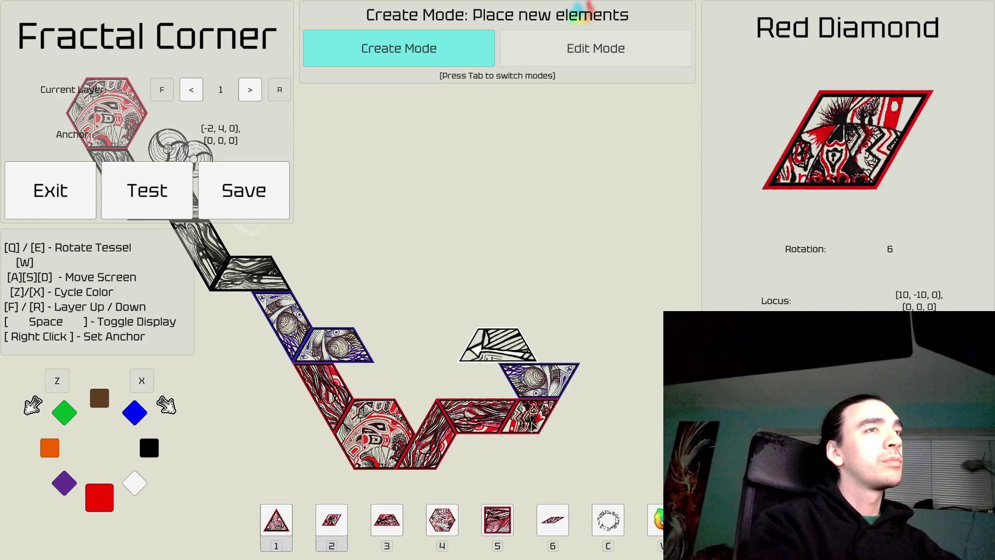
{"action": "left_click", "coordinate": [532, 424]}
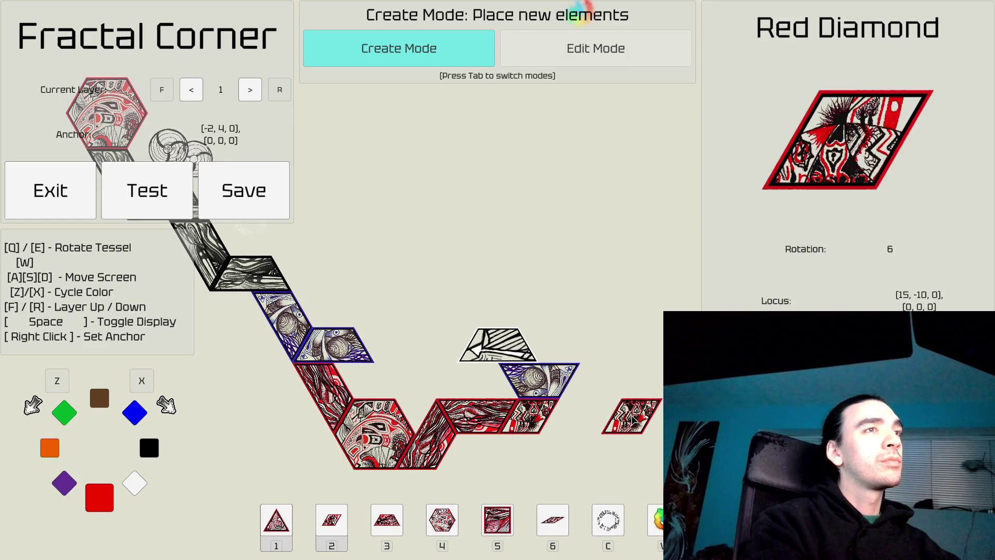
{"action": "key", "text": "w"}
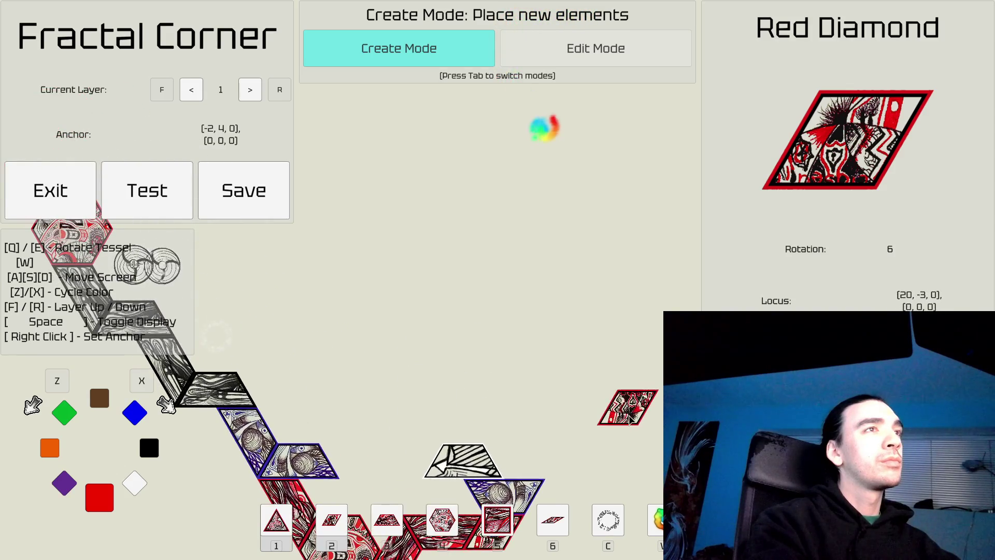
{"action": "key", "text": "s"}
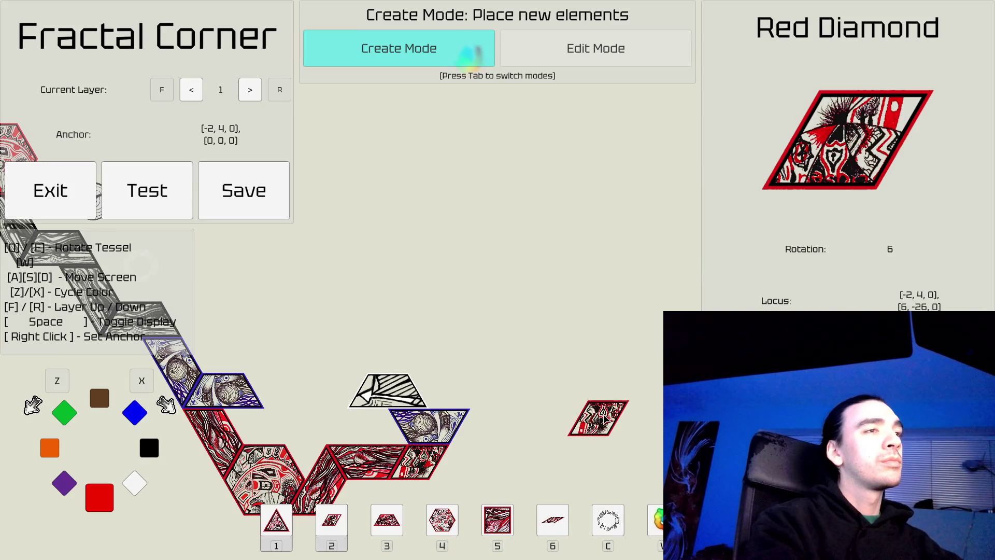
{"action": "key", "text": "Tab"}
{"action": "left_click", "coordinate": [430, 466]}
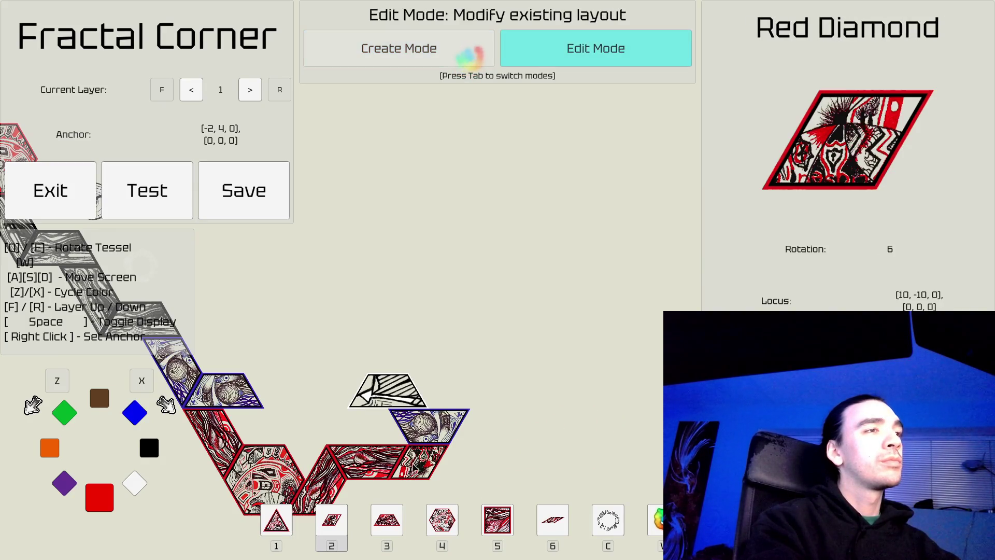
Step: Place a rotated purple hexagon tile on the path
{"action": "key", "text": "Tab"}
{"action": "key", "text": "3"}
{"action": "key", "text": "e"}
{"action": "key", "text": "e"}
{"action": "key", "text": "e"}
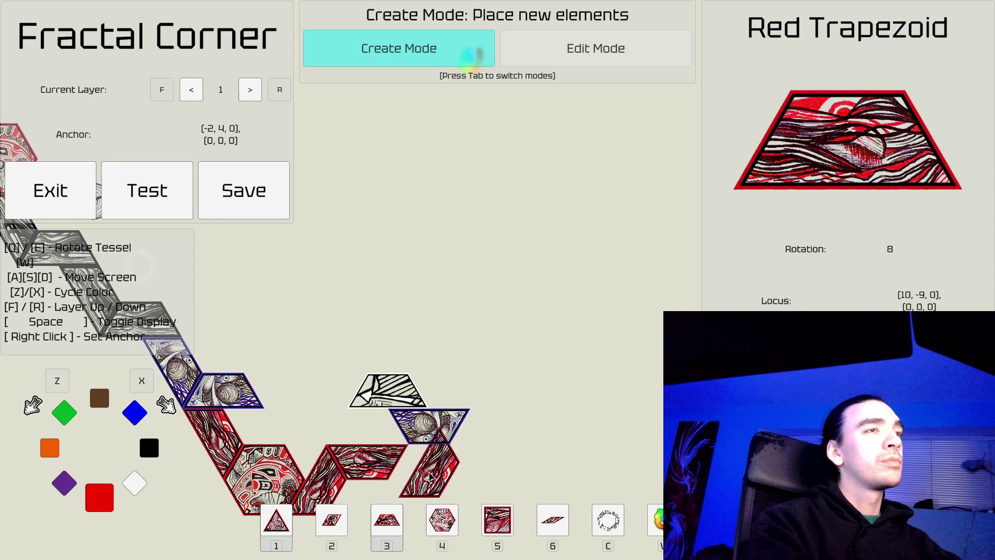
{"action": "key", "text": "d"}
{"action": "key", "text": "s"}
{"action": "key", "text": "4"}
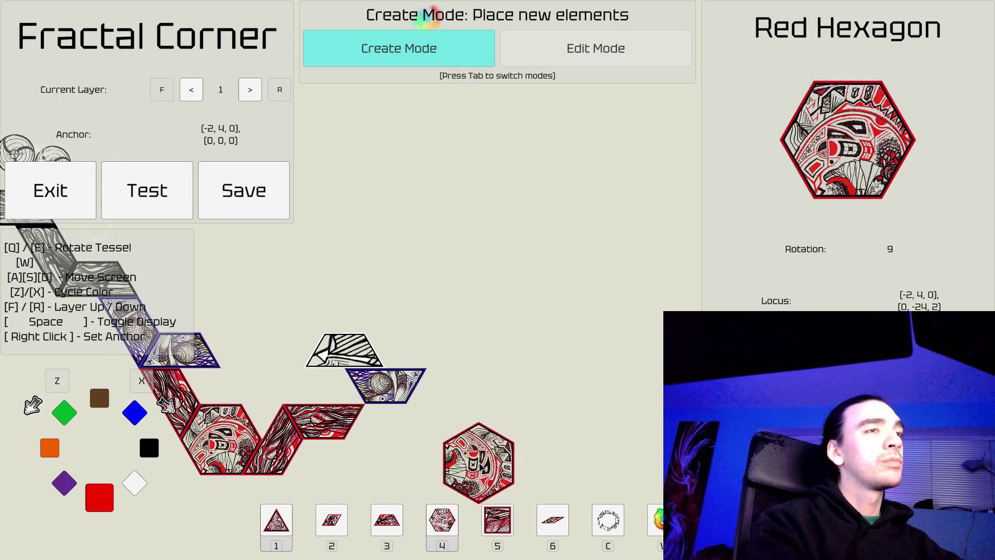
{"action": "key", "text": "z"}
{"action": "key", "text": "e"}
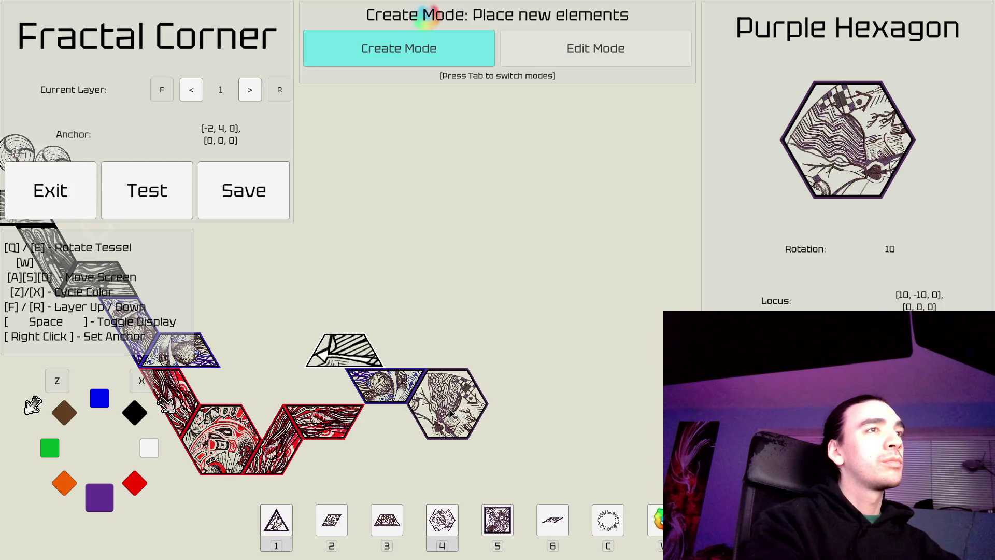
{"action": "left_click", "coordinate": [450, 412]}
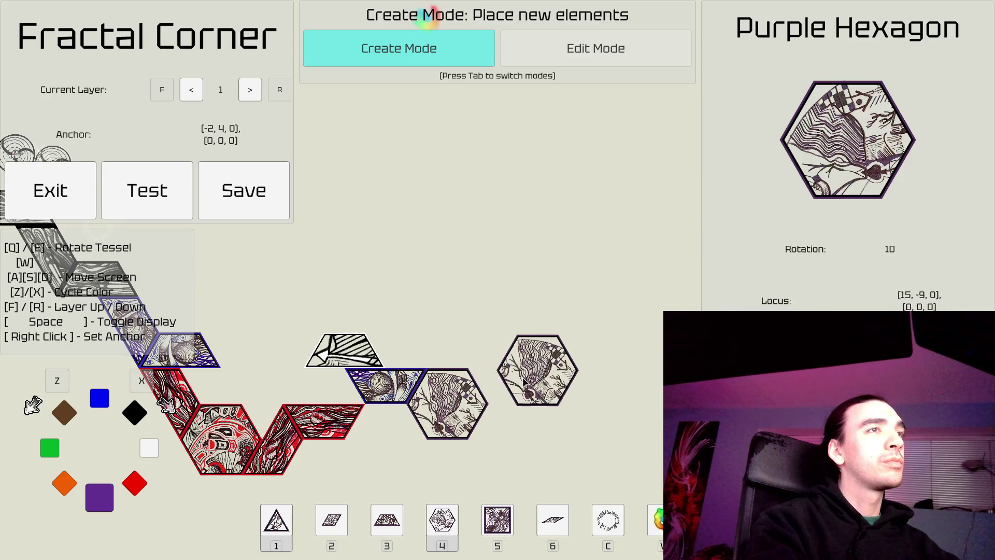
Step: Rotate and place a second purple hexagon up and right of the first
{"action": "key", "text": "e"}
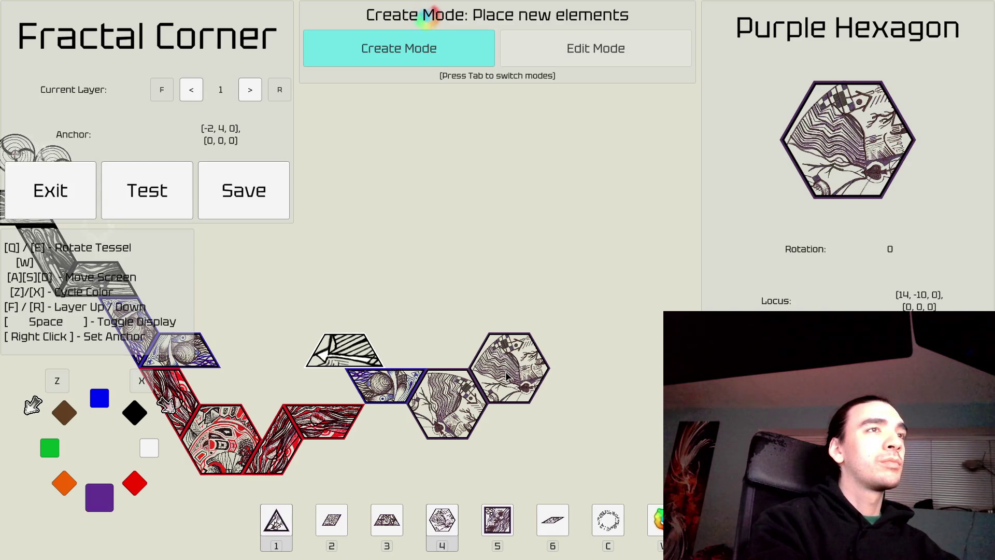
{"action": "key", "text": "e"}
{"action": "key", "text": "e"}
{"action": "key", "text": "e"}
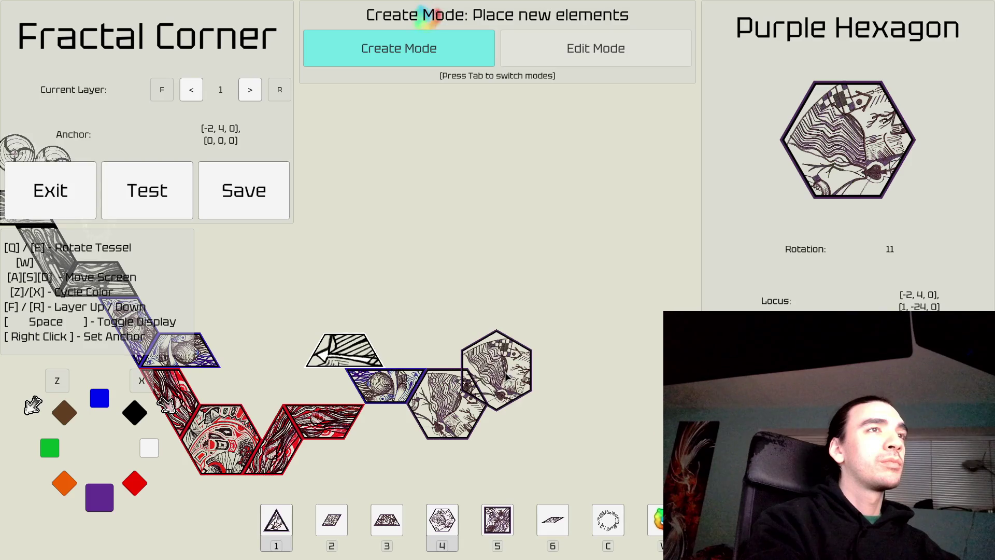
{"action": "key", "text": "e"}
{"action": "key", "text": "e"}
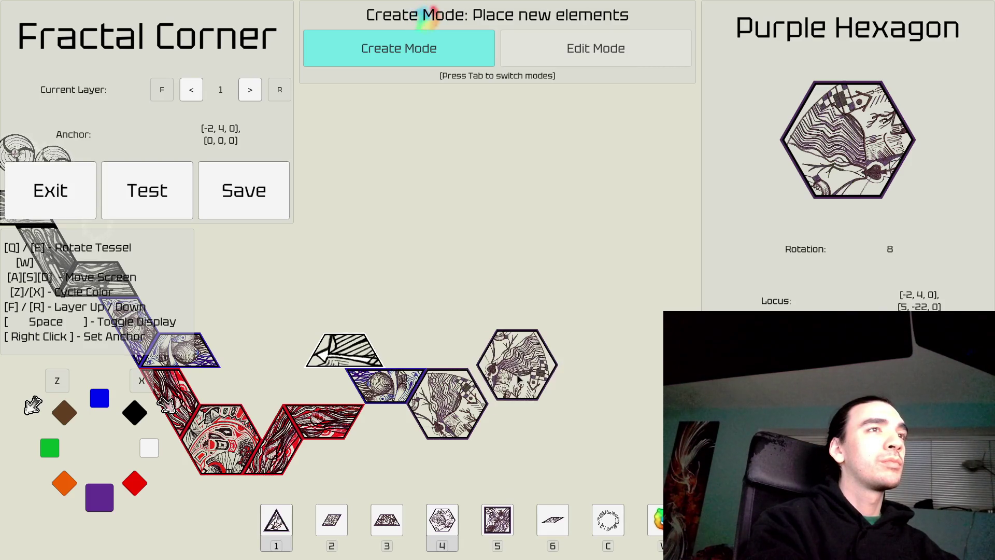
{"action": "left_click", "coordinate": [511, 376]}
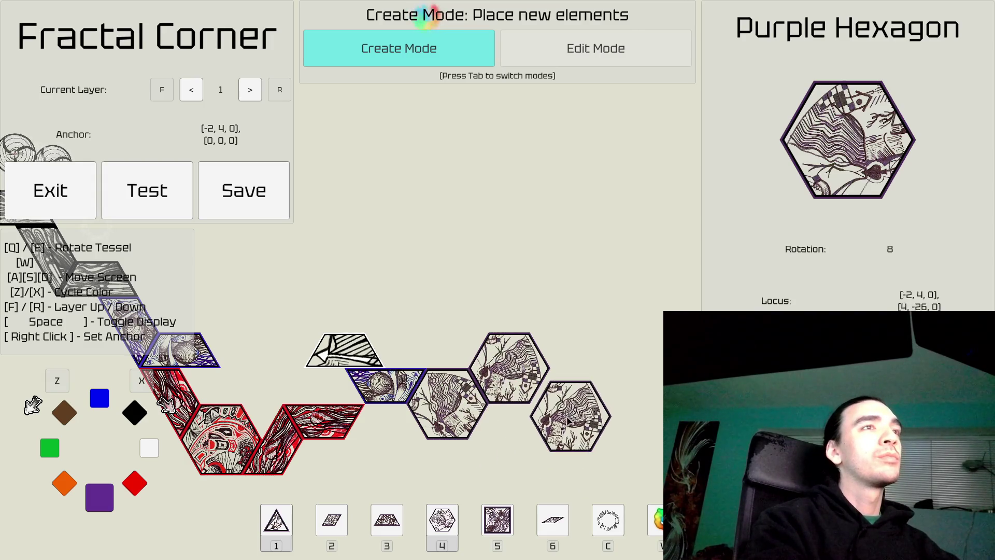
{"action": "key", "text": "w"}
{"action": "key", "text": "a"}
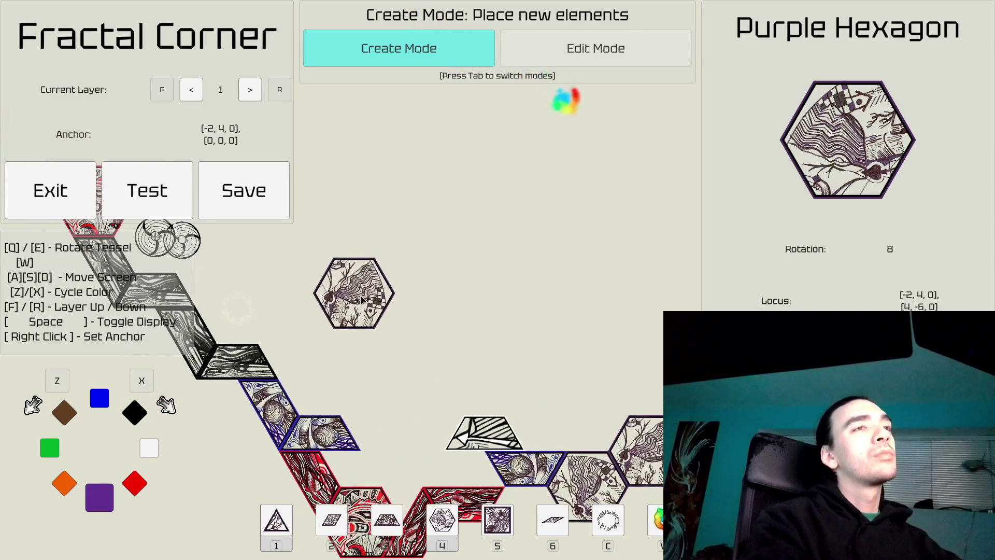
{"action": "key", "text": "Tab"}
{"action": "key", "text": "s"}
{"action": "key", "text": "d"}
{"action": "key", "text": "w"}
{"action": "key", "text": "a"}
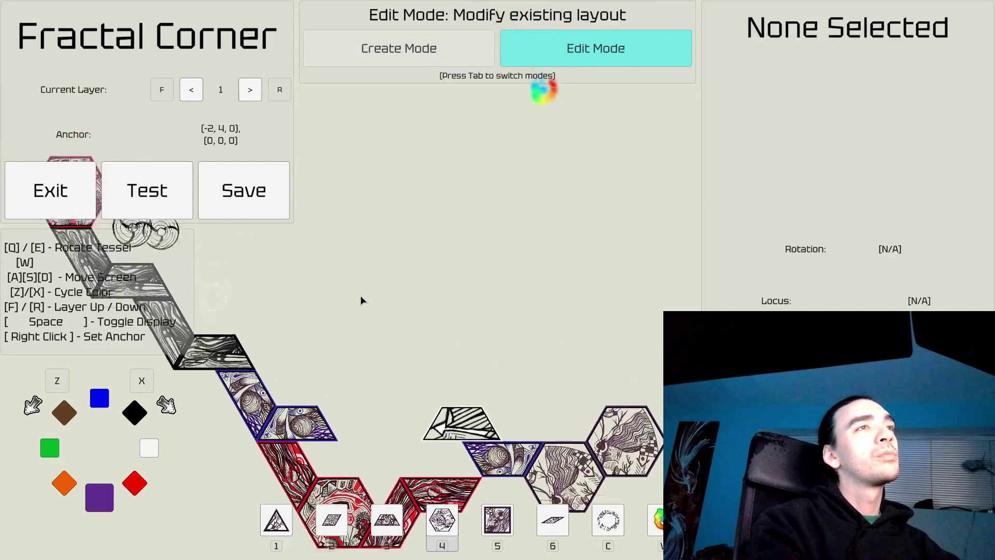
{"action": "key", "text": "s"}
{"action": "key", "text": "a"}
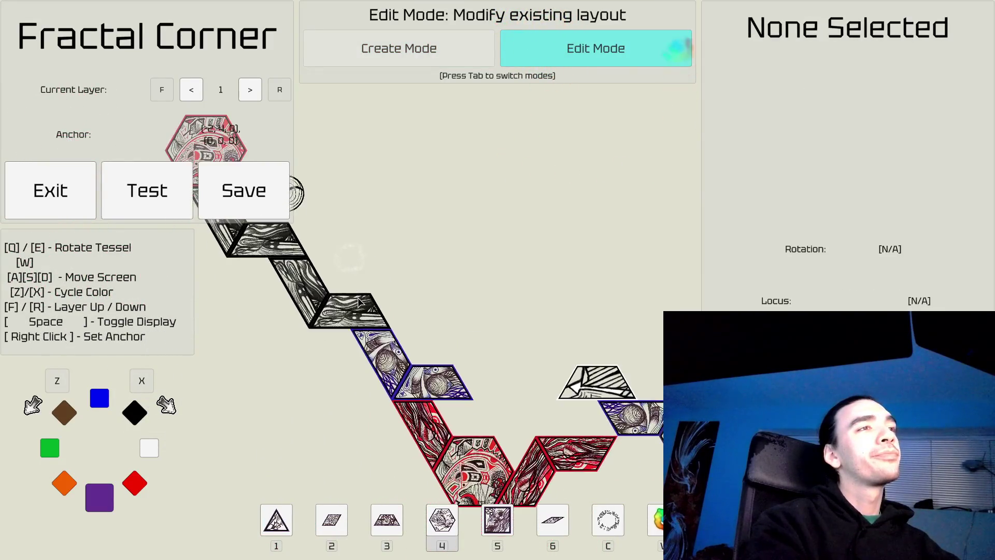
{"action": "key", "text": "w"}
{"action": "key", "text": "a"}
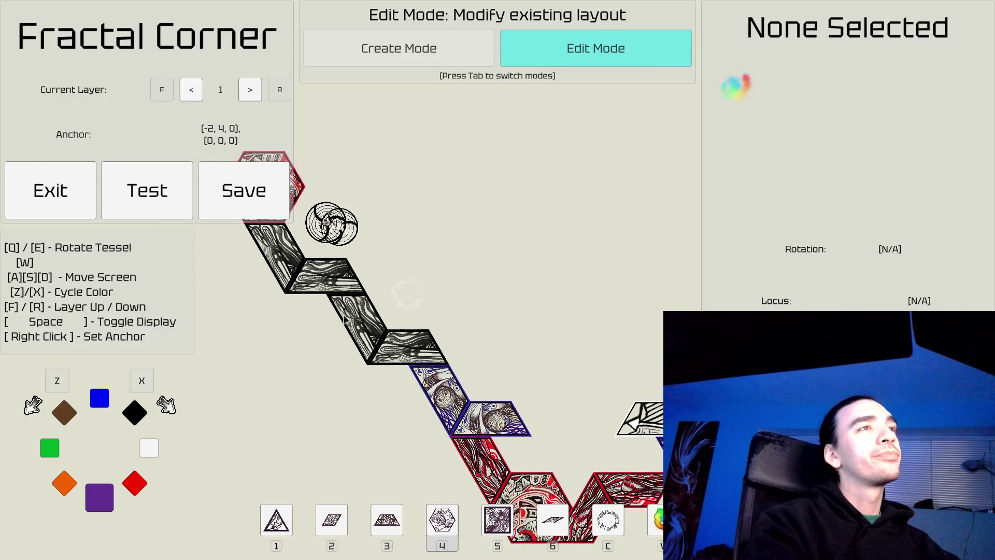
{"action": "key", "text": "d"}
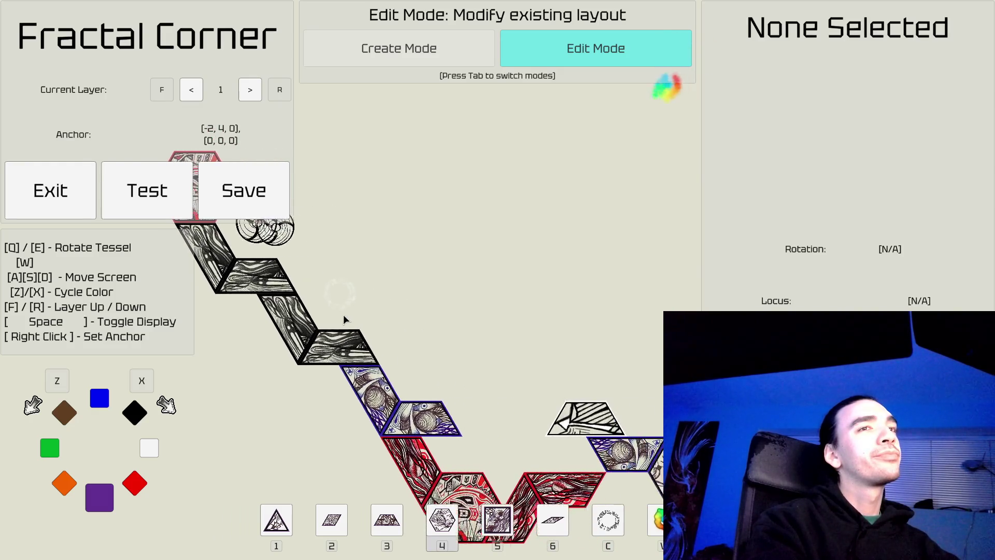
{"action": "key", "text": "d"}
{"action": "key", "text": "s"}
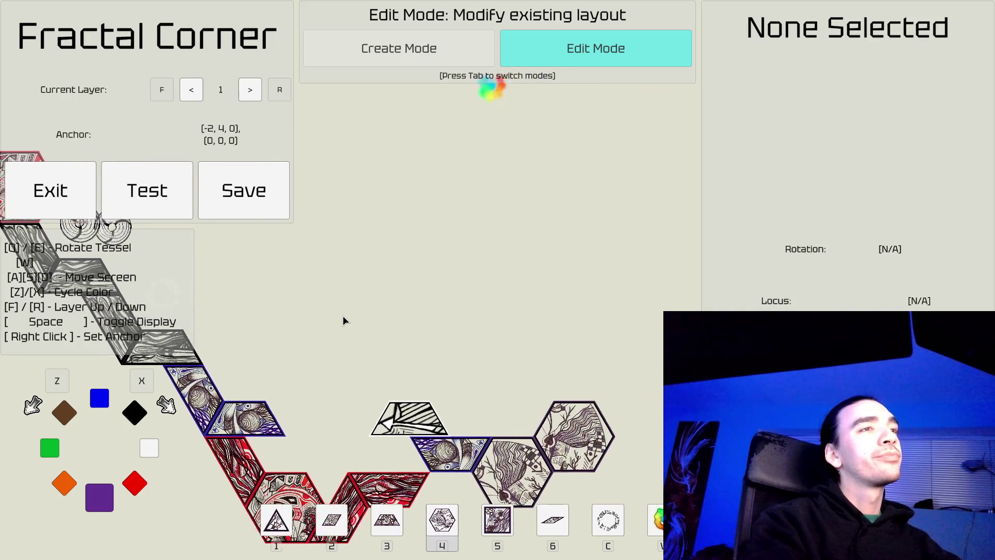
{"action": "key", "text": "Tab"}
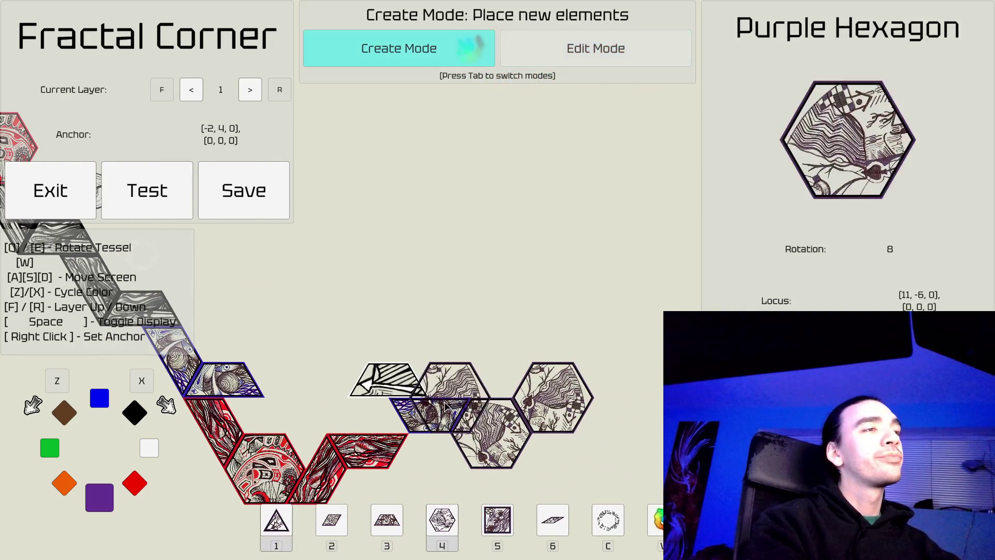
{"action": "key", "text": "1"}
Step: Place a purple triangle above the blue piece and move the anchor to its top
{"action": "right_click", "coordinate": [444, 396]}
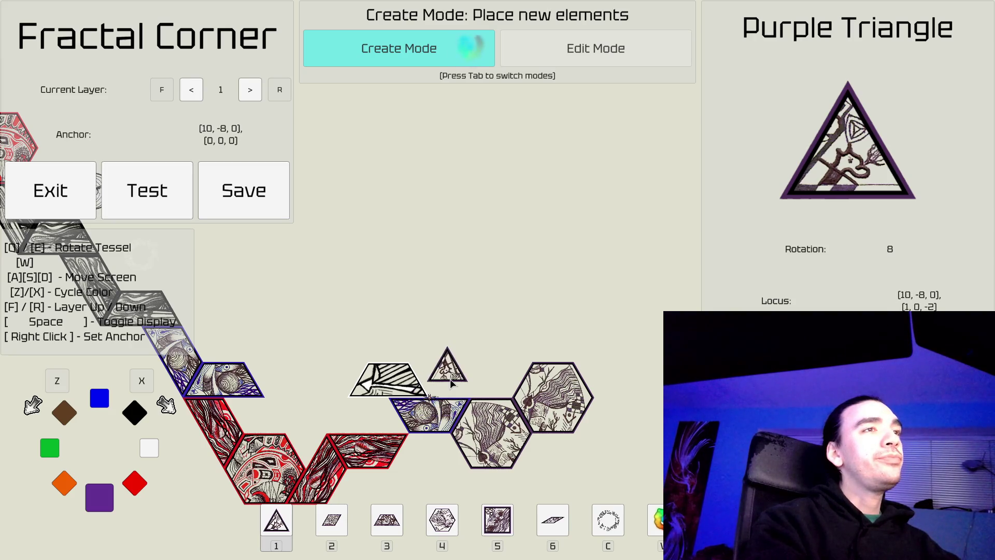
{"action": "left_click", "coordinate": [449, 384]}
{"action": "right_click", "coordinate": [450, 363]}
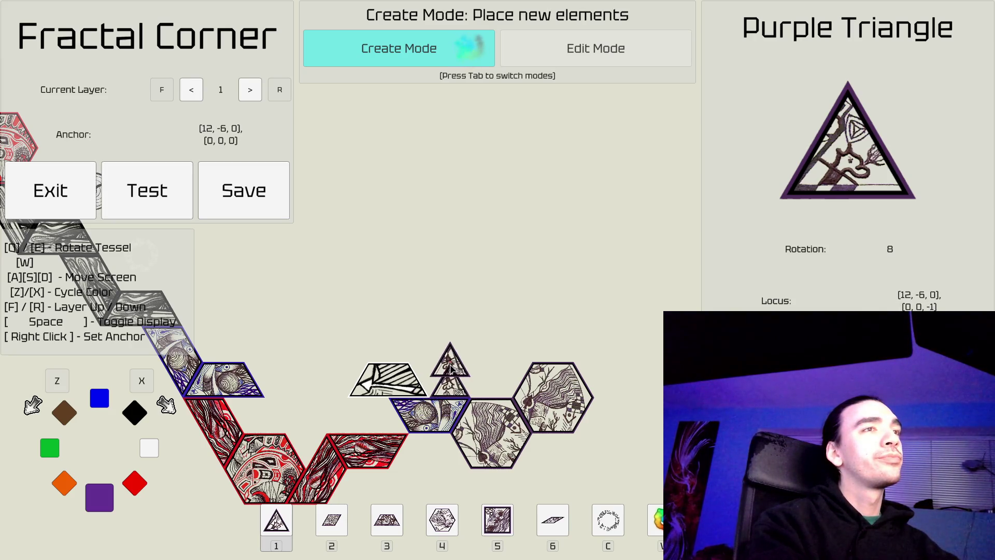
Step: Remove the purple triangle in Edit Mode and return to placing the purple triangle
{"action": "key", "text": "c"}
{"action": "key", "text": "Tab"}
{"action": "left_click", "coordinate": [449, 387]}
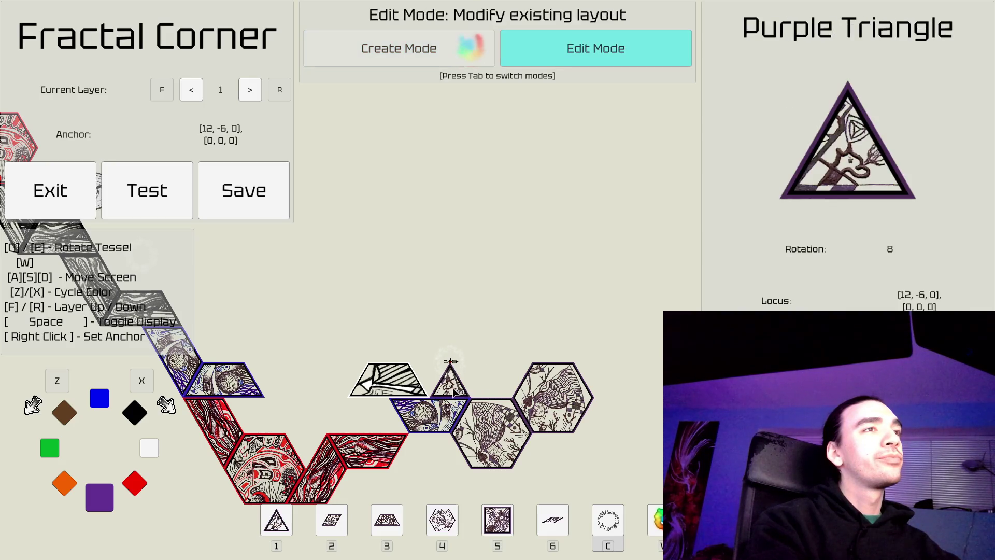
{"action": "key", "text": "Tab"}
{"action": "key", "text": "a"}
{"action": "key", "text": "s"}
{"action": "key", "text": "a"}
{"action": "key", "text": "w"}
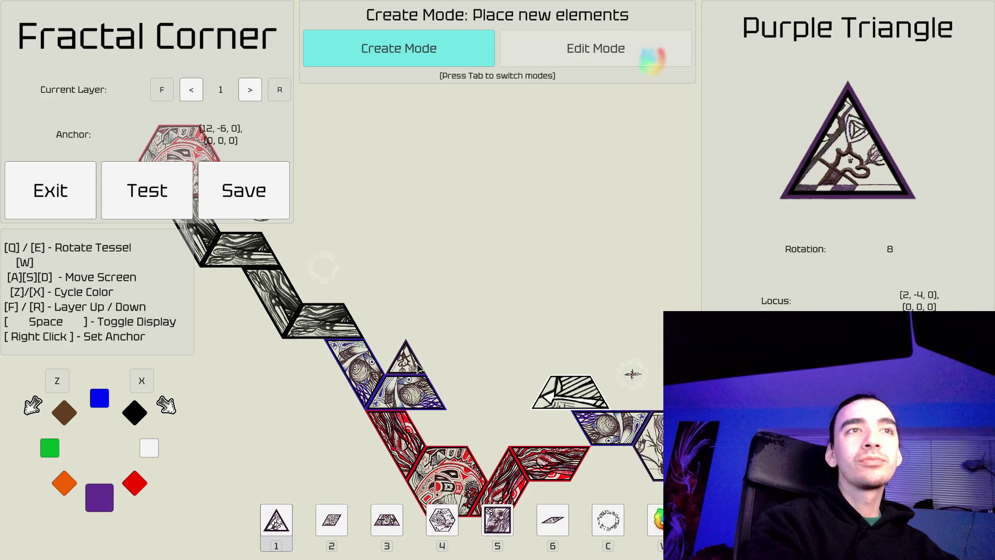
{"action": "key", "text": "a"}
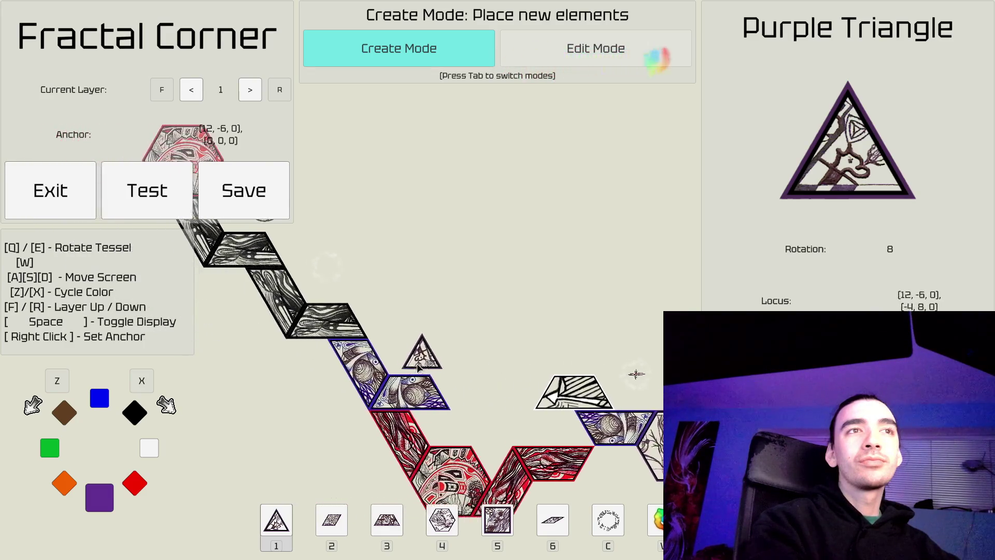
{"action": "key", "text": "w"}
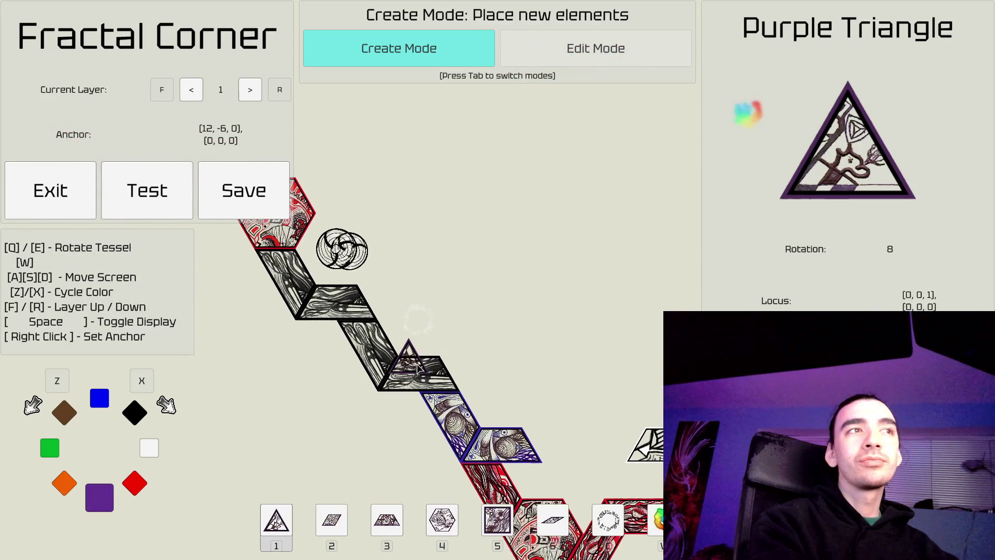
{"action": "key", "text": "w"}
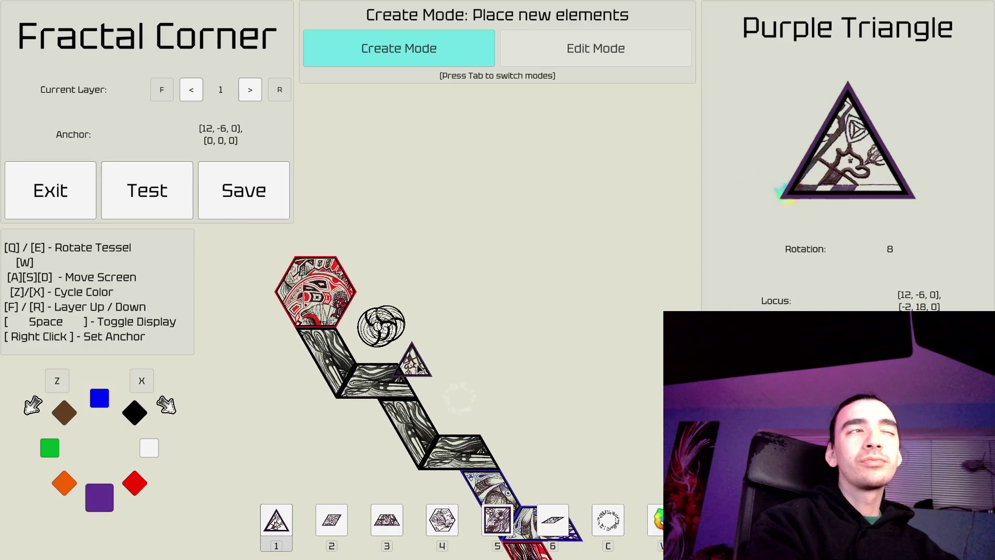
{"action": "key", "text": "d"}
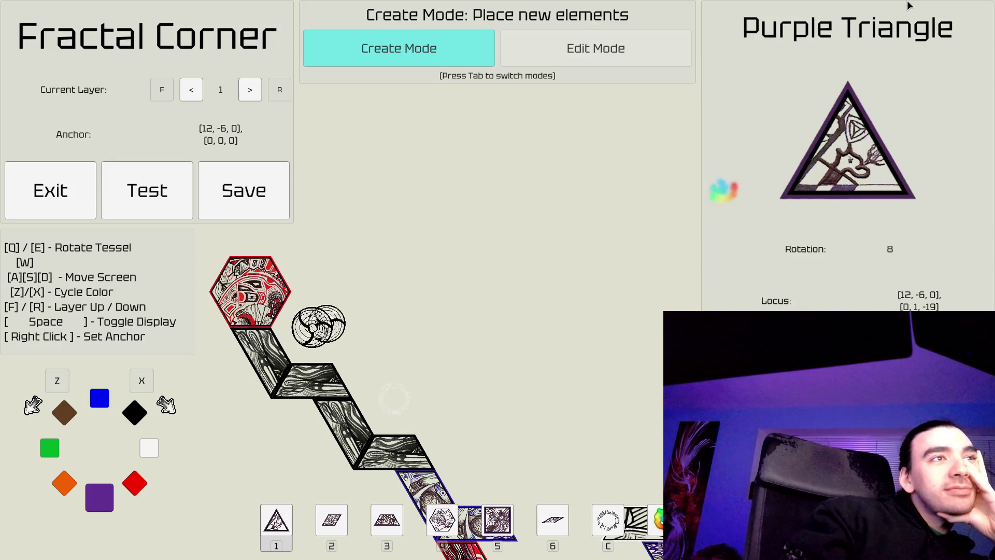
{"action": "key", "text": "s"}
{"action": "key", "text": "d"}
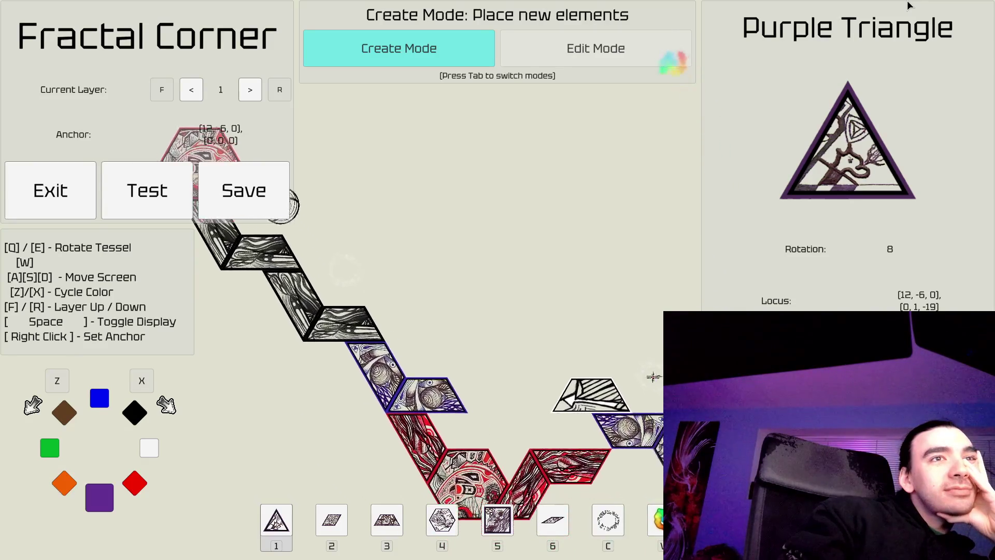
{"action": "key", "text": "s"}
{"action": "key", "text": "d"}
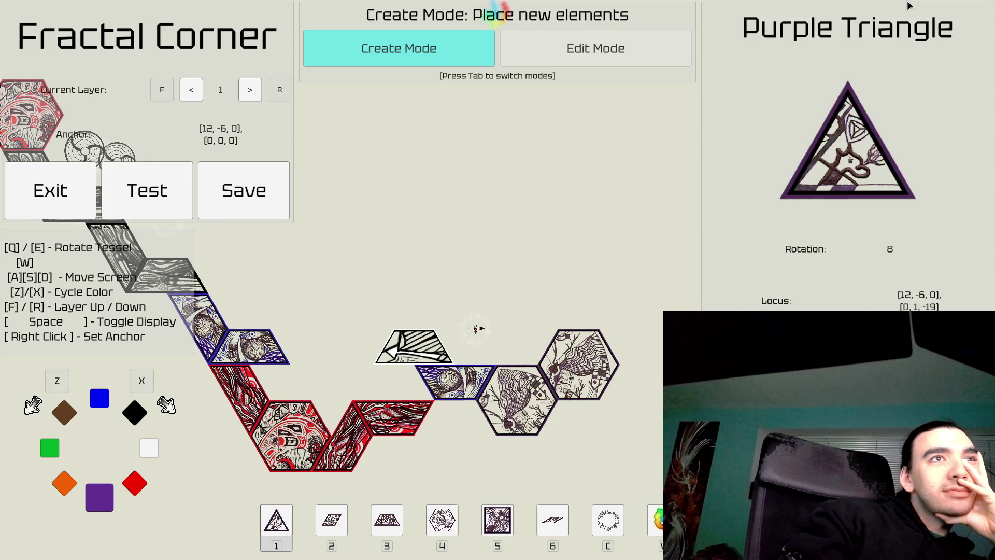
{"action": "key", "text": "a"}
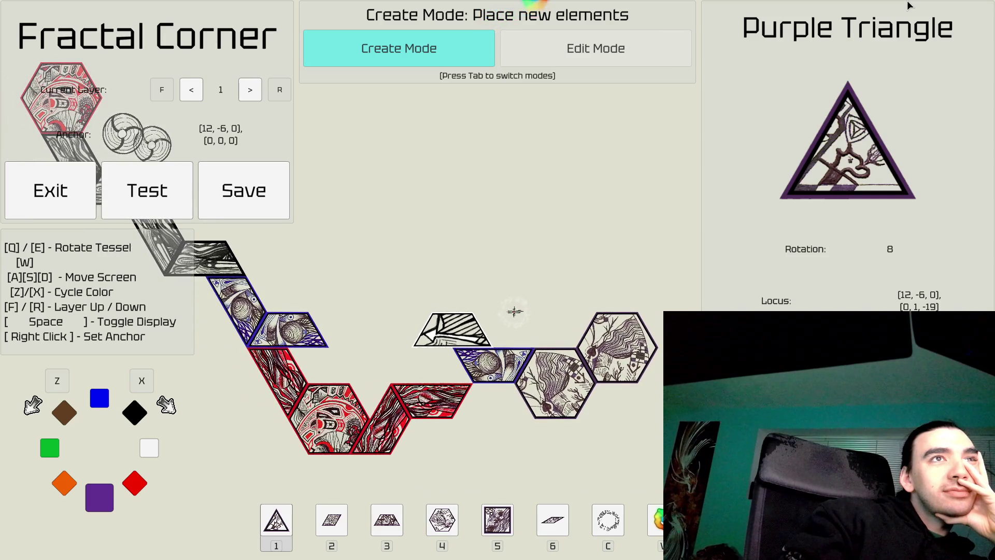
{"action": "key", "text": "a"}
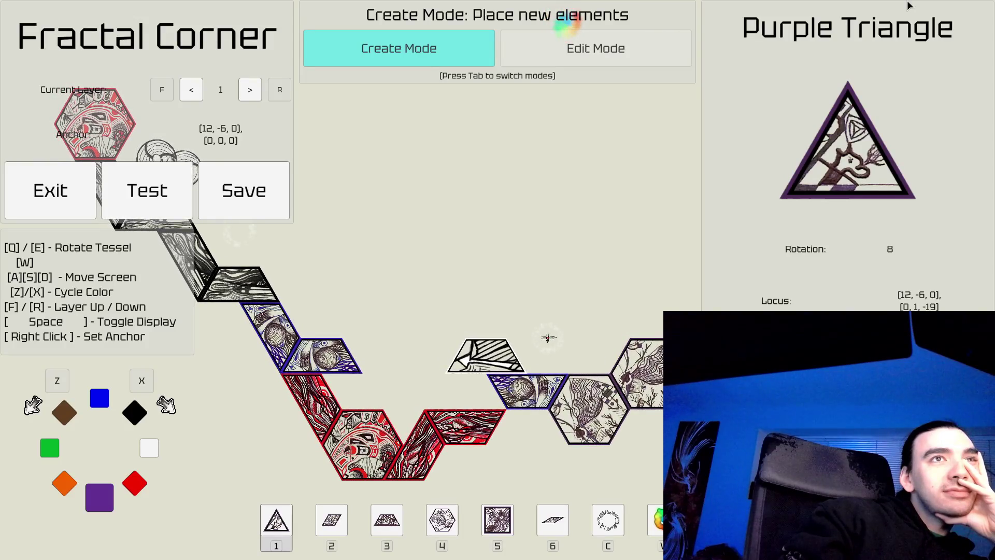
{"action": "key", "text": "d"}
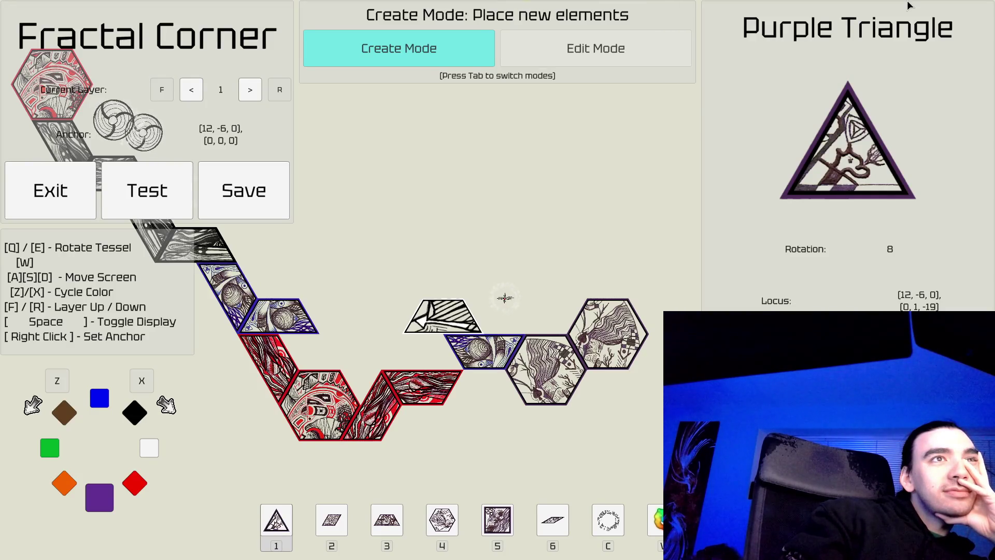
{"action": "key", "text": "a"}
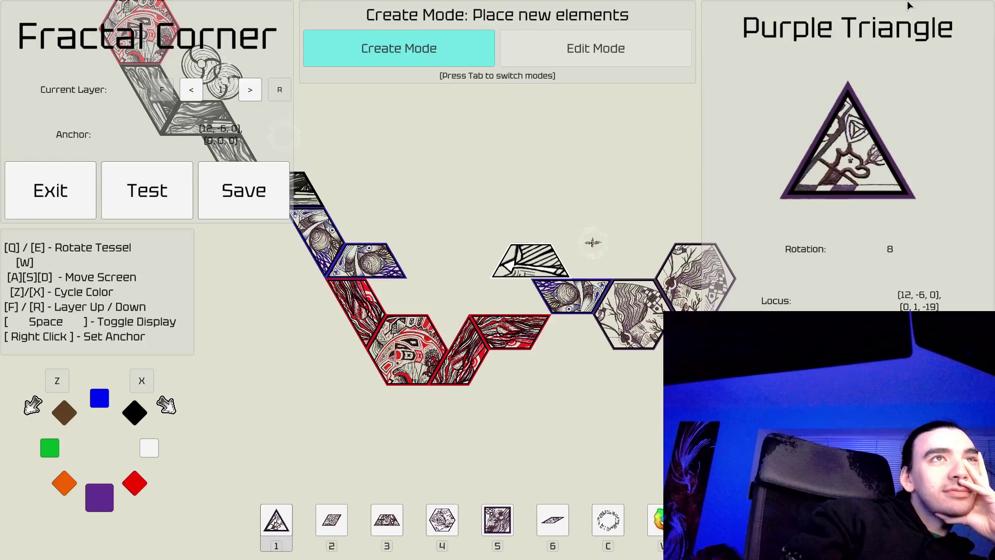
{"action": "key", "text": "w"}
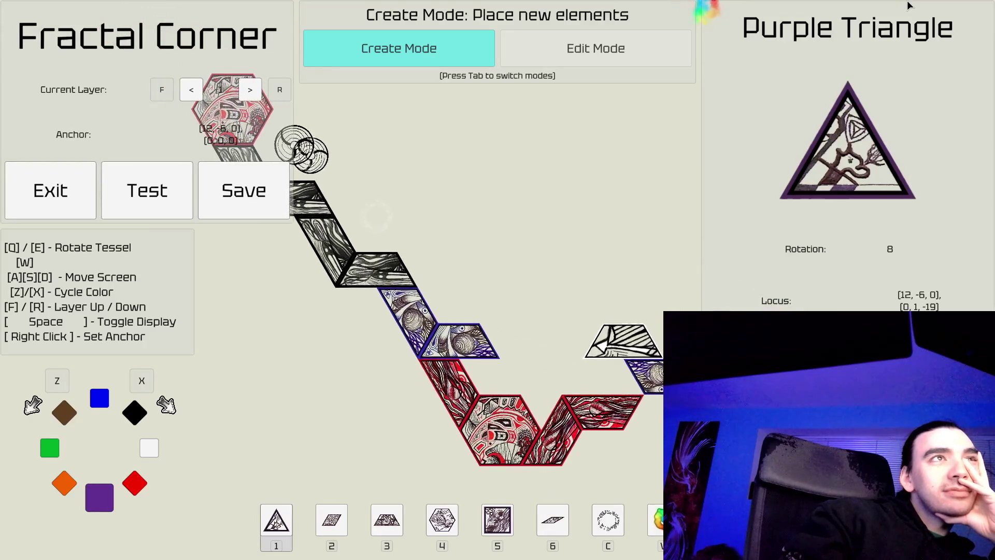
{"action": "key", "text": "s"}
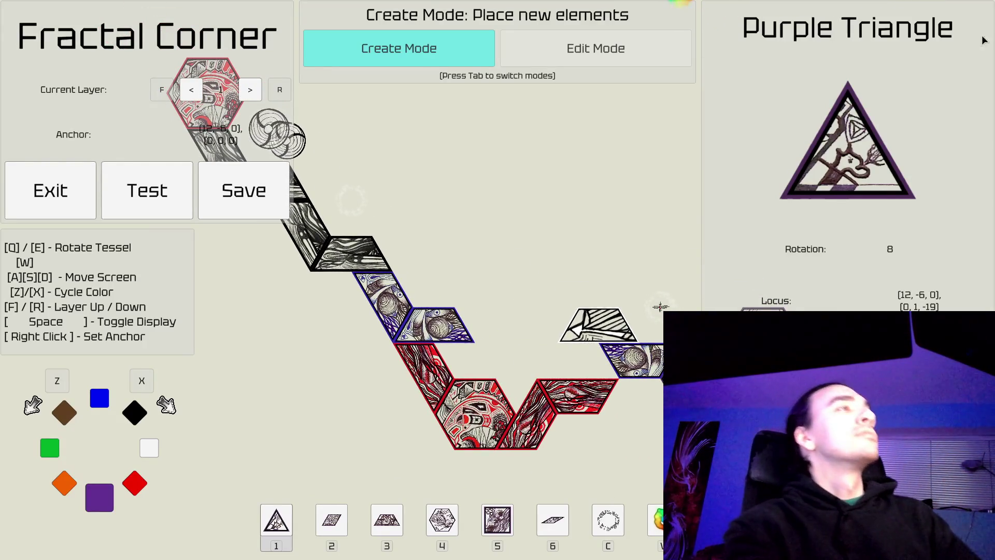
{"action": "key", "text": "w"}
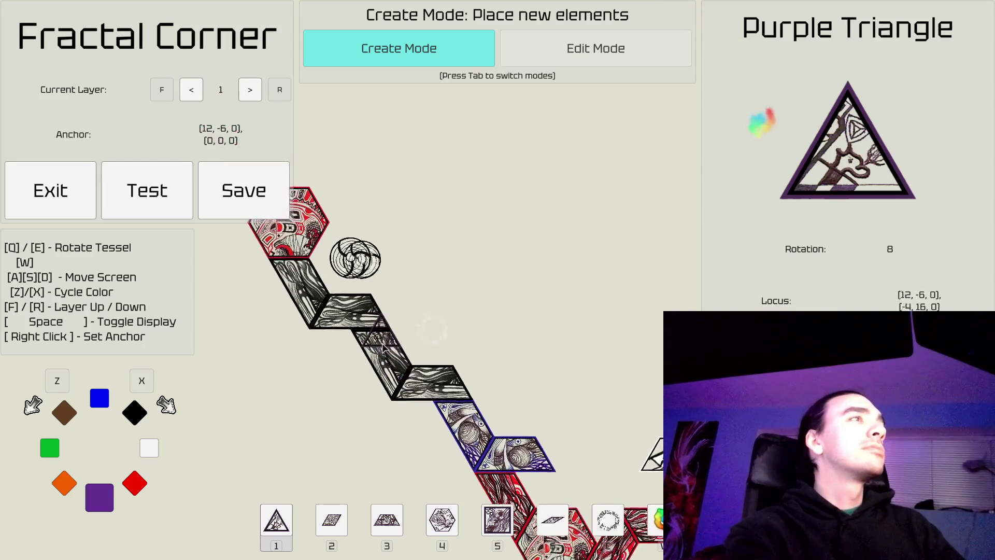
{"action": "key", "text": "w"}
{"action": "key", "text": "a"}
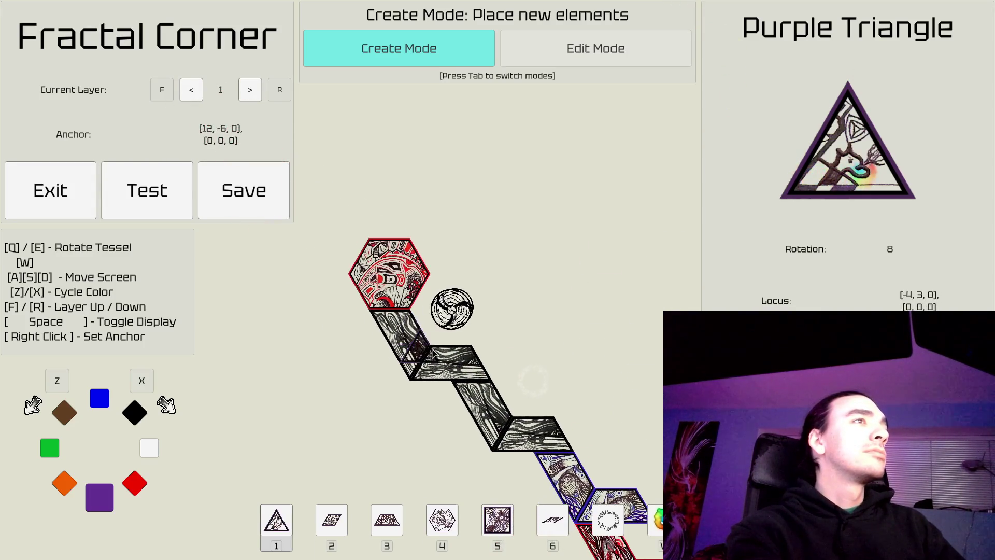
Step: On layer 2, place a flat orange trapezoid anchored just below the swirl circle
{"action": "key", "text": "f"}
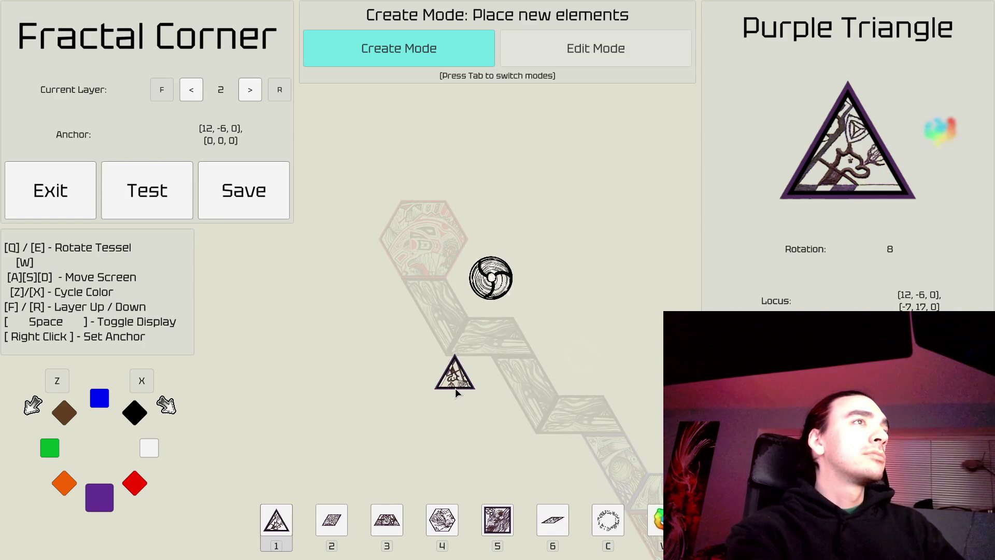
{"action": "key", "text": "s"}
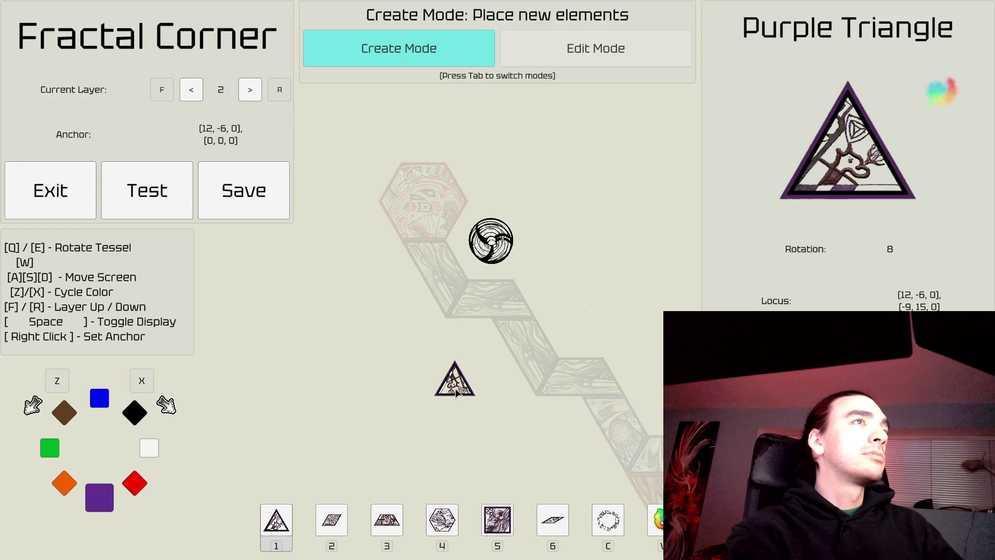
{"action": "key", "text": "w"}
{"action": "key", "text": "3"}
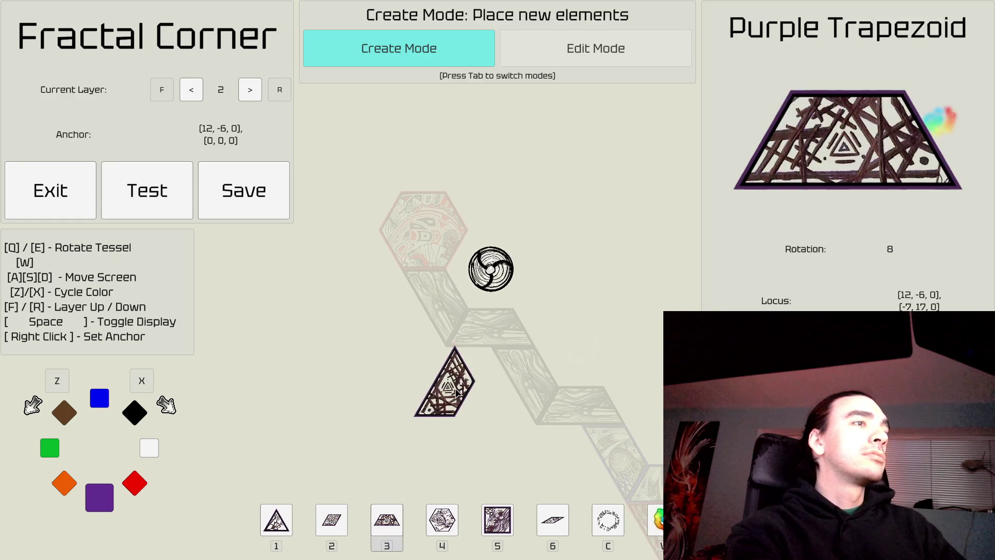
{"action": "key", "text": "e"}
{"action": "right_click", "coordinate": [495, 267]}
{"action": "key", "text": "e"}
{"action": "key", "text": "e"}
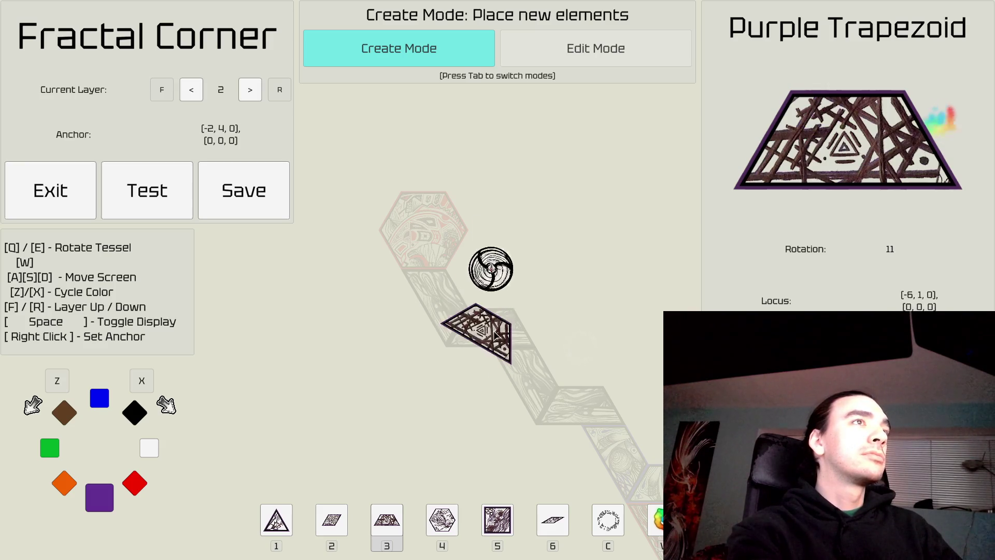
{"action": "key", "text": "e"}
{"action": "key", "text": "a"}
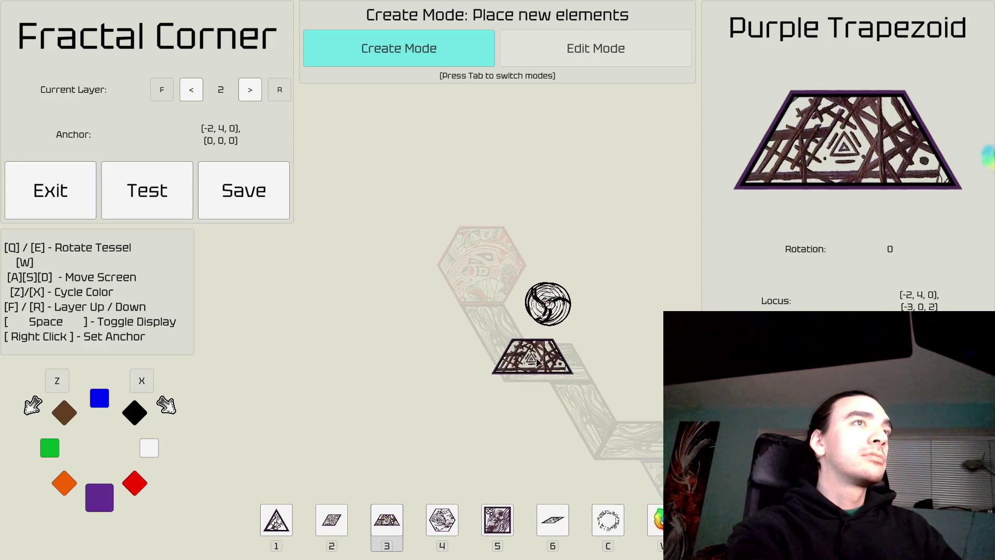
{"action": "key", "text": "r"}
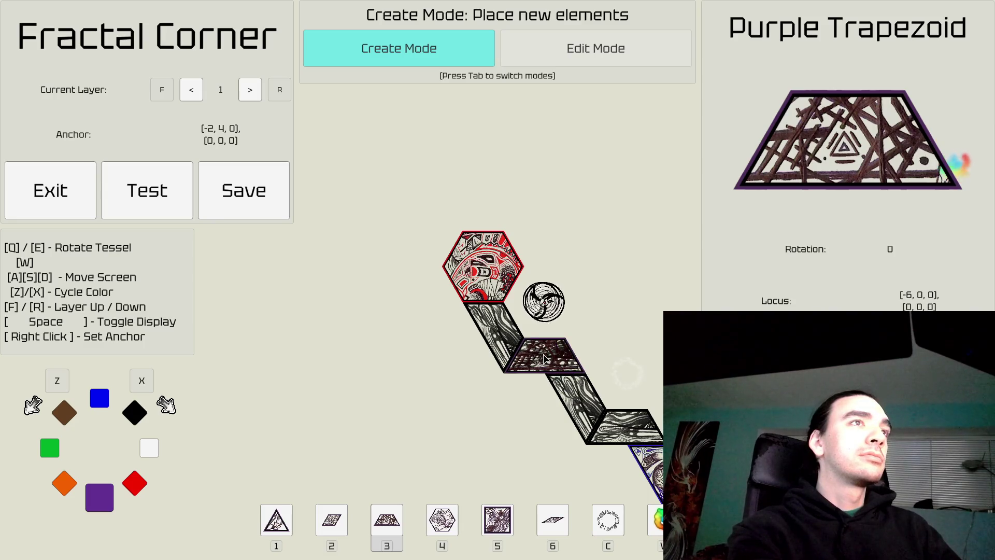
{"action": "key", "text": "f"}
{"action": "key", "text": "z"}
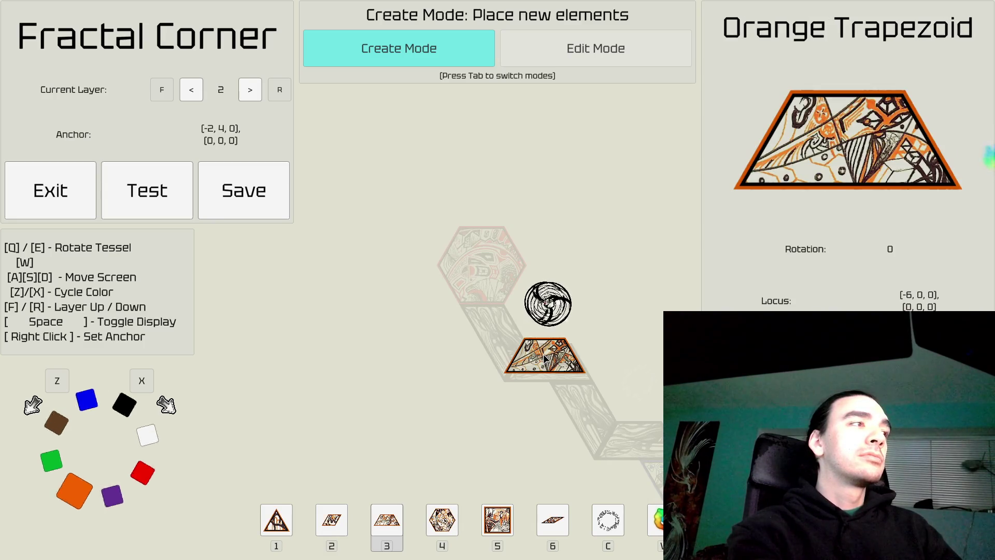
{"action": "left_click", "coordinate": [545, 358]}
{"action": "key", "text": "Tab"}
Step: In Edit Mode, select the placed orange trapezoid to inspect it, then deselect it
{"action": "key", "text": "d"}
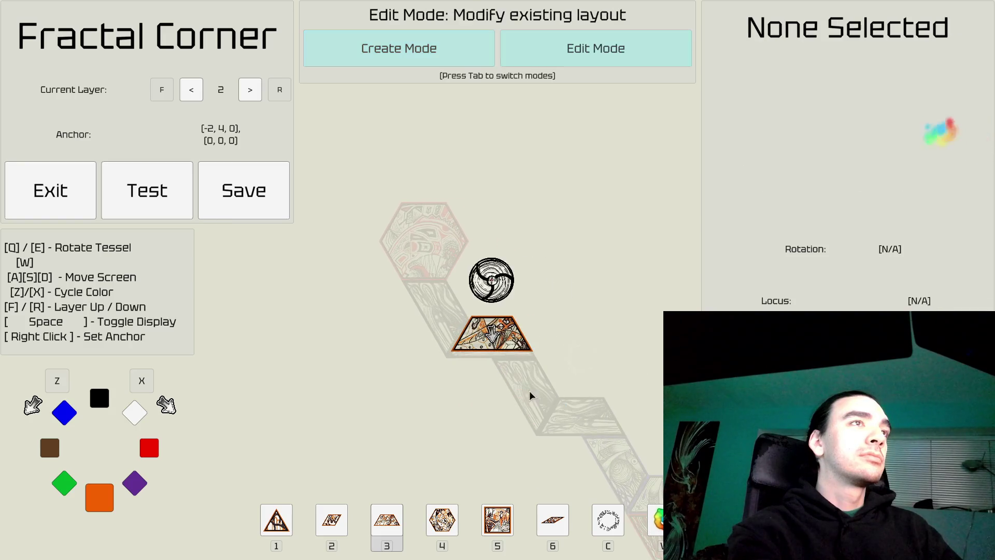
{"action": "left_click", "coordinate": [492, 334]}
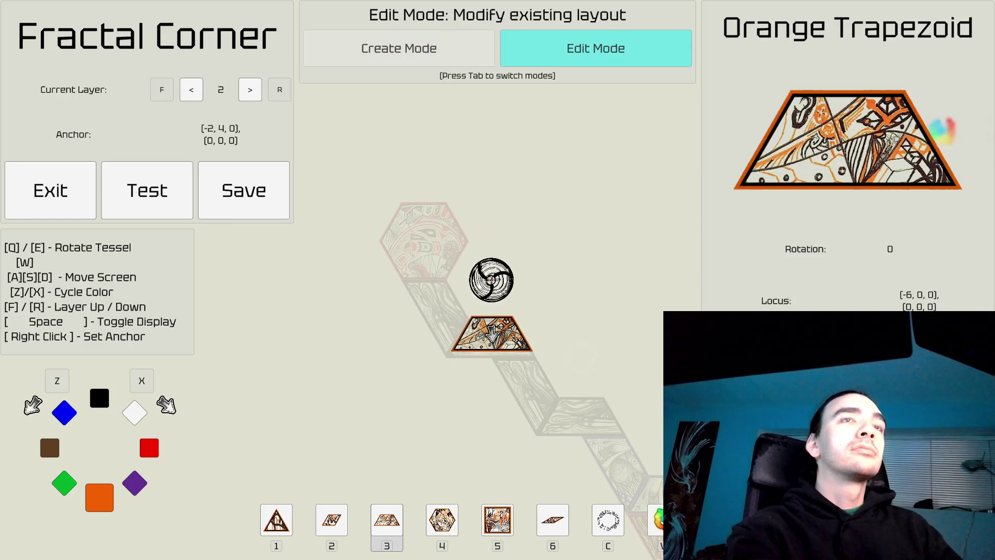
{"action": "left_click", "coordinate": [589, 412]}
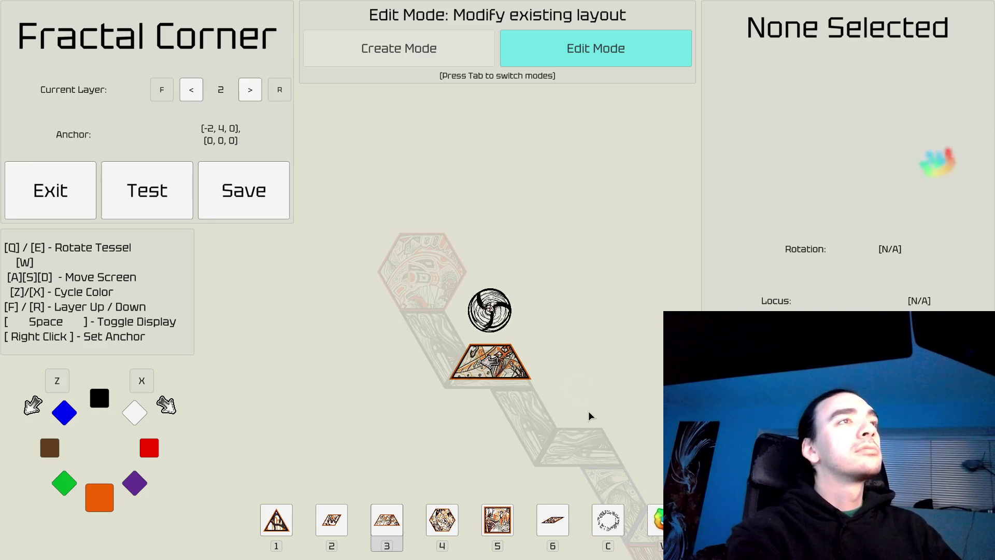
Step: Drop to layer 1 and survey its path for comparison
{"action": "key", "text": "r"}
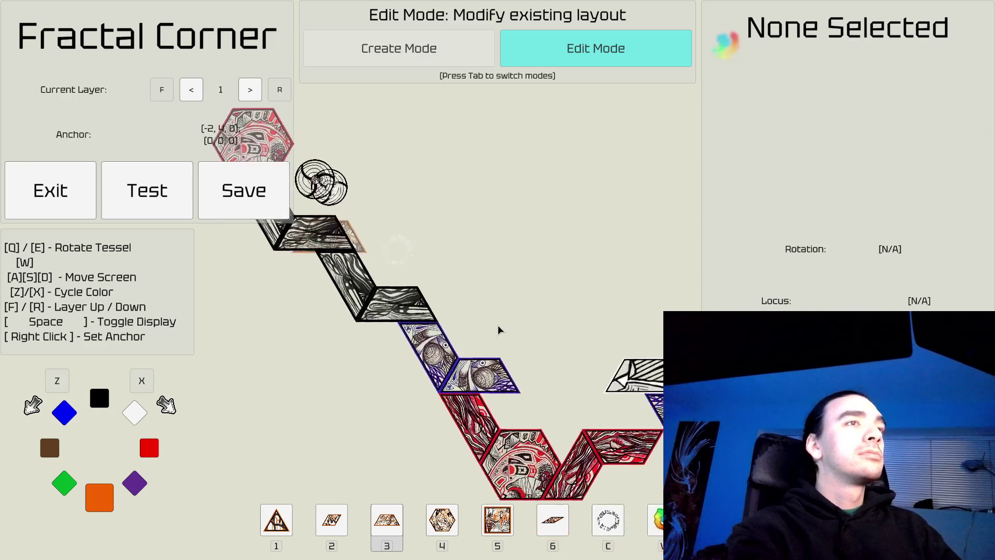
{"action": "key", "text": "d"}
{"action": "key", "text": "a"}
{"action": "key", "text": "w"}
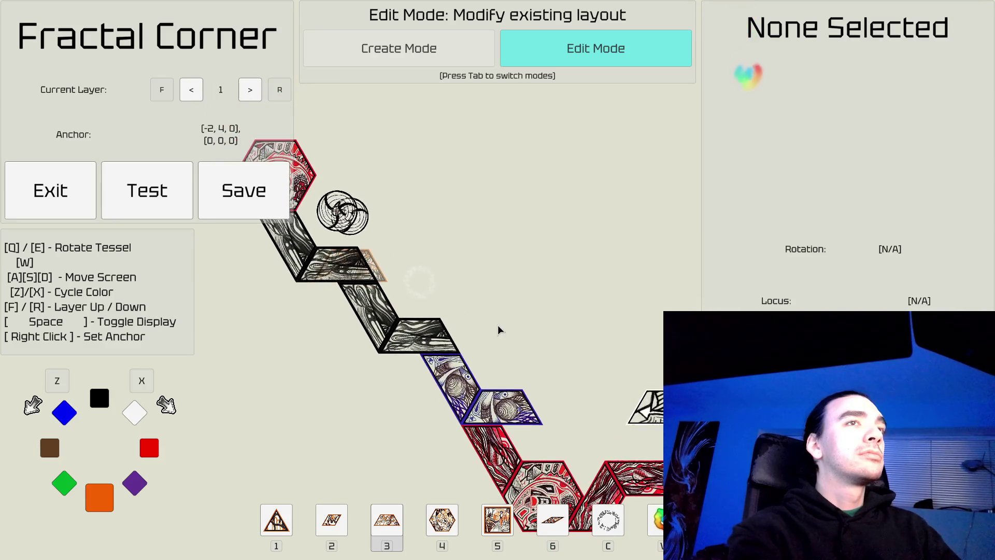
{"action": "key", "text": "a"}
{"action": "key", "text": "w"}
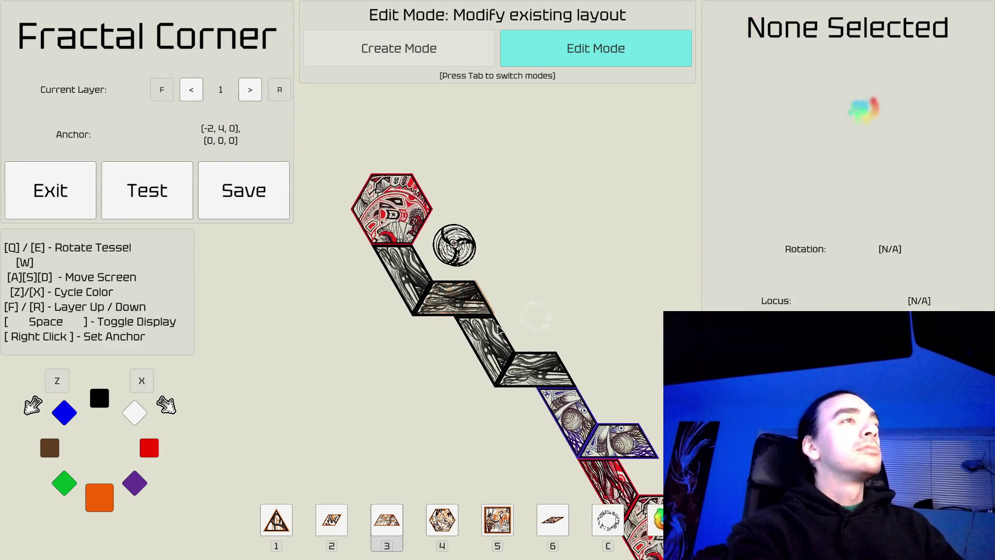
{"action": "key", "text": "a"}
{"action": "key", "text": "w"}
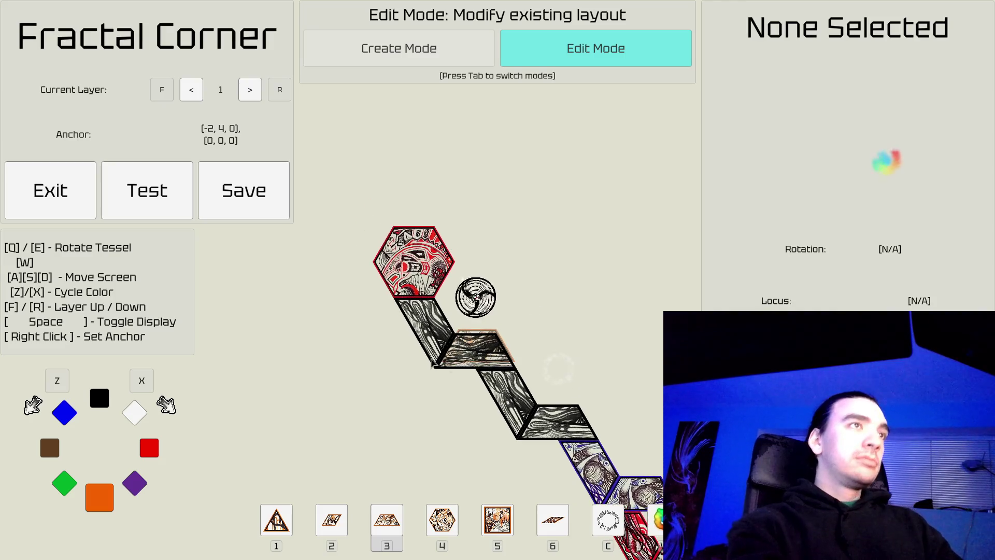
{"action": "scroll", "coordinate": [432, 363], "scroll_direction": "up", "scroll_amount": 3}
Step: Return to layer 2, look around the orange trapezoid, and resume Create Mode
{"action": "key", "text": "f"}
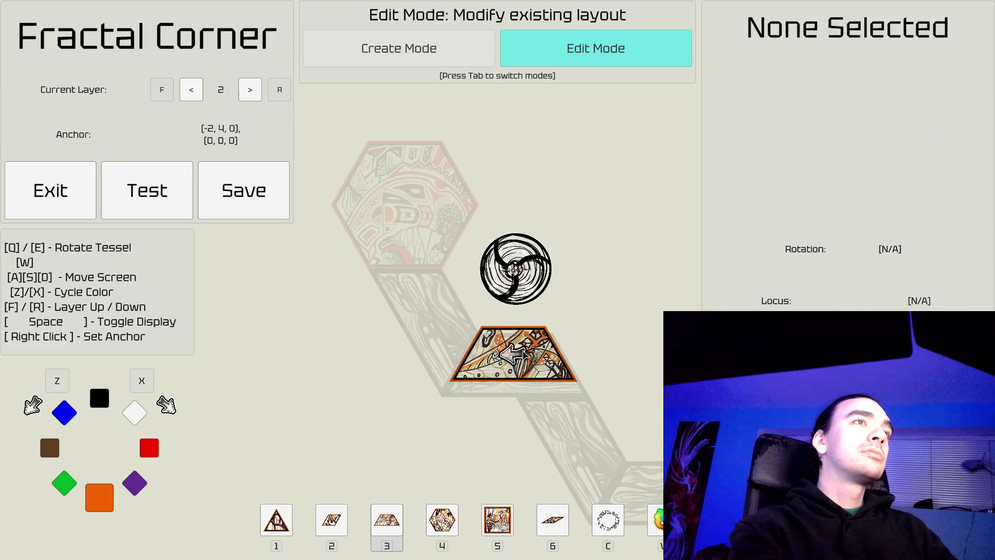
{"action": "key", "text": "a"}
{"action": "key", "text": "s"}
{"action": "key", "text": "w"}
{"action": "key", "text": "d"}
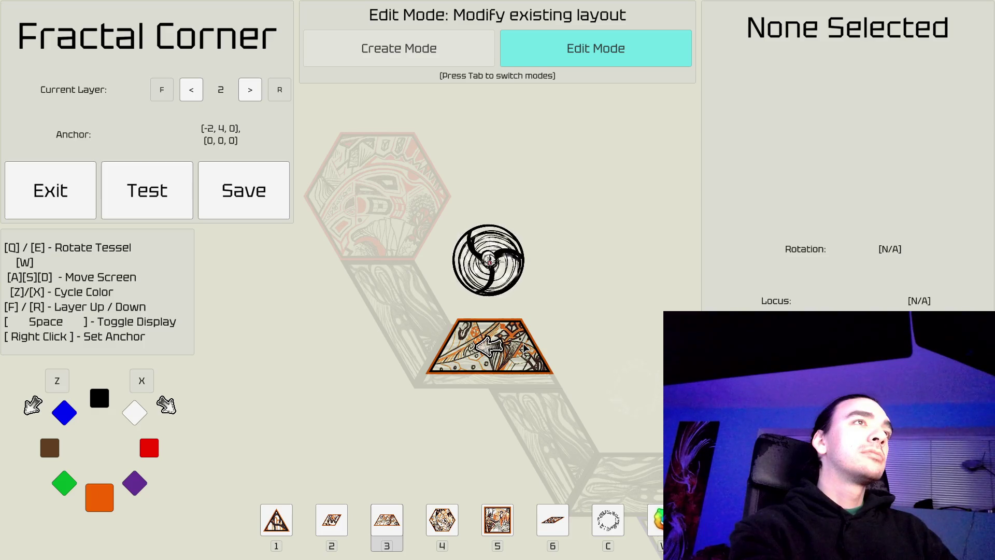
{"action": "key", "text": "a"}
{"action": "key", "text": "s"}
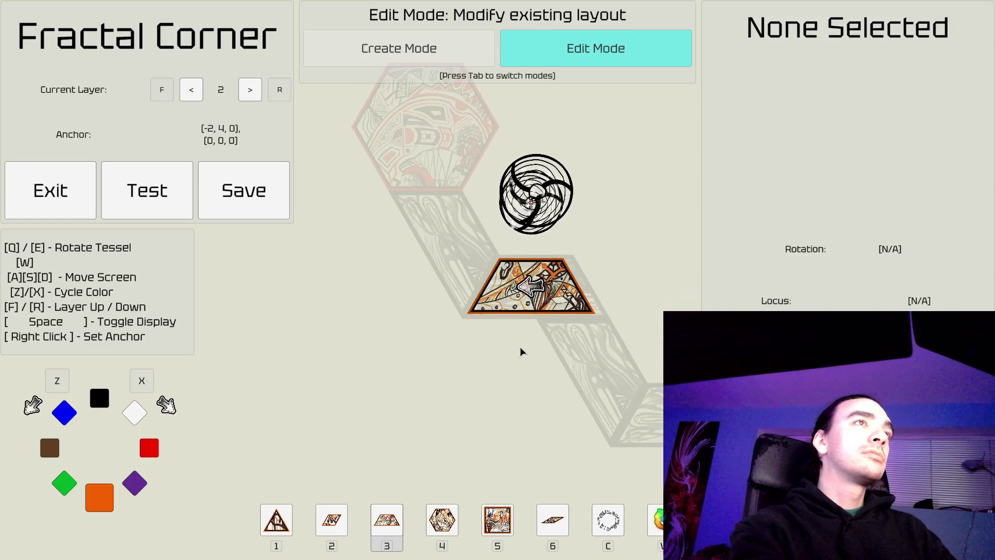
{"action": "key", "text": "a"}
{"action": "key", "text": "s"}
{"action": "key", "text": "a"}
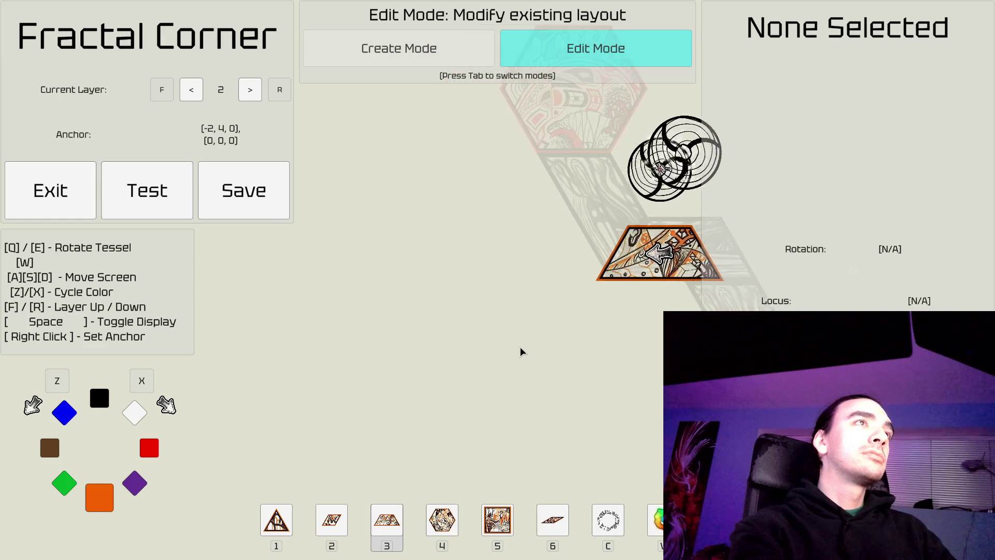
{"action": "key", "text": "a"}
{"action": "key", "text": "w"}
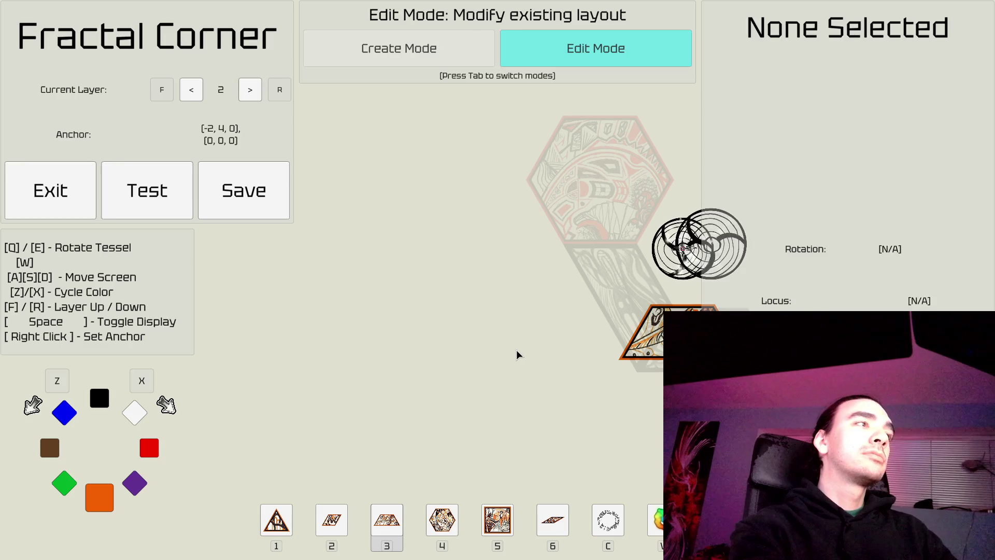
{"action": "key", "text": "Tab"}
Step: Place two flat black trapezoids in a row left of the orange trapezoid
{"action": "key", "text": "x"}
{"action": "key", "text": "x"}
{"action": "key", "text": "x"}
{"action": "key", "text": "x"}
{"action": "key", "text": "e"}
{"action": "key", "text": "e"}
{"action": "key", "text": "e"}
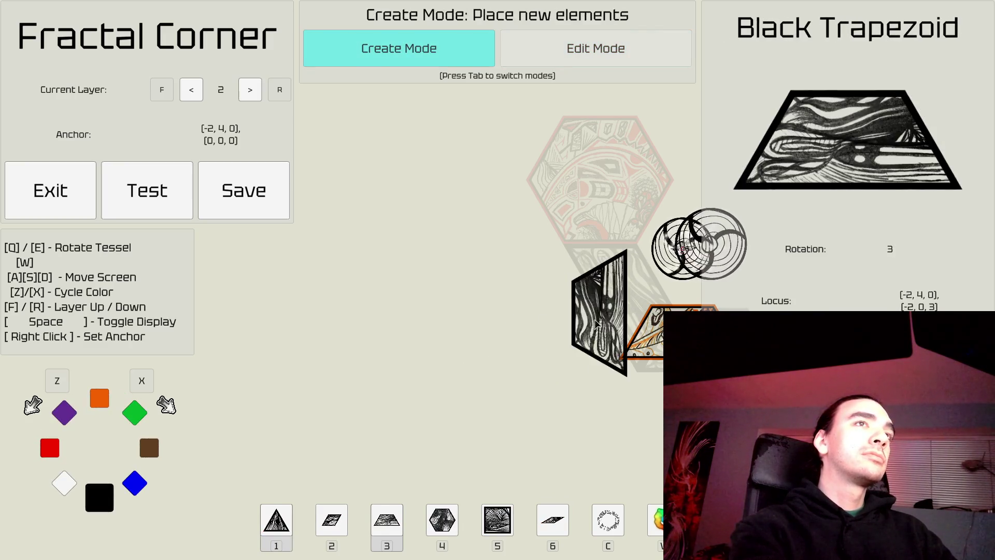
{"action": "key", "text": "e"}
{"action": "key", "text": "e"}
{"action": "key", "text": "e"}
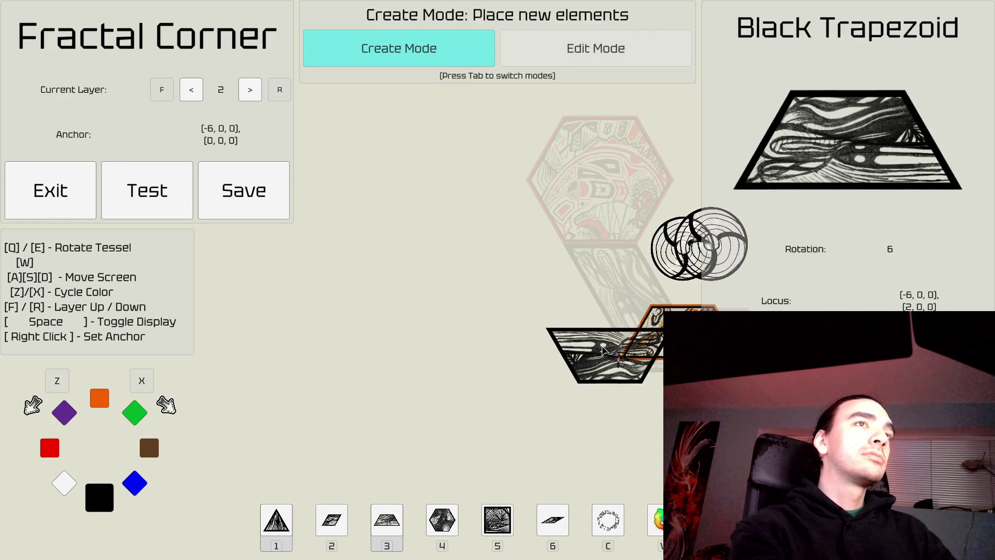
{"action": "left_click", "coordinate": [584, 331]}
{"action": "key", "text": "q"}
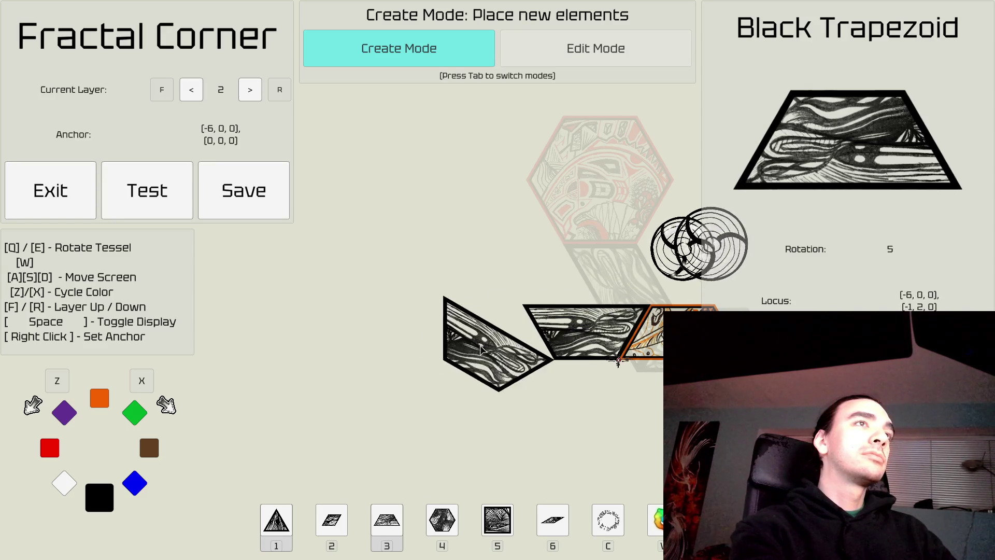
{"action": "key", "text": "q"}
{"action": "key", "text": "q"}
{"action": "key", "text": "q"}
{"action": "key", "text": "q"}
{"action": "key", "text": "q"}
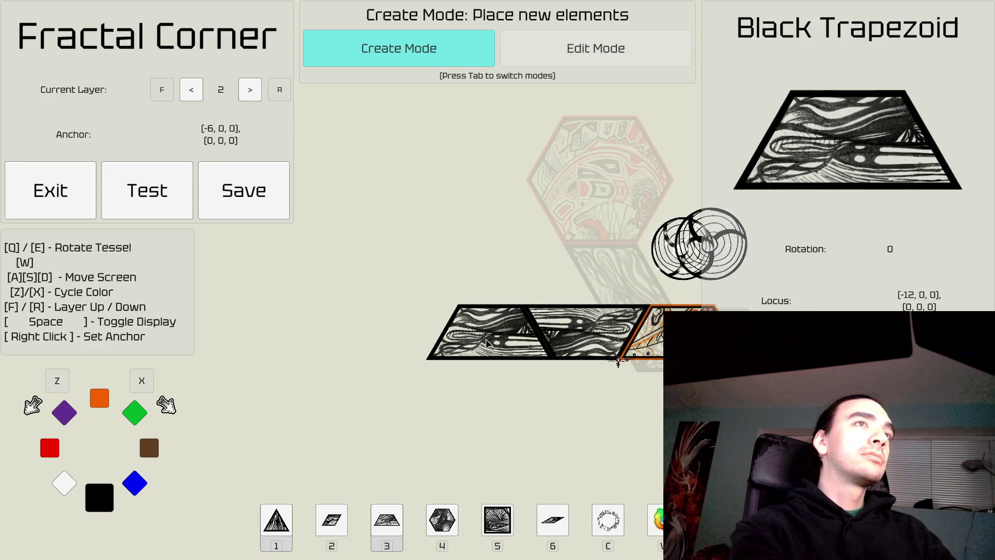
{"action": "left_click", "coordinate": [488, 342]}
Step: Hide the interface to view the row, cycle toward blue, and anchor at its left end
{"action": "key", "text": "q"}
{"action": "key", "text": "q"}
{"action": "key", "text": "d"}
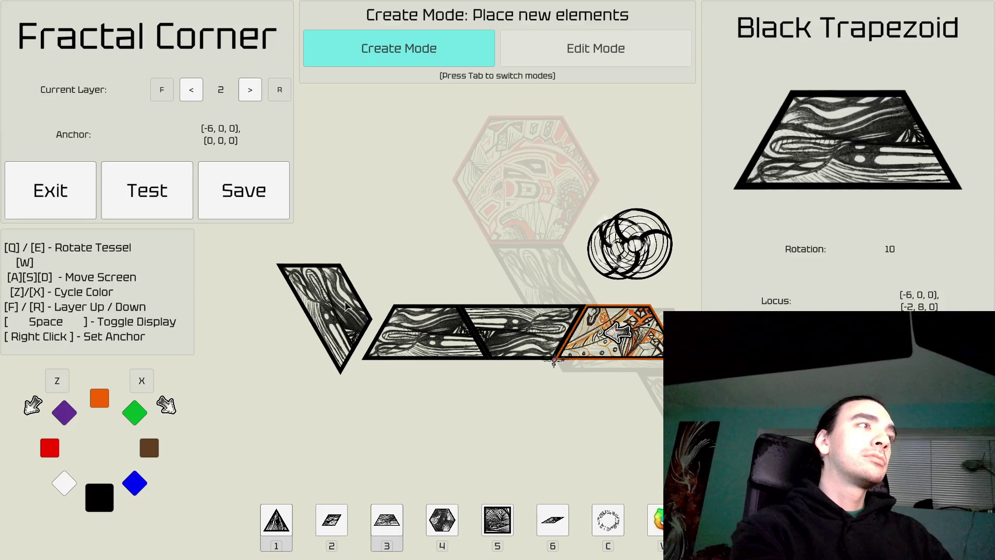
{"action": "key", "text": "space"}
{"action": "key", "text": "space"}
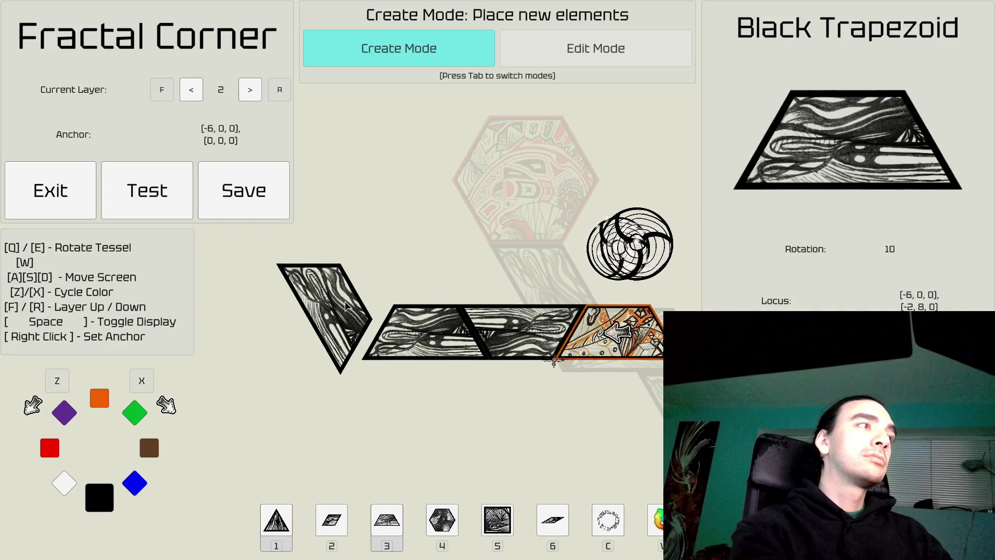
{"action": "key", "text": "x"}
{"action": "key", "text": "x"}
{"action": "key", "text": "x"}
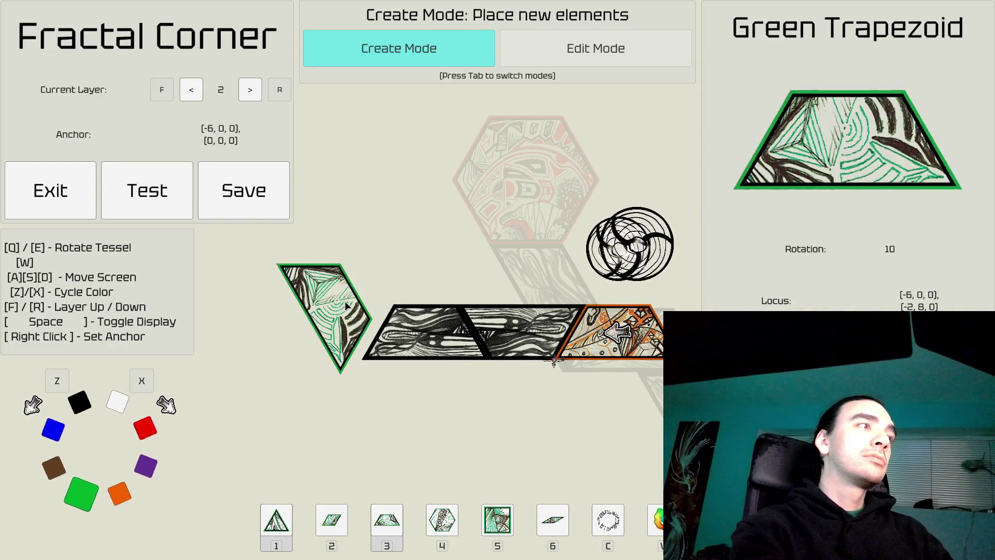
{"action": "right_click", "coordinate": [363, 310]}
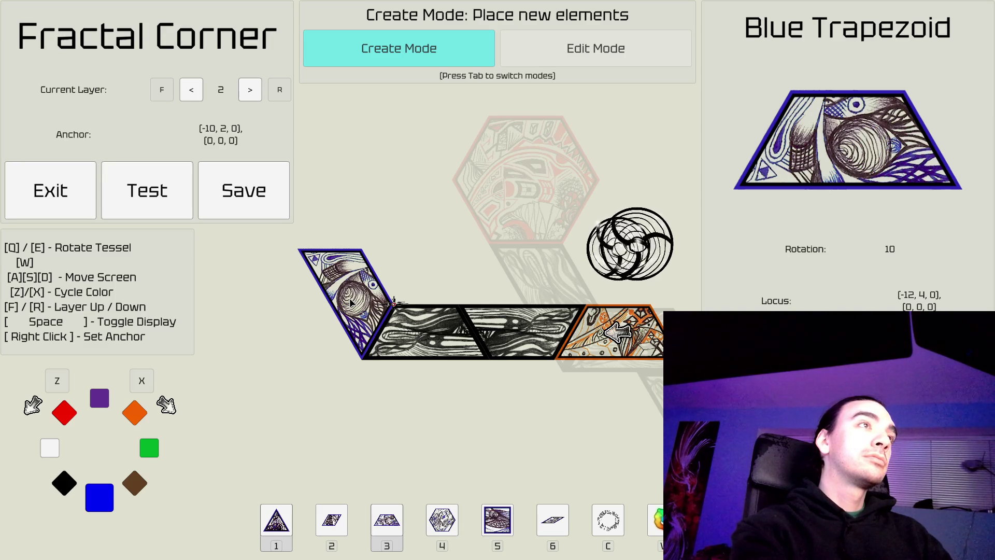
Step: Place a blue hexagon at the left end of the black trapezoid row
{"action": "key", "text": "4"}
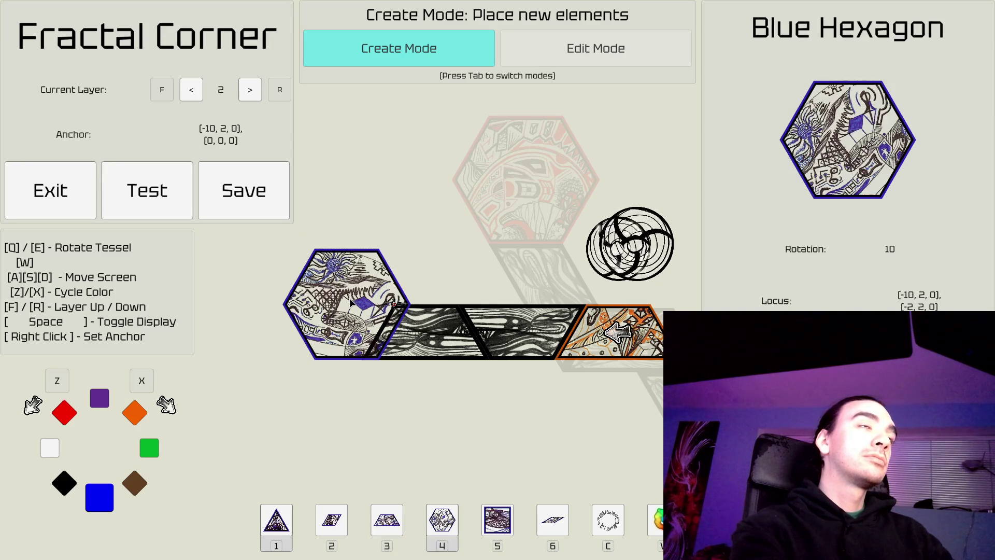
{"action": "left_click", "coordinate": [327, 306]}
{"action": "key", "text": "Tab"}
{"action": "key", "text": "Tab"}
Step: Choose a black trapezoid piece and rotate it twice
{"action": "key", "text": "3"}
{"action": "key", "text": "x"}
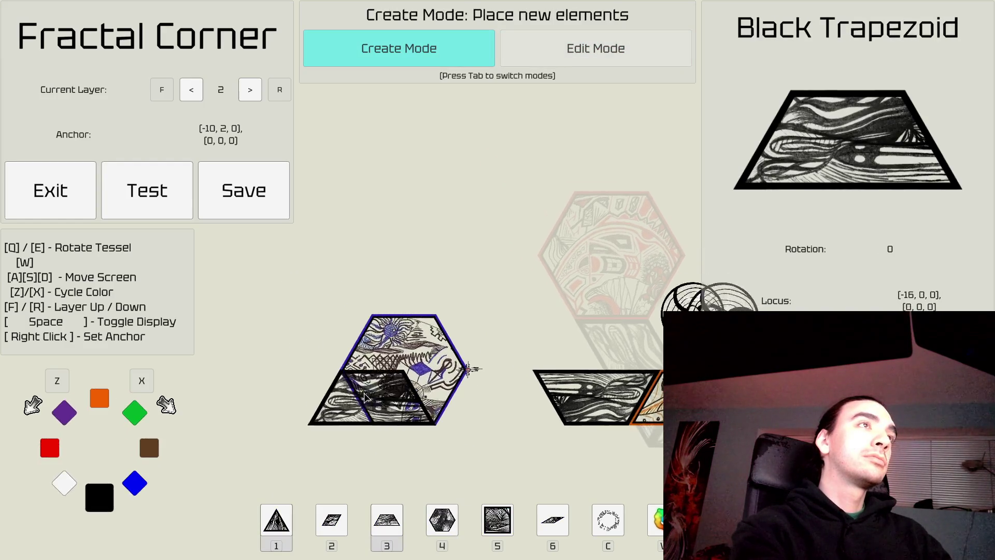
{"action": "key", "text": "w"}
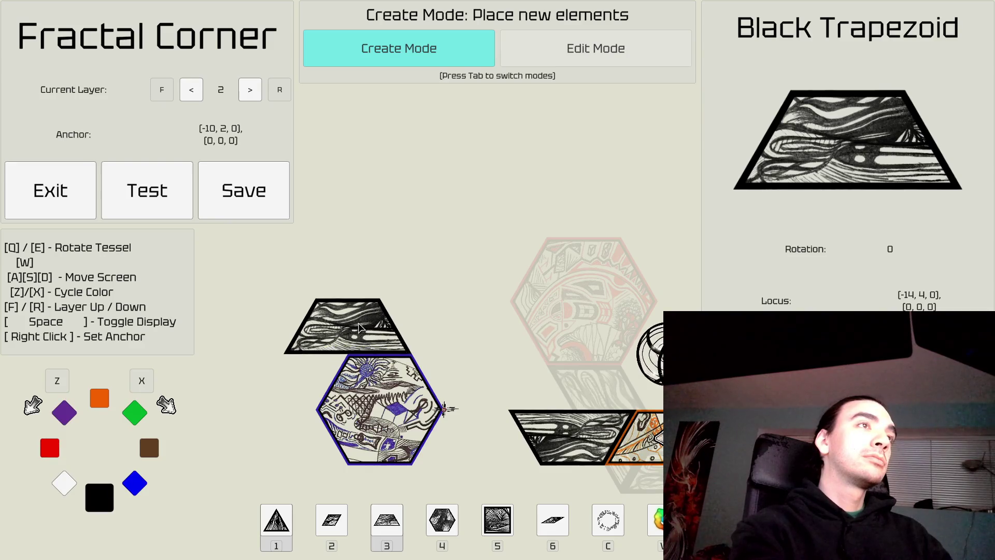
{"action": "key", "text": "e"}
{"action": "key", "text": "e"}
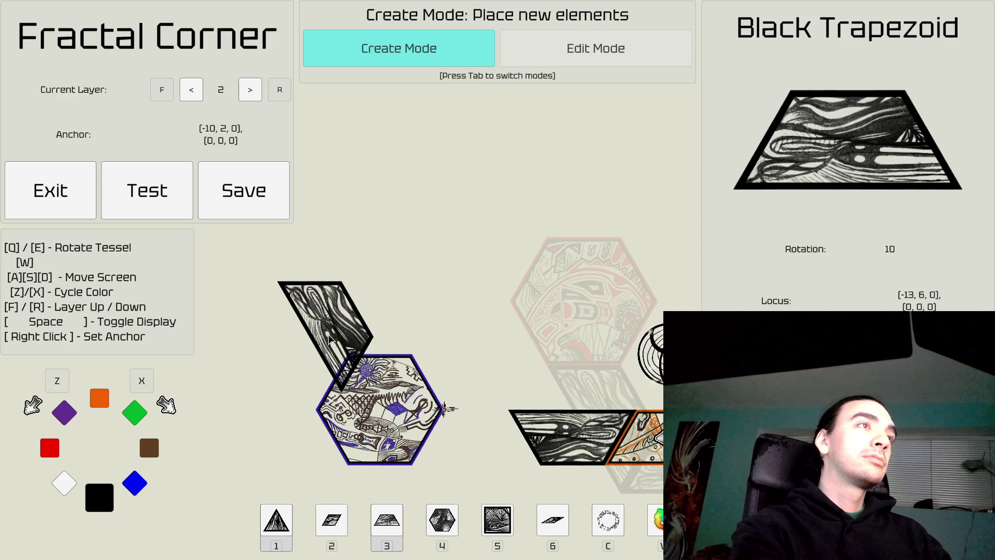
{"action": "key", "text": "e"}
{"action": "key", "text": "e"}
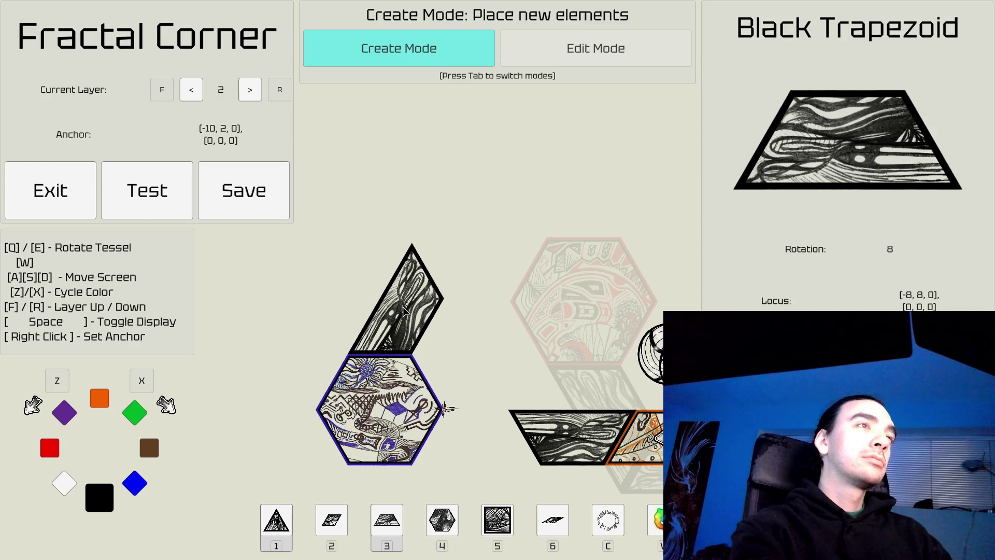
Step: Place an upright purple square on the blue hexagon's top edge
{"action": "key", "text": "5"}
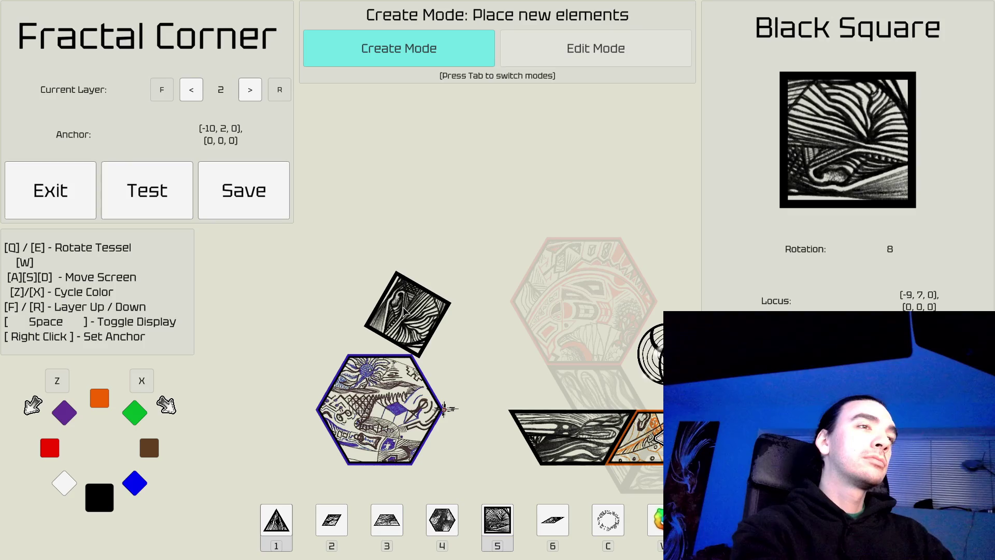
{"action": "key", "text": "x"}
{"action": "key", "text": "z"}
{"action": "key", "text": "z"}
{"action": "key", "text": "z"}
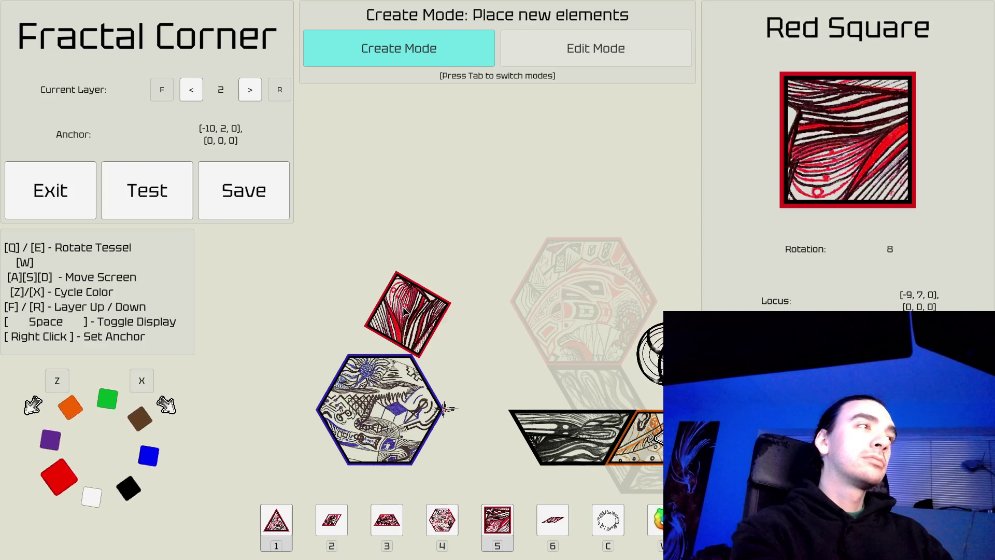
{"action": "key", "text": "e"}
{"action": "key", "text": "q"}
{"action": "key", "text": "q"}
{"action": "key", "text": "q"}
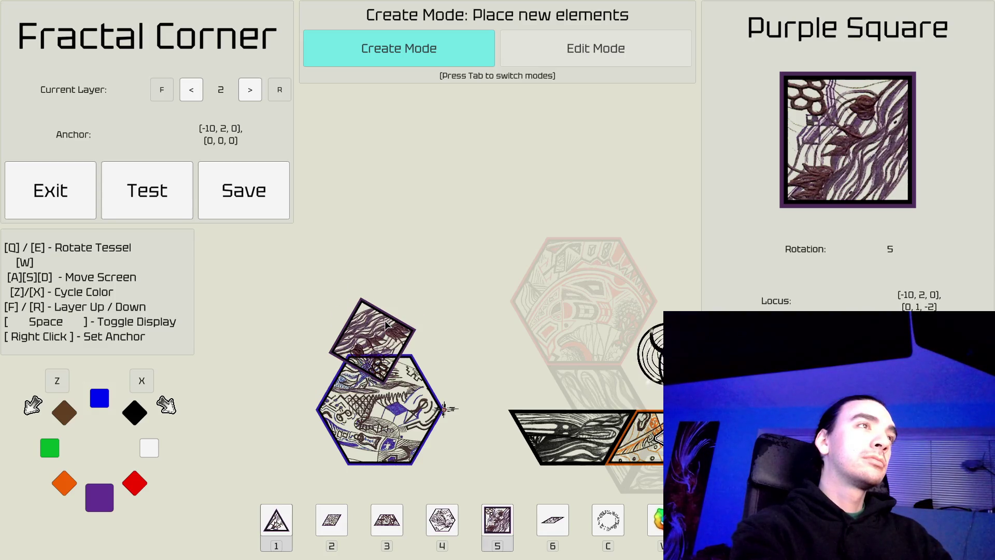
{"action": "key", "text": "e"}
{"action": "key", "text": "e"}
{"action": "key", "text": "e"}
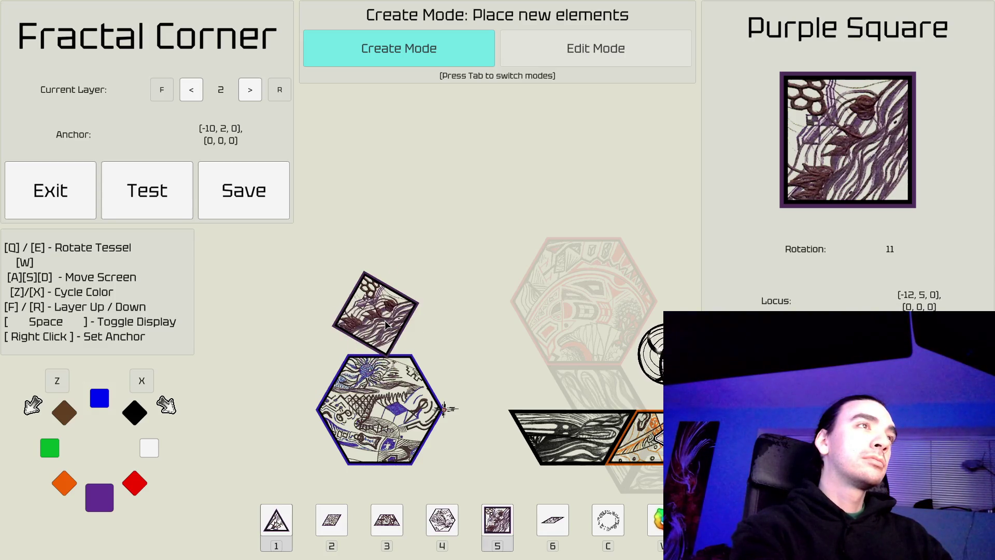
{"action": "key", "text": "q"}
{"action": "key", "text": "q"}
{"action": "right_click", "coordinate": [422, 360]}
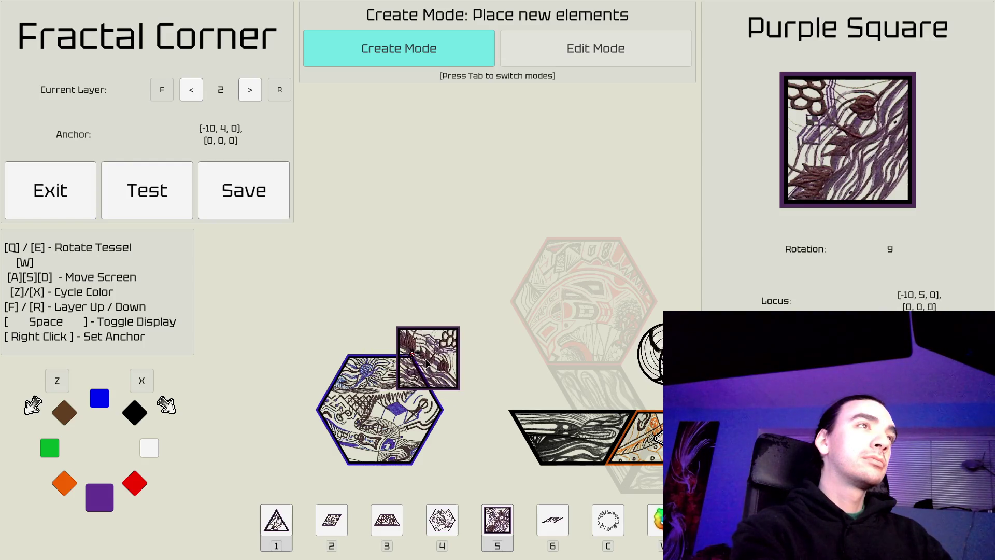
{"action": "left_click", "coordinate": [363, 352]}
{"action": "key", "text": "d"}
{"action": "key", "text": "Tab"}
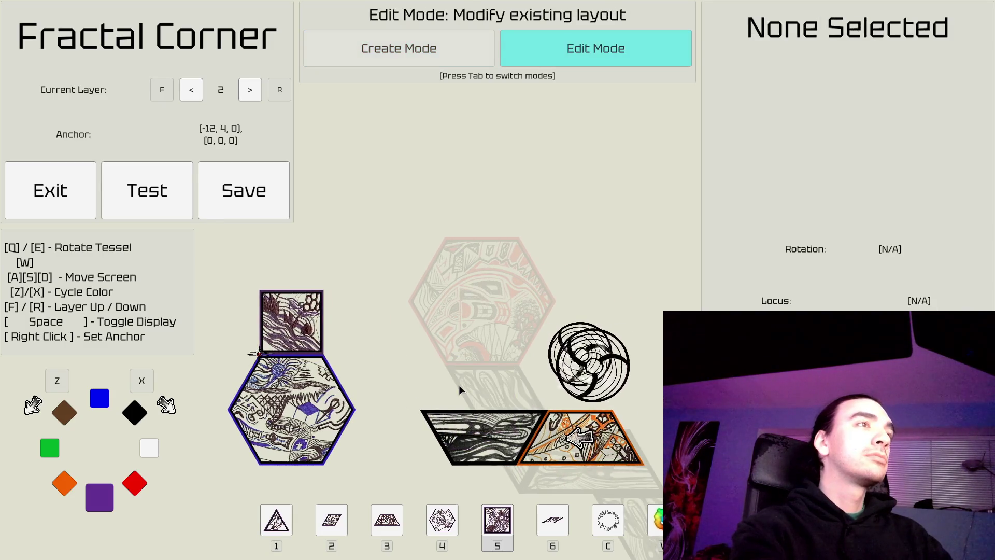
Step: Select the black trapezoid on the path in Edit Mode, then return to Create Mode
{"action": "key", "text": "a"}
{"action": "key", "text": "s"}
{"action": "key", "text": "d"}
{"action": "left_click", "coordinate": [518, 402]}
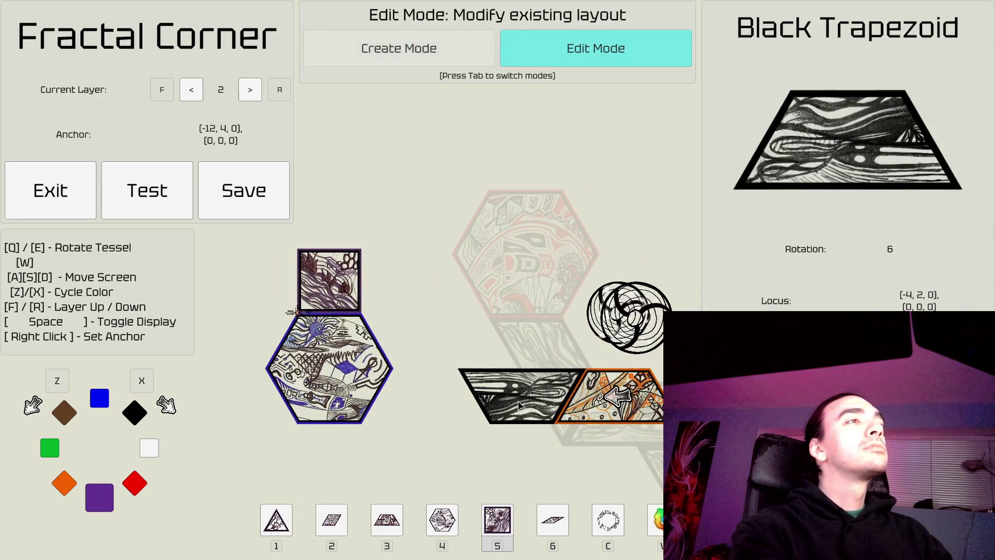
{"action": "key", "text": "Tab"}
Step: Bring the space above the hexagon into view and choose a square tile, cycling toward green
{"action": "key", "text": "a"}
{"action": "key", "text": "w"}
{"action": "key", "text": "d"}
{"action": "key", "text": "s"}
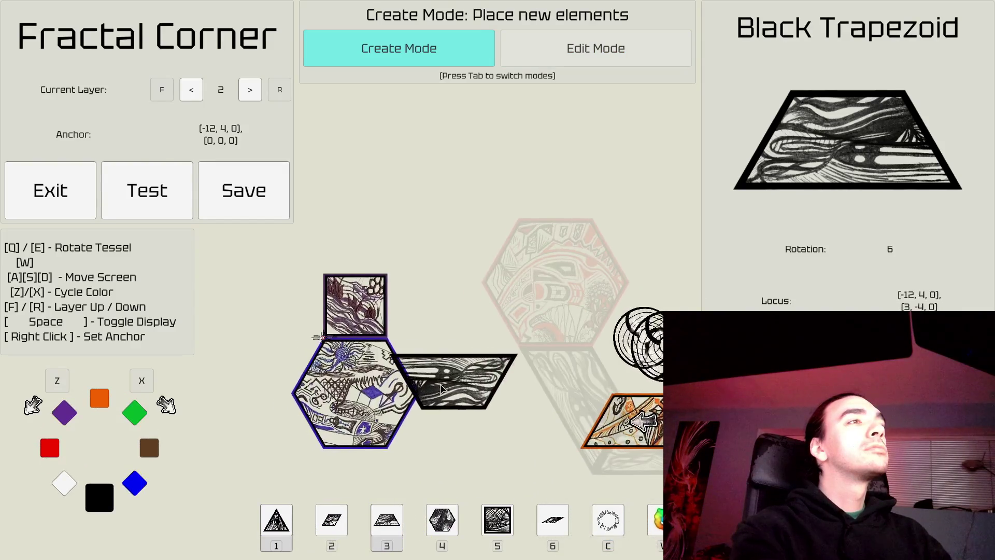
{"action": "key", "text": "a"}
{"action": "key", "text": "w"}
{"action": "key", "text": "d"}
{"action": "key", "text": "a"}
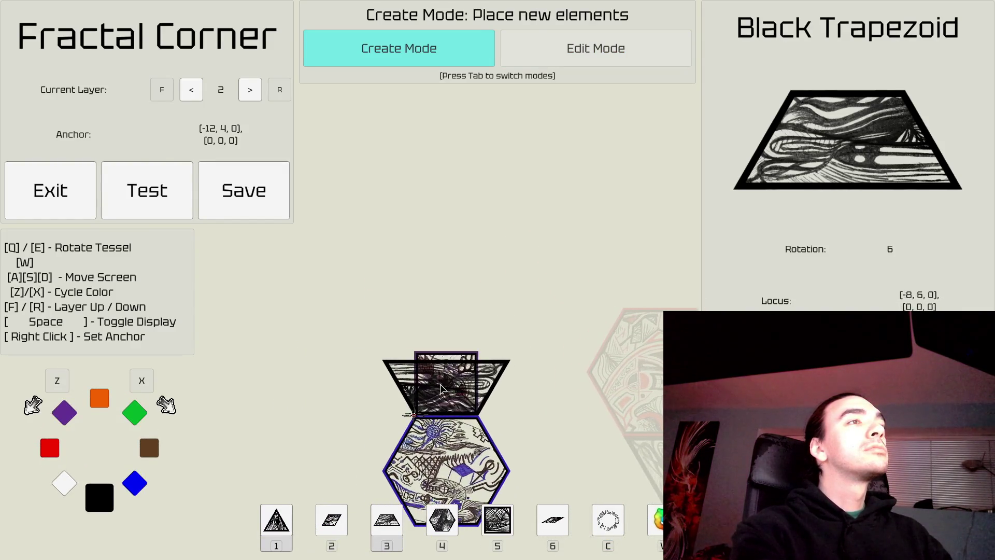
{"action": "key", "text": "s"}
{"action": "key", "text": "d"}
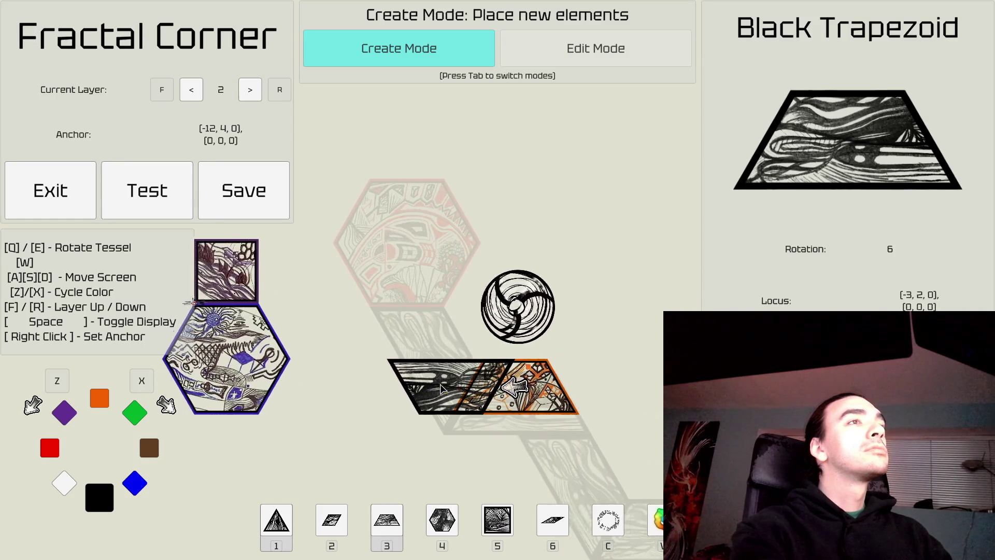
{"action": "key", "text": "a"}
{"action": "key", "text": "w"}
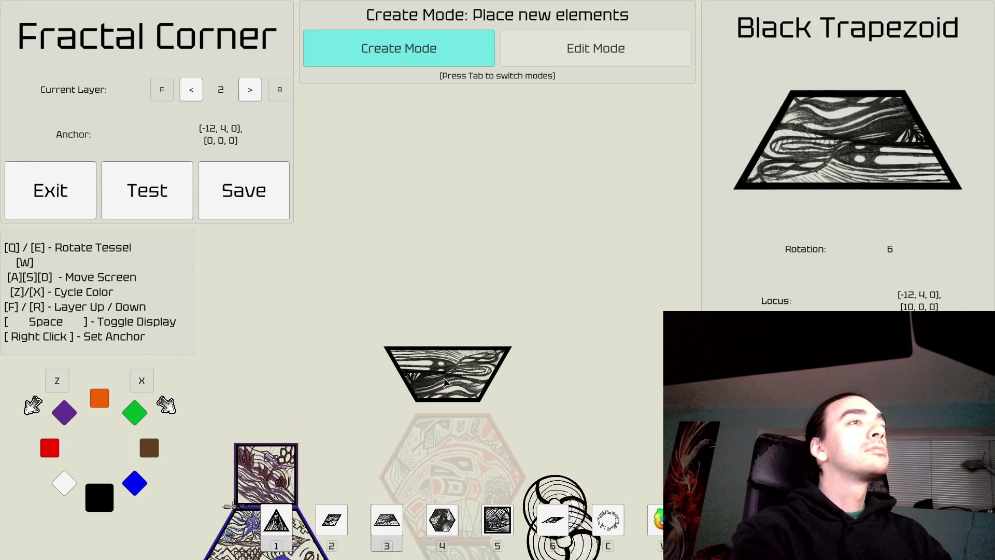
{"action": "key", "text": "s"}
{"action": "key", "text": "4"}
{"action": "key", "text": "5"}
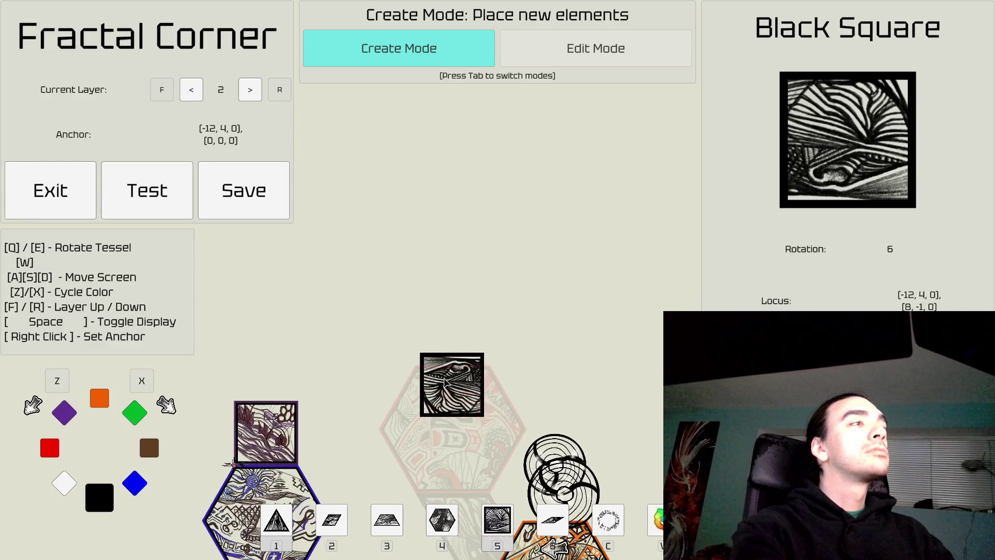
{"action": "key", "text": "x"}
{"action": "key", "text": "x"}
{"action": "key", "text": "x"}
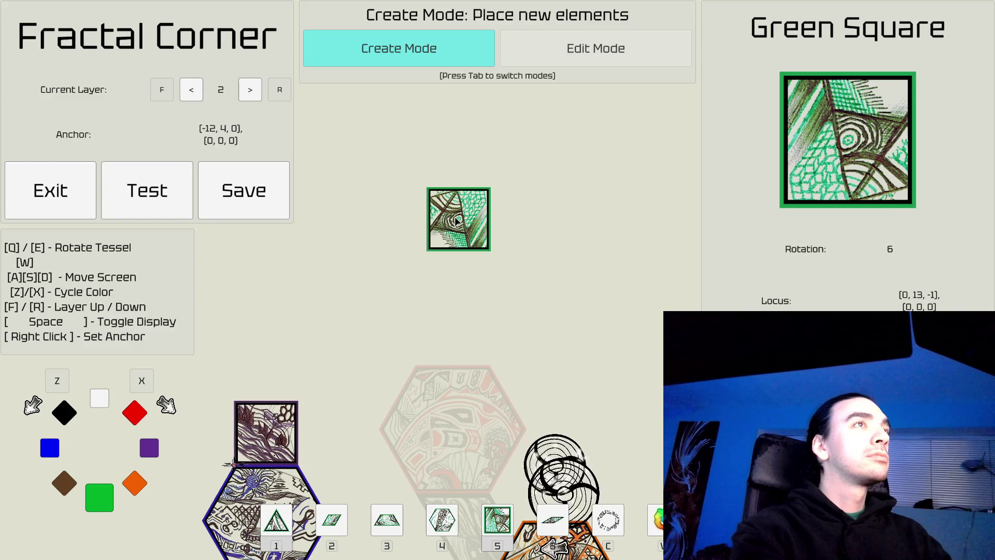
Step: Place a green square key tile in the open area above the path
{"action": "left_click", "coordinate": [457, 220]}
{"action": "key", "text": "a"}
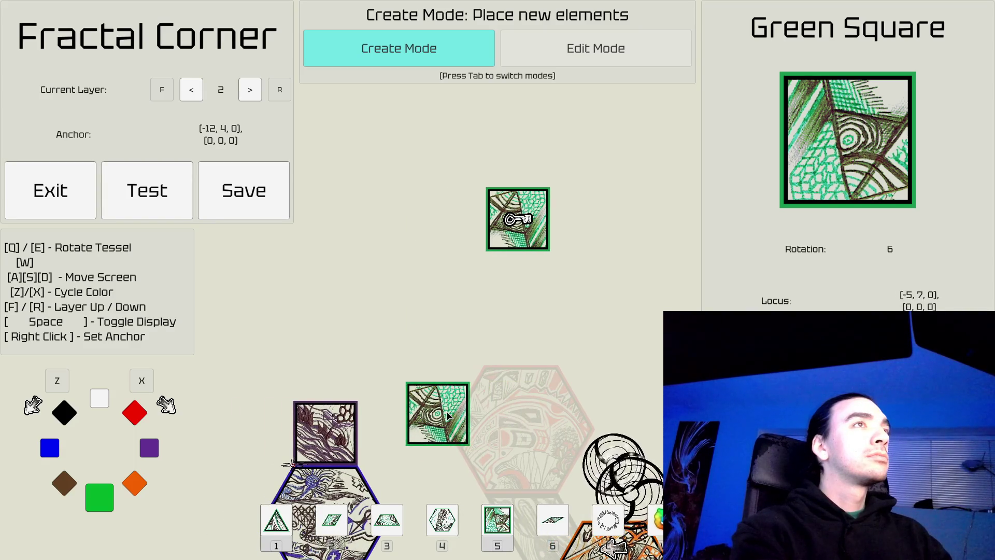
{"action": "key", "text": "a"}
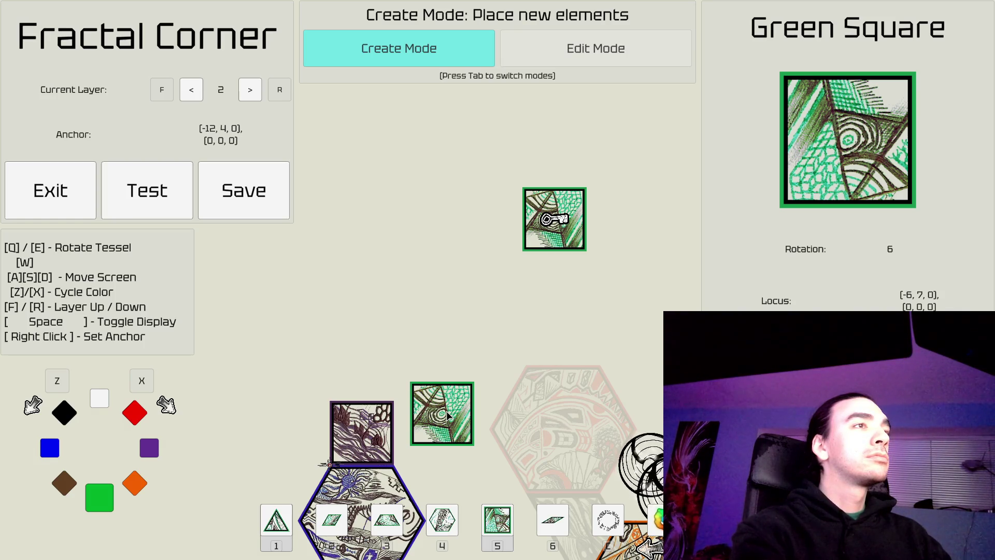
Step: Survey the winding path down to its far end, then switch to Edit Mode
{"action": "key", "text": "d"}
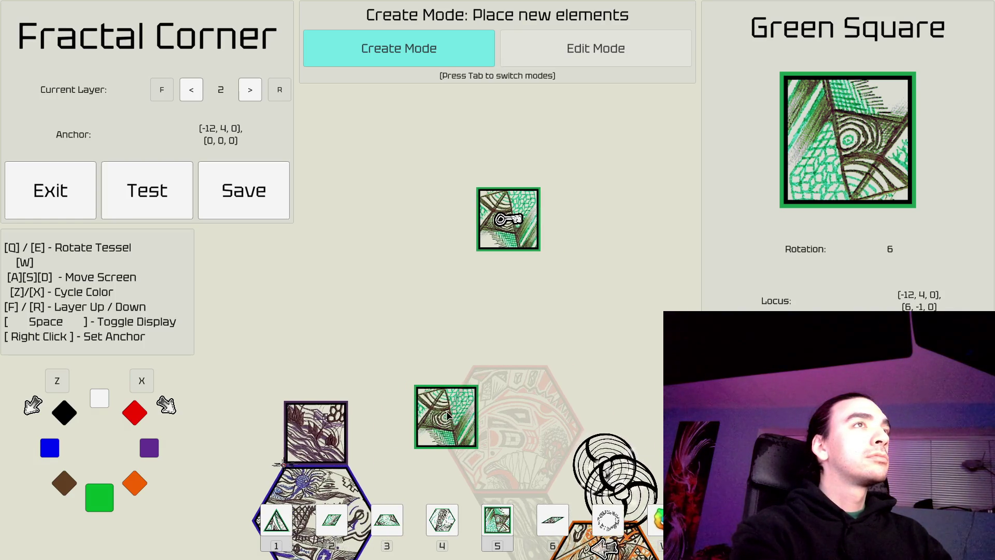
{"action": "key", "text": "s"}
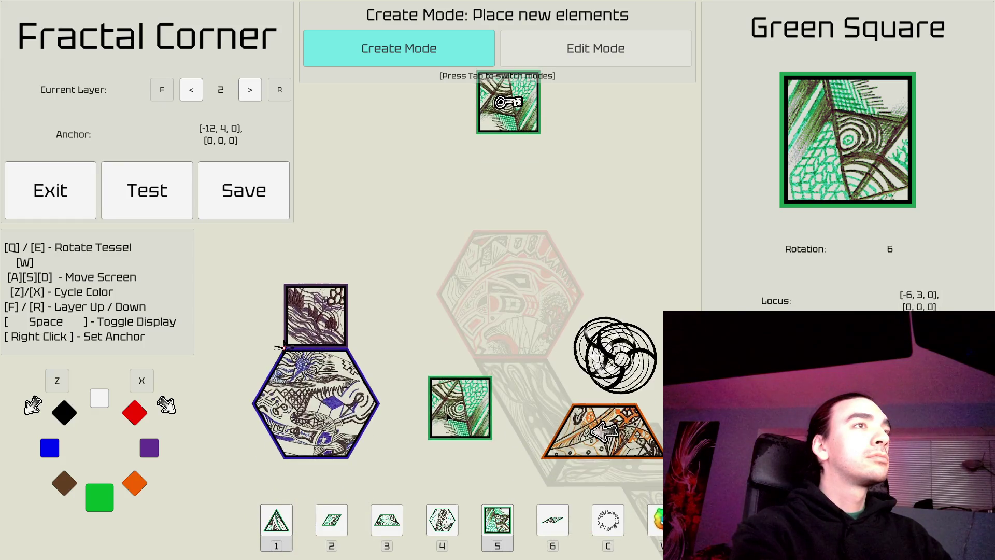
{"action": "key", "text": "d"}
{"action": "key", "text": "s"}
{"action": "key", "text": "d"}
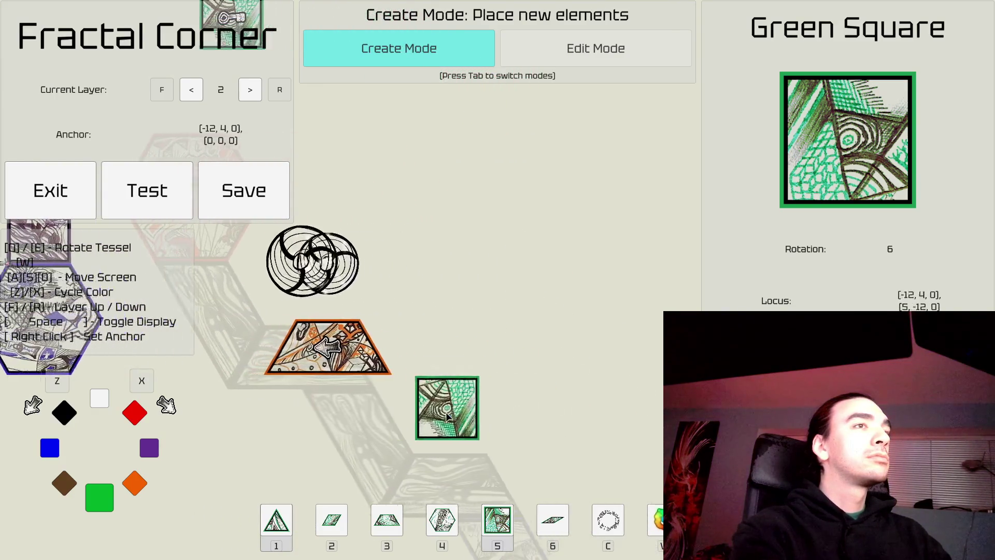
{"action": "key", "text": "a"}
{"action": "key", "text": "w"}
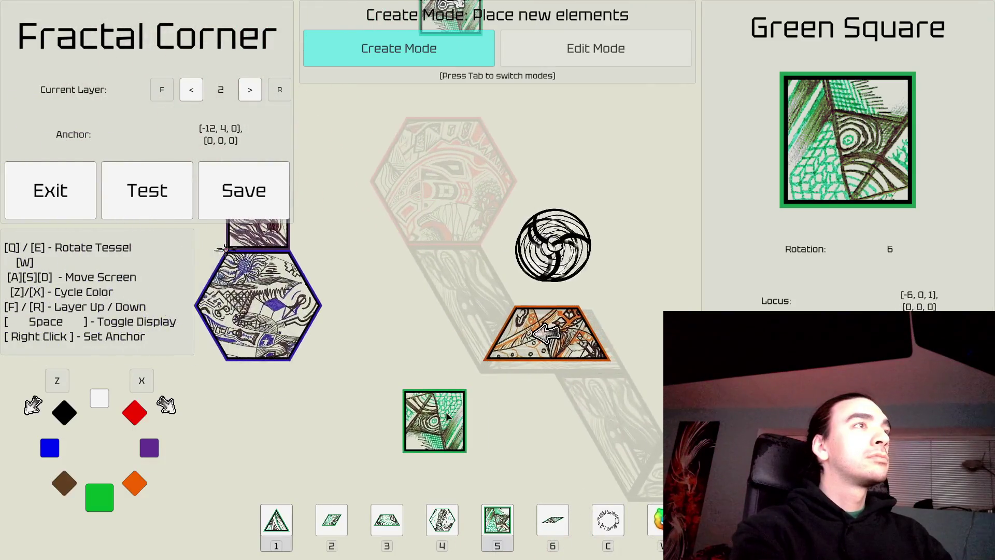
{"action": "key", "text": "d"}
{"action": "key", "text": "s"}
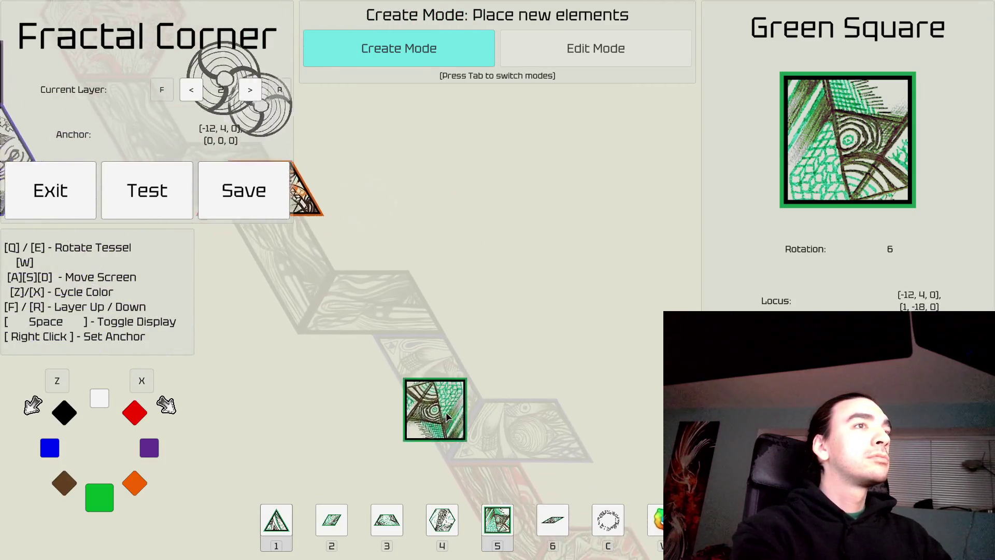
{"action": "key", "text": "d"}
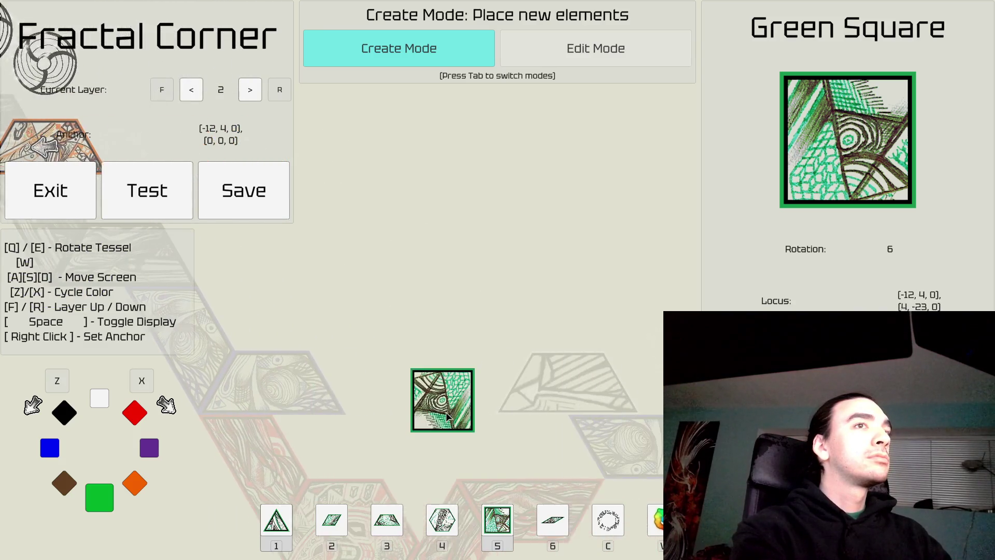
{"action": "key", "text": "a"}
{"action": "key", "text": "w"}
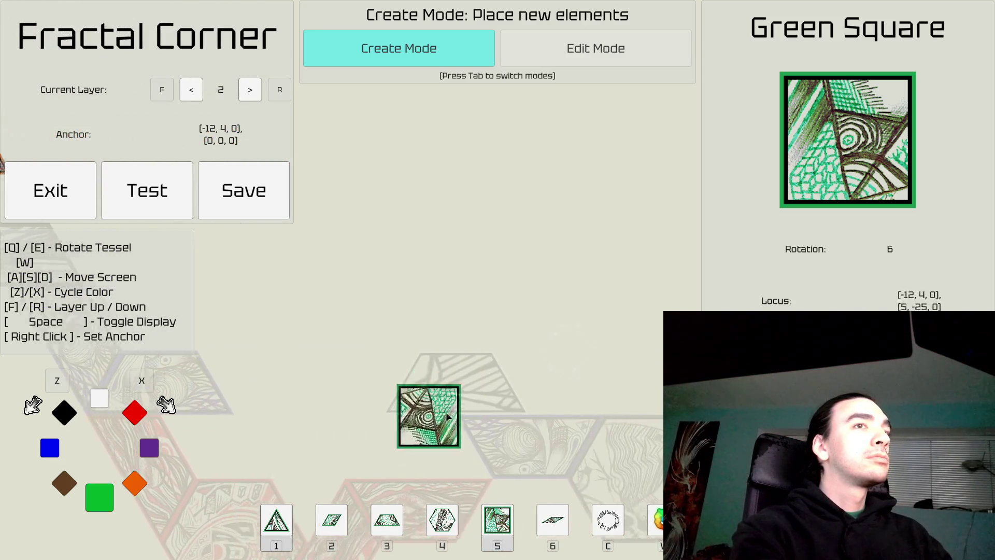
{"action": "key", "text": "Tab"}
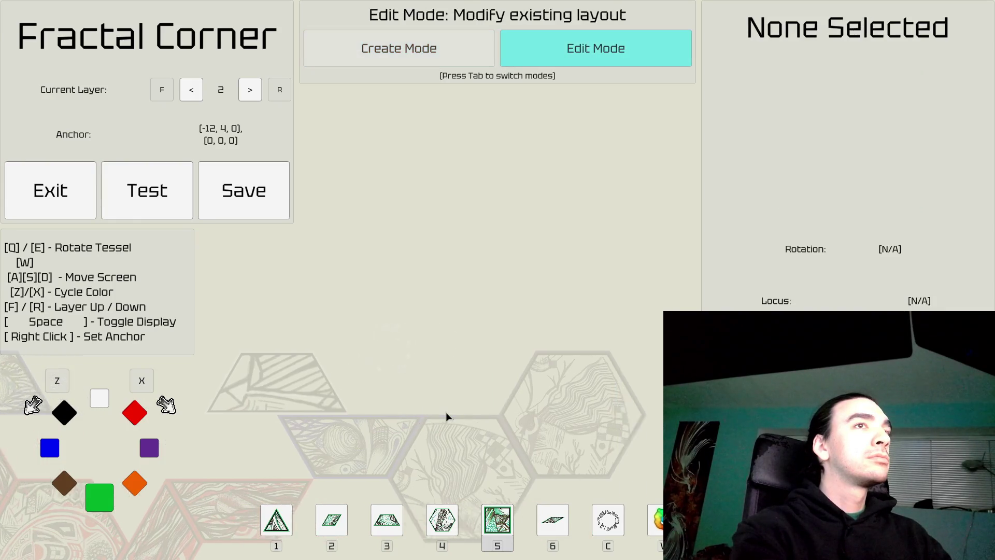
Step: On layer 1, place a green triangle key tile beside the hexagons and anchor at it
{"action": "key", "text": "d"}
{"action": "key", "text": "f"}
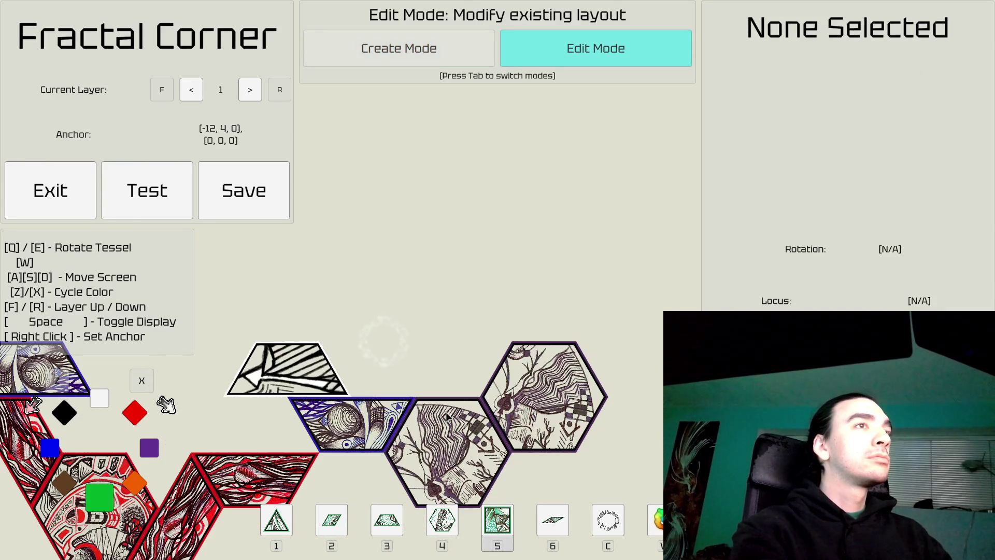
{"action": "key", "text": "d"}
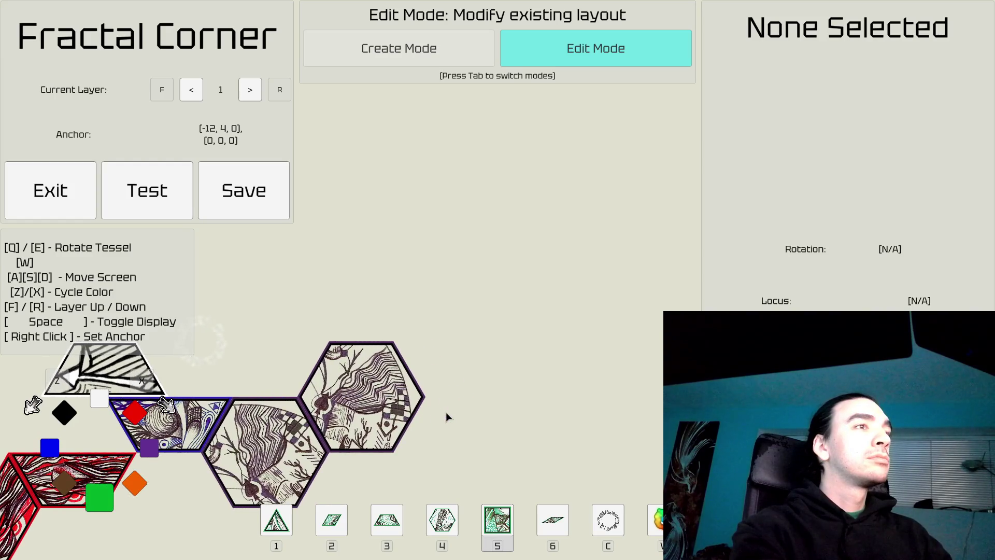
{"action": "key", "text": "Tab"}
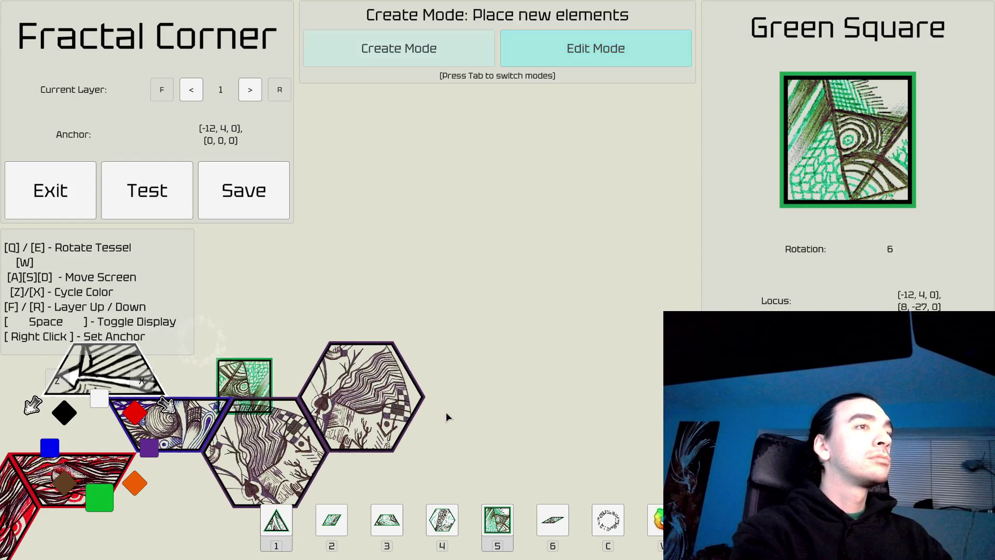
{"action": "key", "text": "1"}
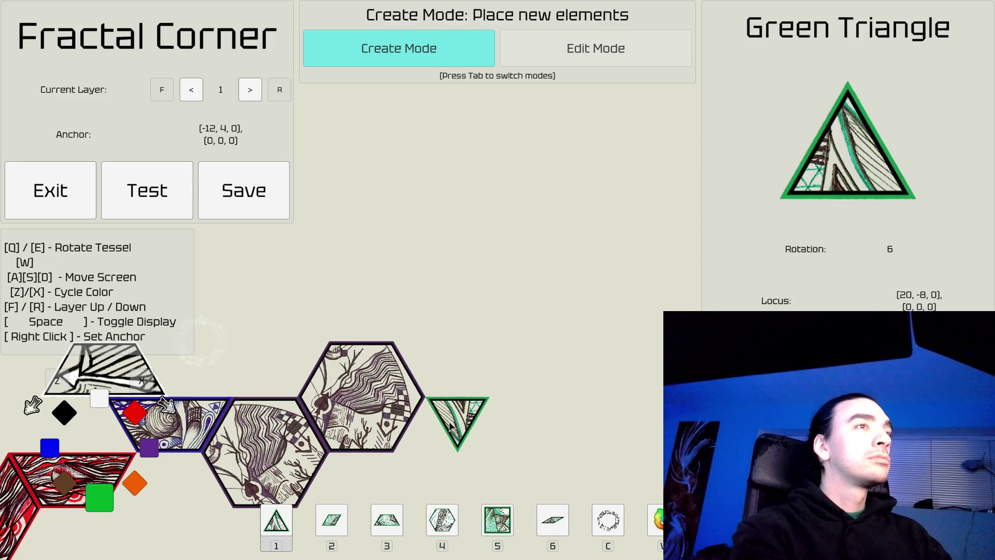
{"action": "left_click", "coordinate": [450, 426]}
{"action": "right_click", "coordinate": [451, 423]}
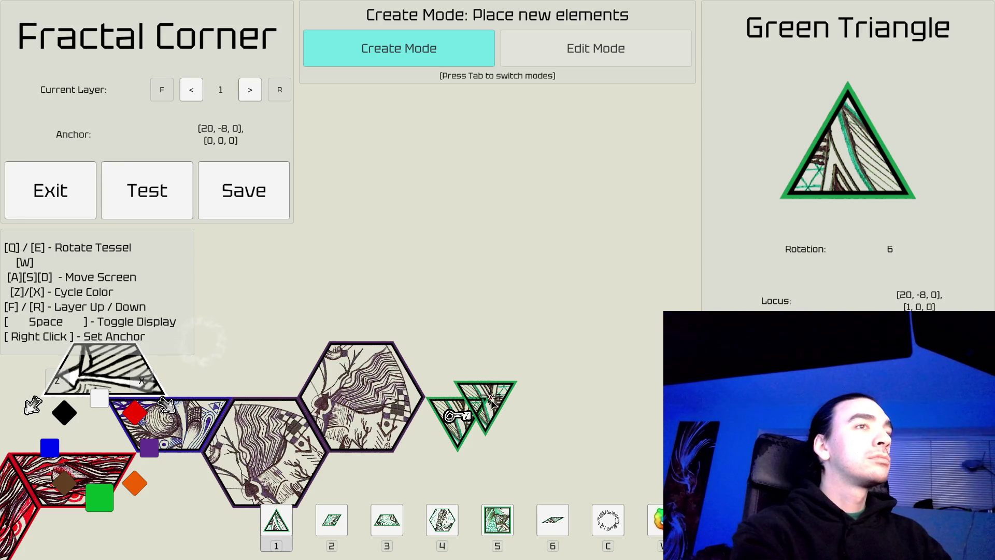
Step: Select the green triangle in Edit Mode to check it, then clear the selection
{"action": "key", "text": "v"}
{"action": "key", "text": "w"}
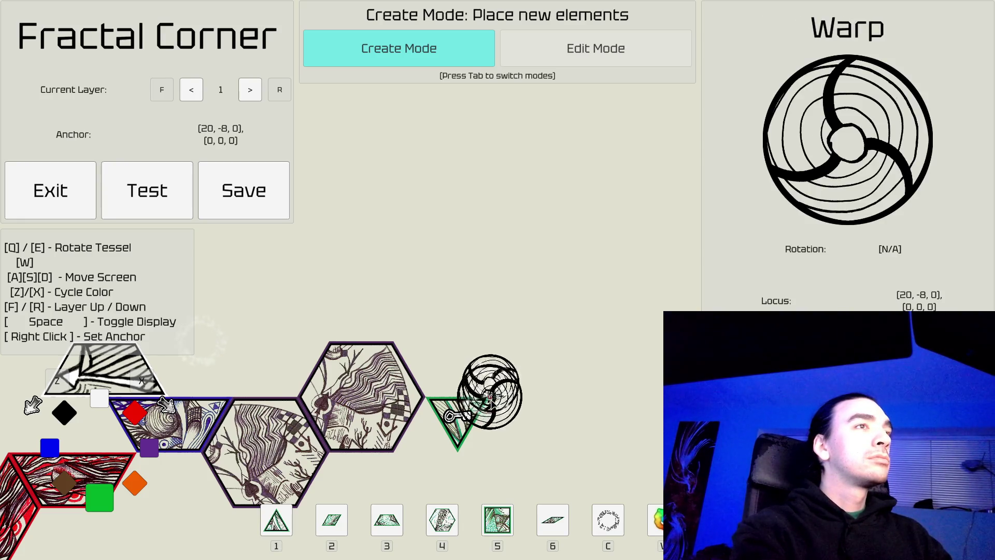
{"action": "key", "text": "s"}
{"action": "key", "text": "Tab"}
{"action": "left_click", "coordinate": [459, 365]}
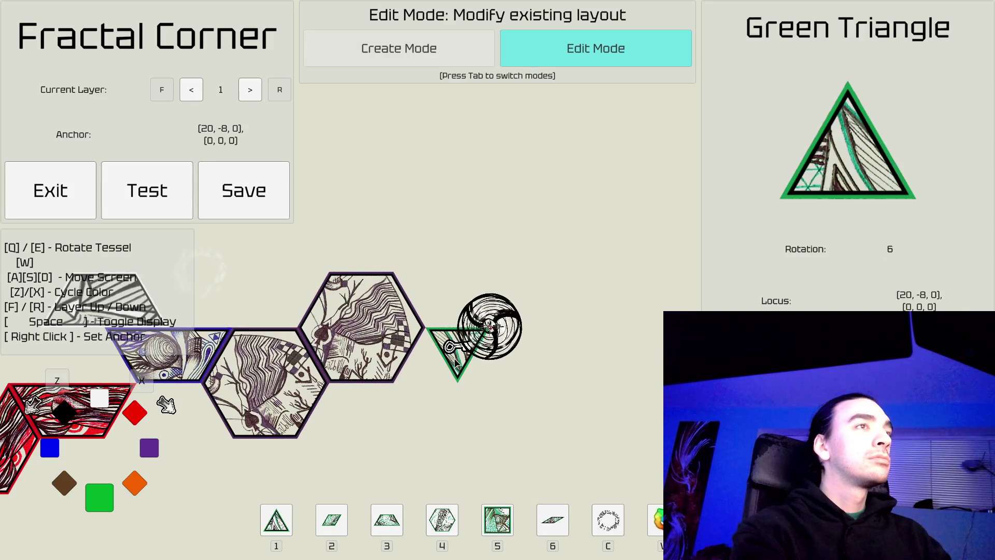
{"action": "key", "text": "Tab"}
{"action": "key", "text": "w"}
{"action": "key", "text": "Tab"}
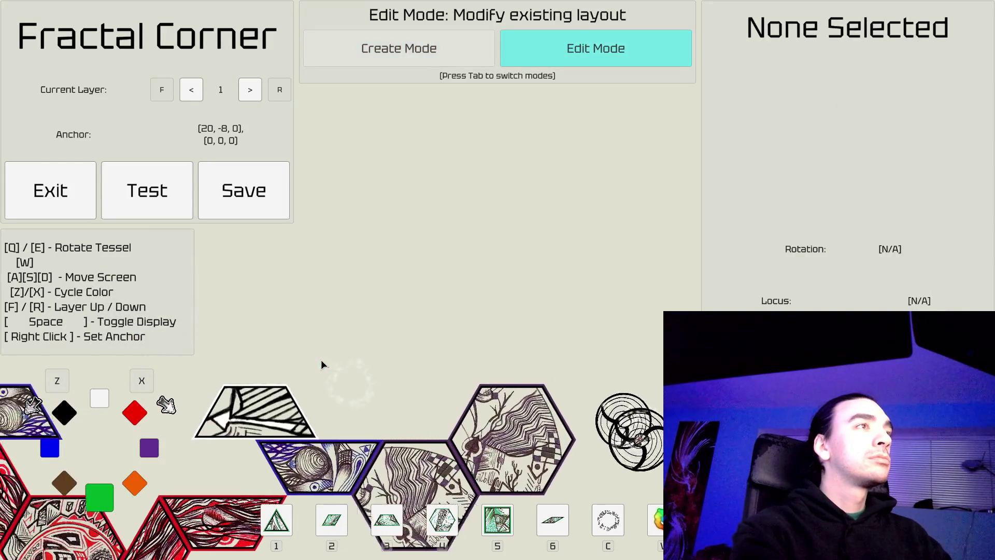
Step: Pan to the green key square, move up to layer 2, and anchor at [-1, 14, 0]
{"action": "key", "text": "a"}
{"action": "key", "text": "s"}
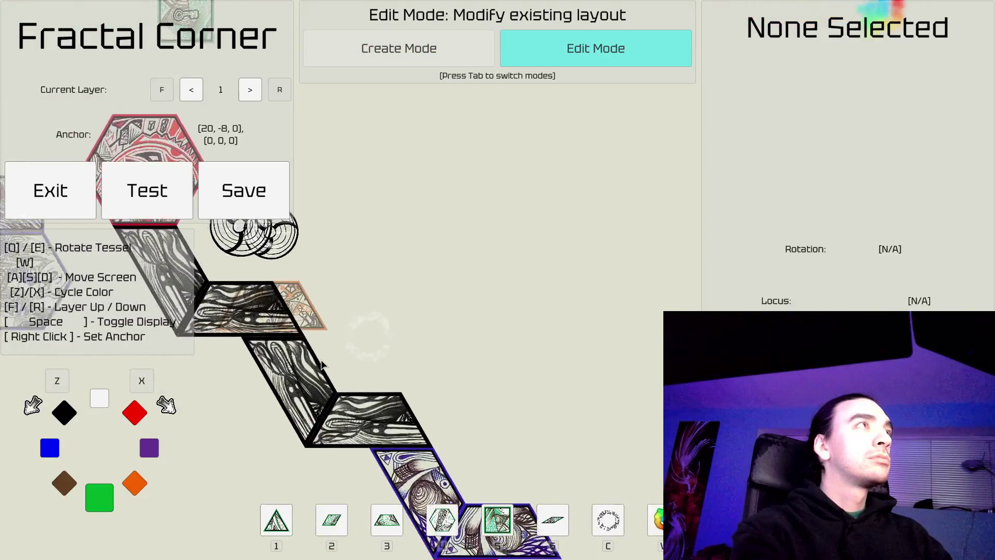
{"action": "key", "text": "a"}
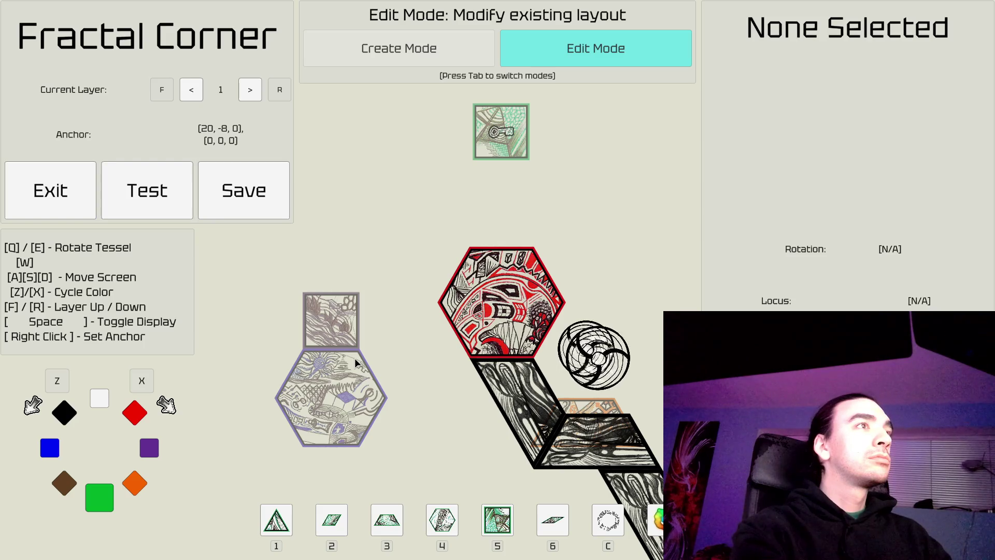
{"action": "key", "text": "d"}
{"action": "key", "text": "d"}
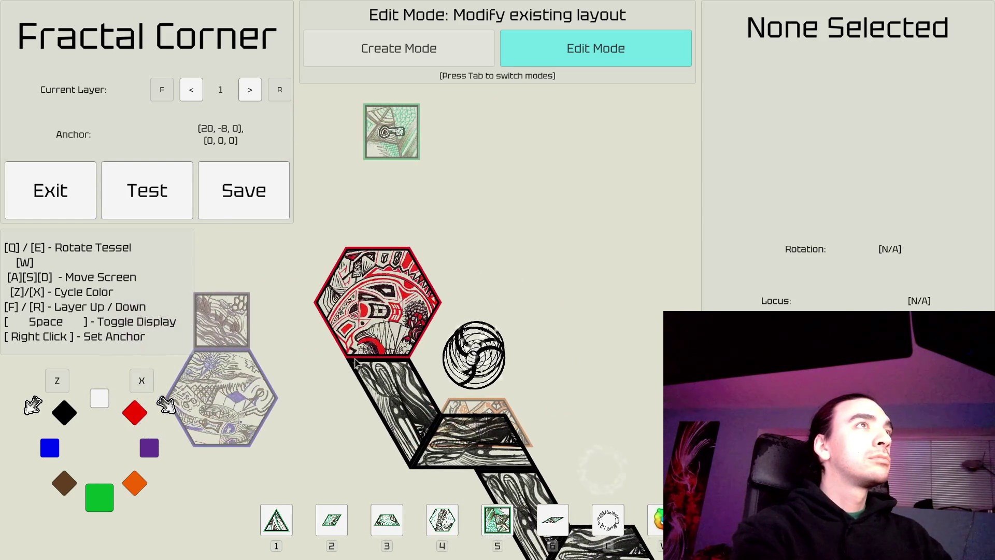
{"action": "key", "text": "w"}
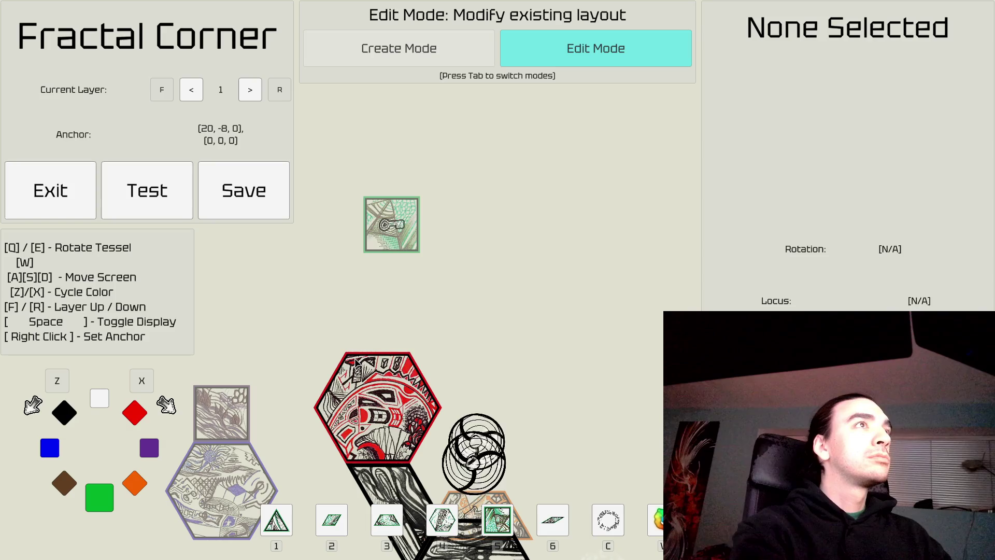
{"action": "key", "text": "w"}
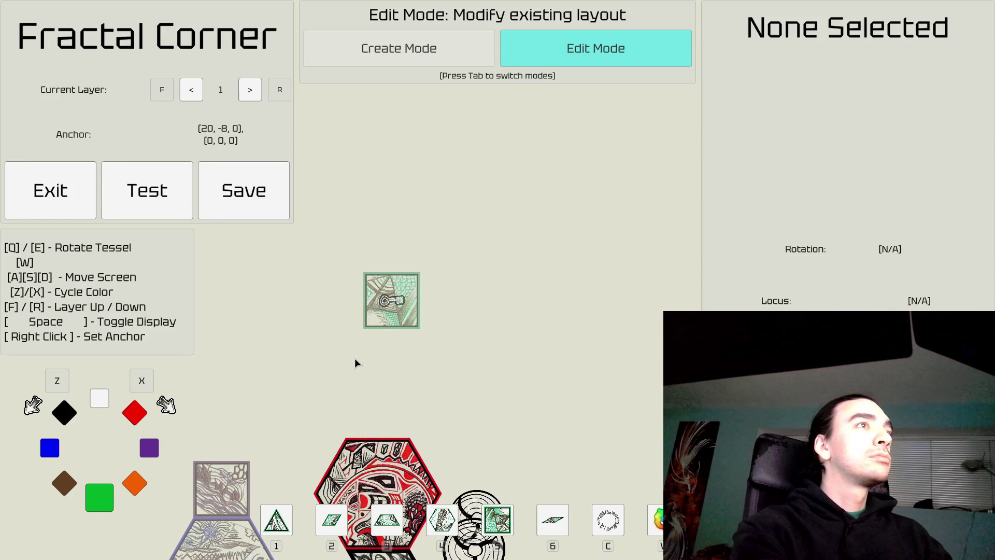
{"action": "key", "text": "f"}
{"action": "right_click", "coordinate": [382, 306]}
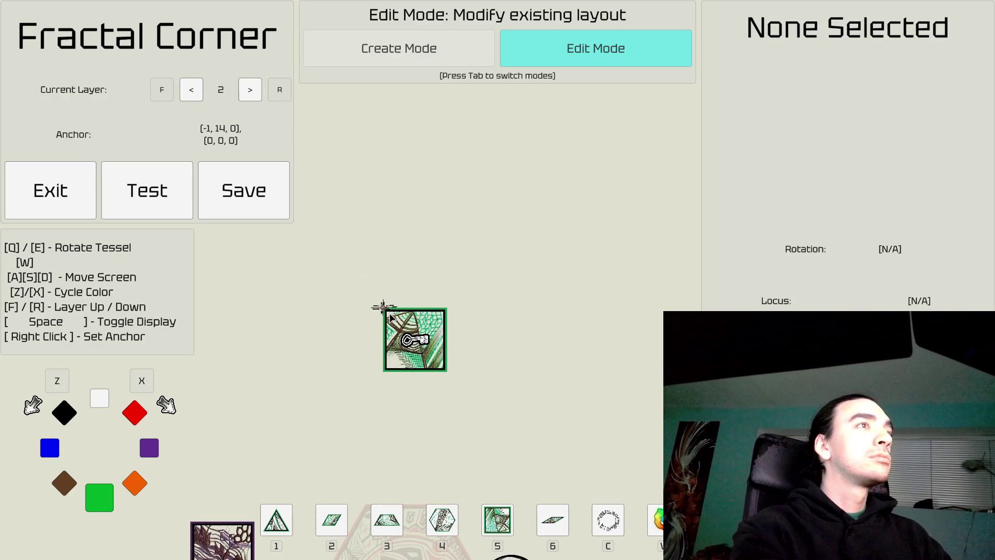
Step: Place a brown wedge on top of the green key square
{"action": "key", "text": "w"}
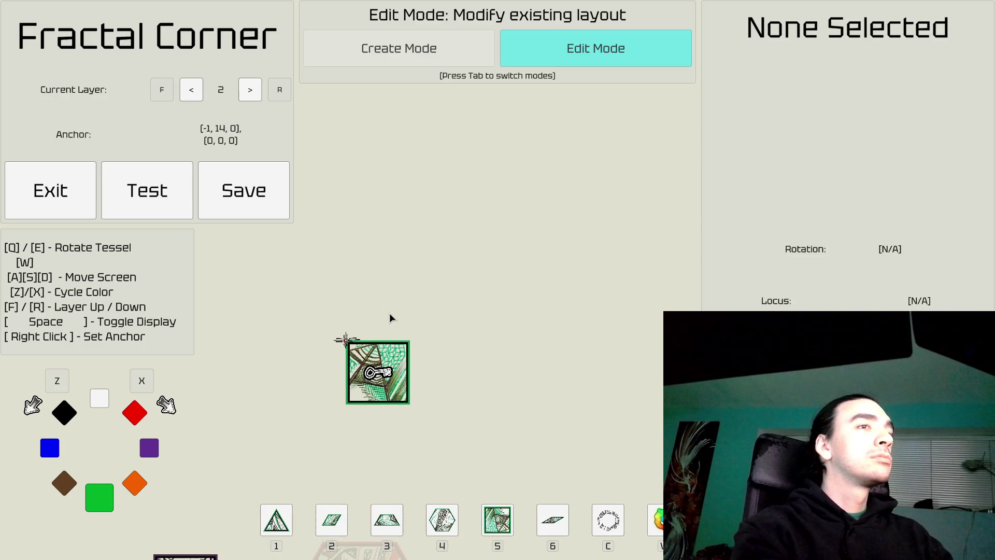
{"action": "key", "text": "Tab"}
{"action": "key", "text": "6"}
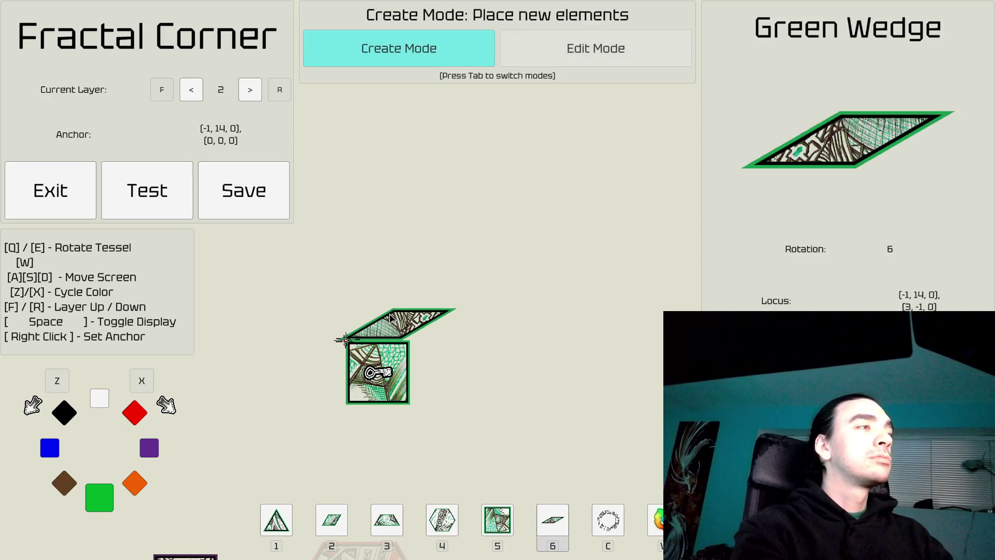
{"action": "key", "text": "z"}
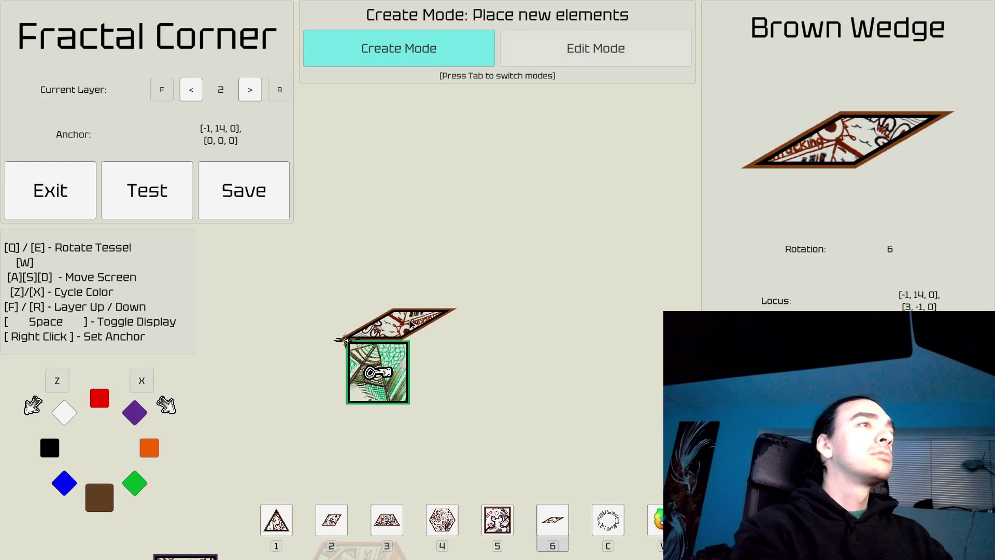
{"action": "left_click", "coordinate": [410, 337]}
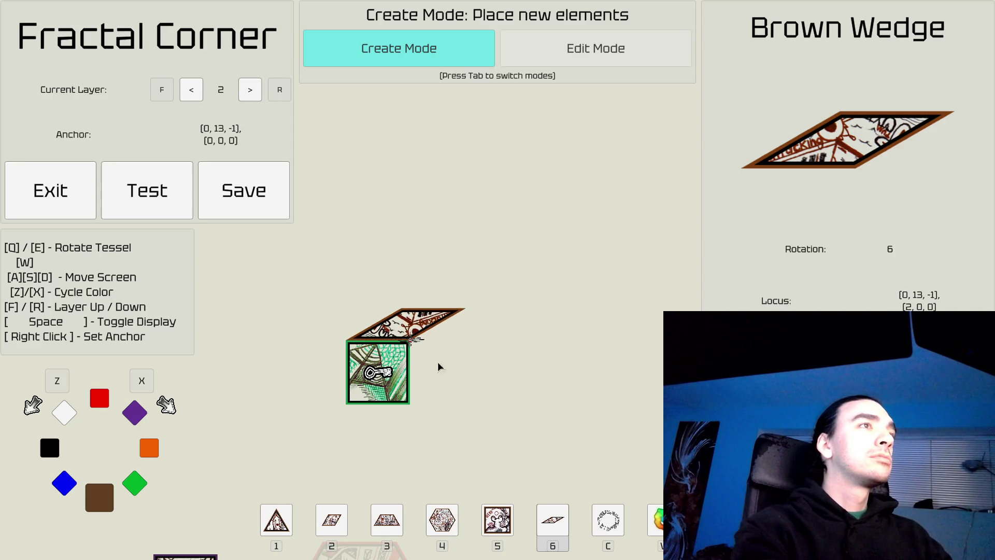
{"action": "key", "text": "d"}
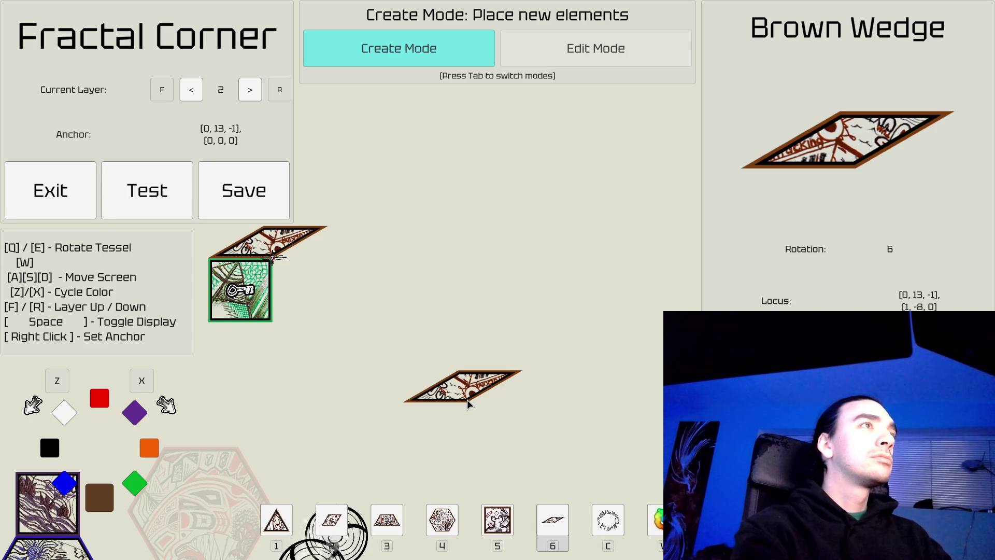
{"action": "key", "text": "a"}
{"action": "key", "text": "a"}
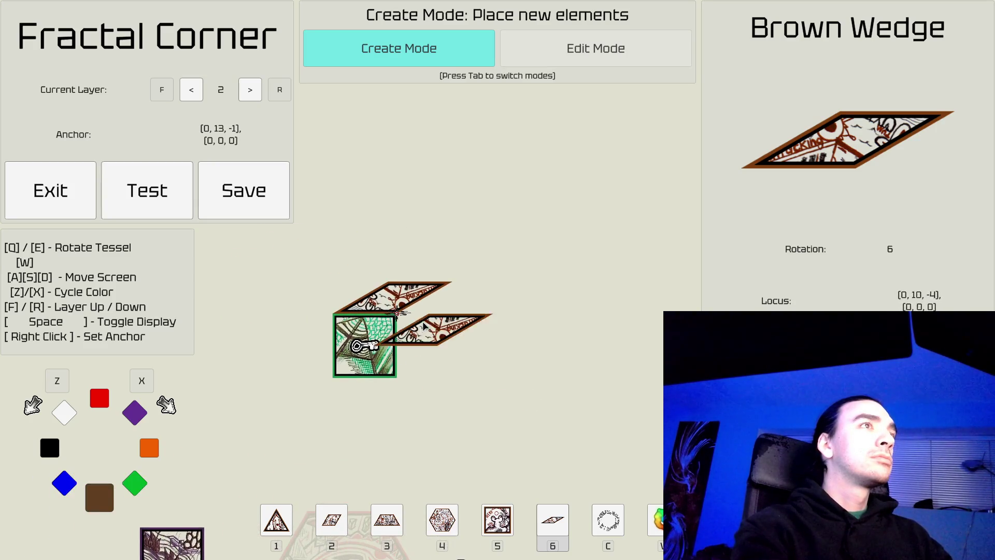
Step: Anchor at the wedge, choose a purple square, and re-anchor at the wedge's right corner
{"action": "right_click", "coordinate": [390, 284]}
{"action": "key", "text": "5"}
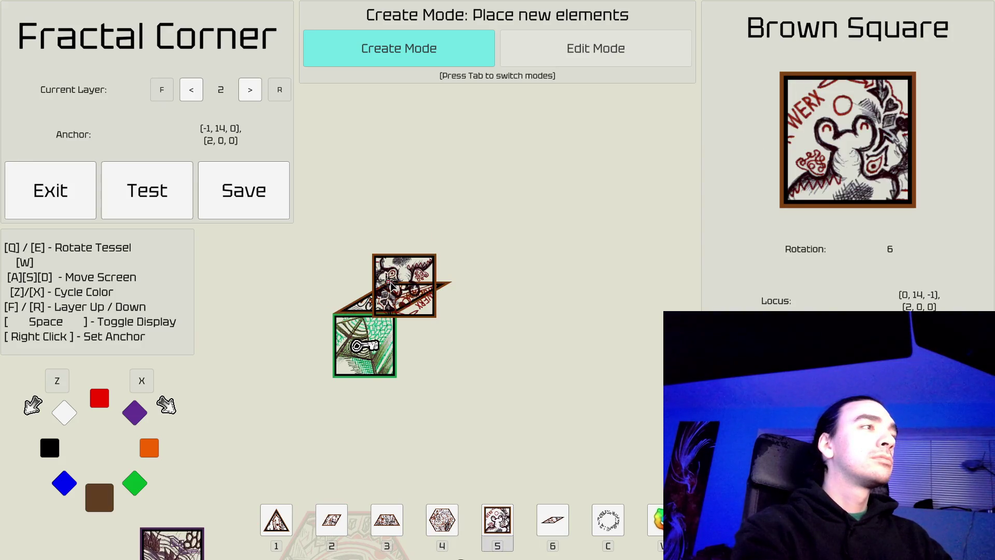
{"action": "key", "text": "x"}
{"action": "key", "text": "x"}
{"action": "key", "text": "x"}
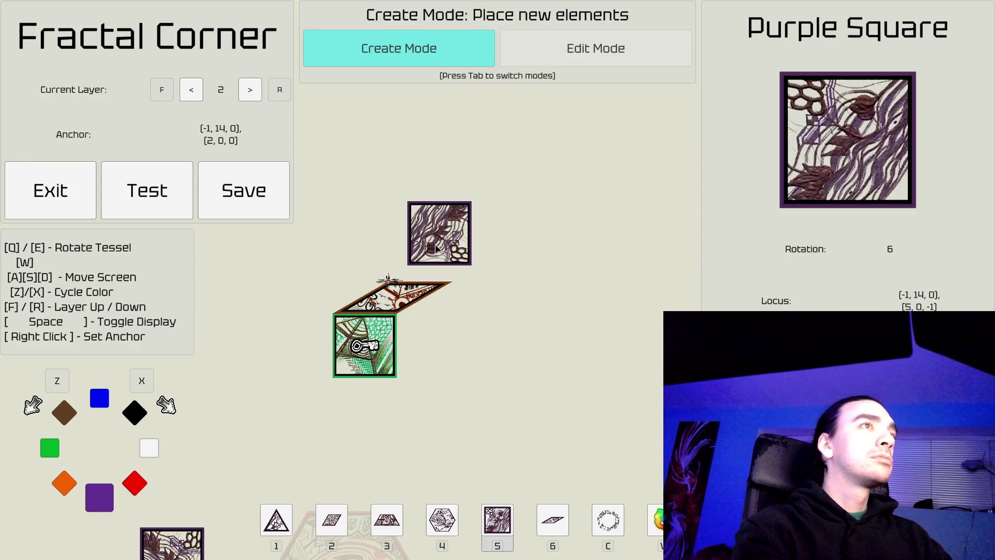
{"action": "right_click", "coordinate": [453, 281]}
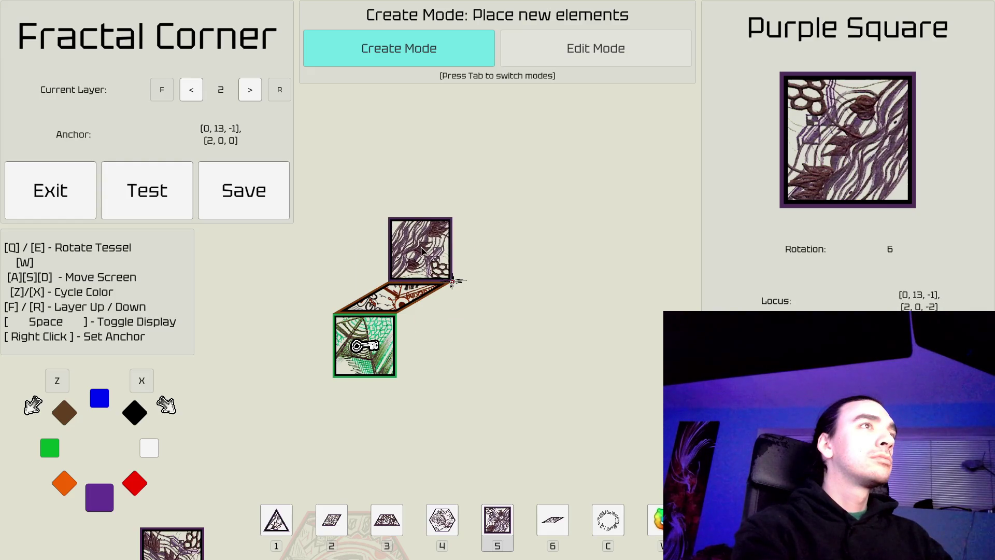
{"action": "key", "text": "s"}
{"action": "key", "text": "Tab"}
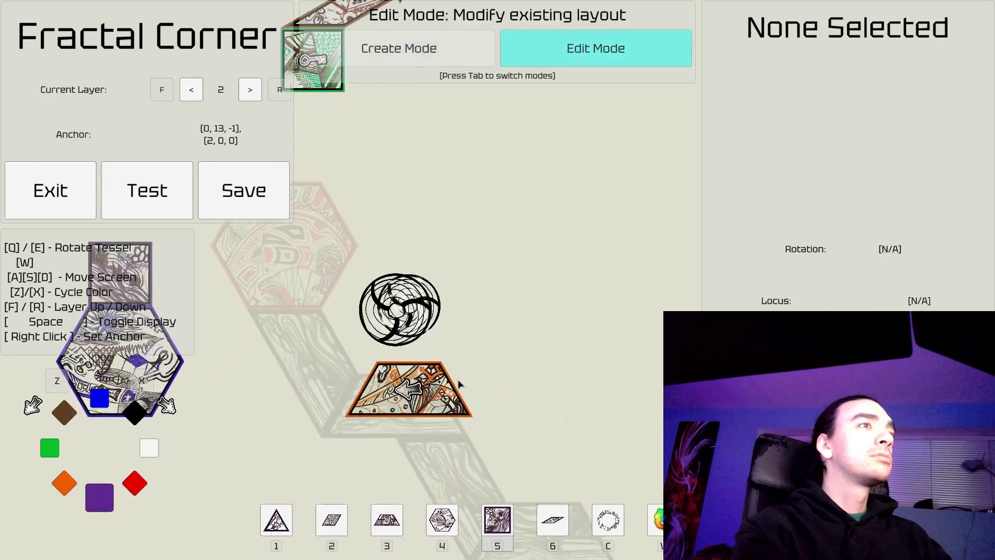
Step: Place a black triangle tile above the warp
{"action": "key", "text": "a"}
{"action": "key", "text": "d"}
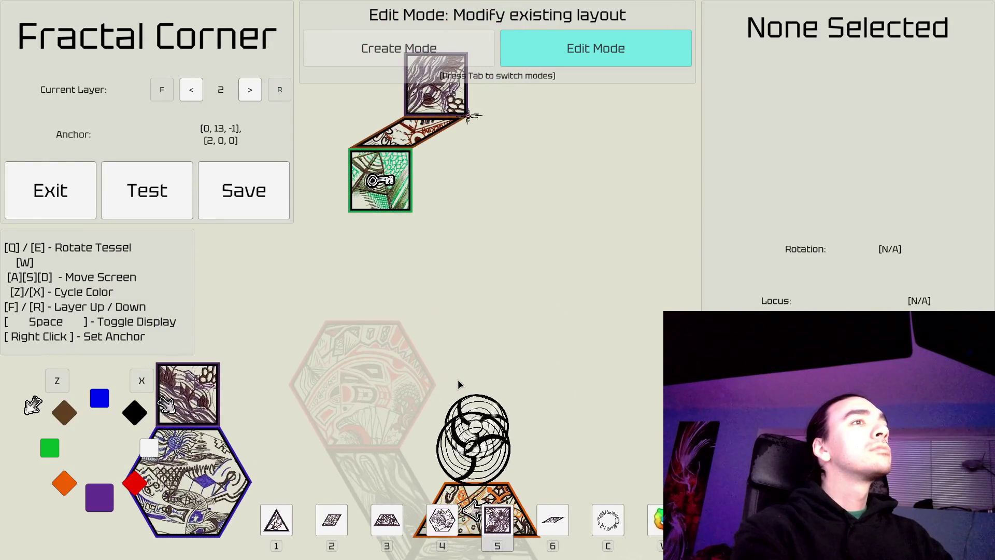
{"action": "key", "text": "s"}
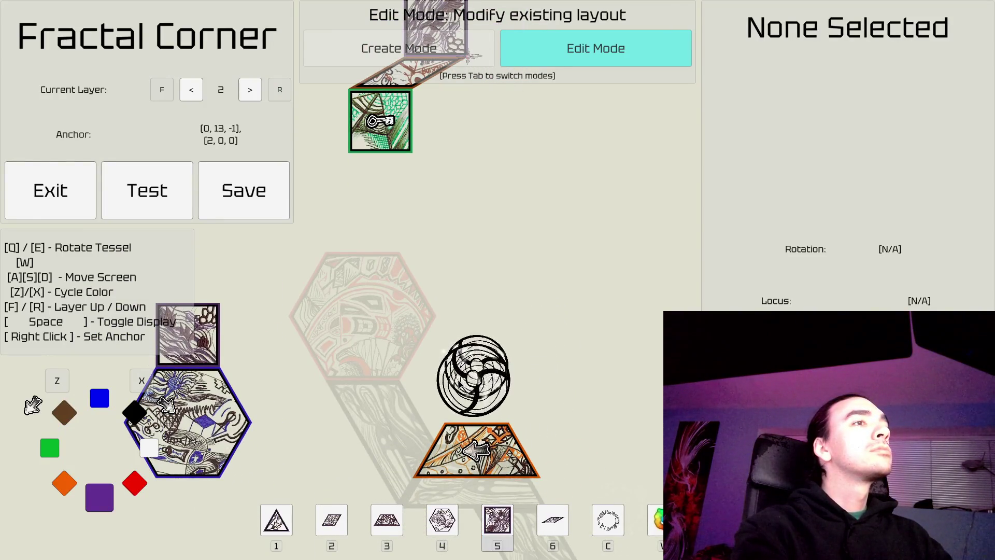
{"action": "key", "text": "s"}
{"action": "key", "text": "s"}
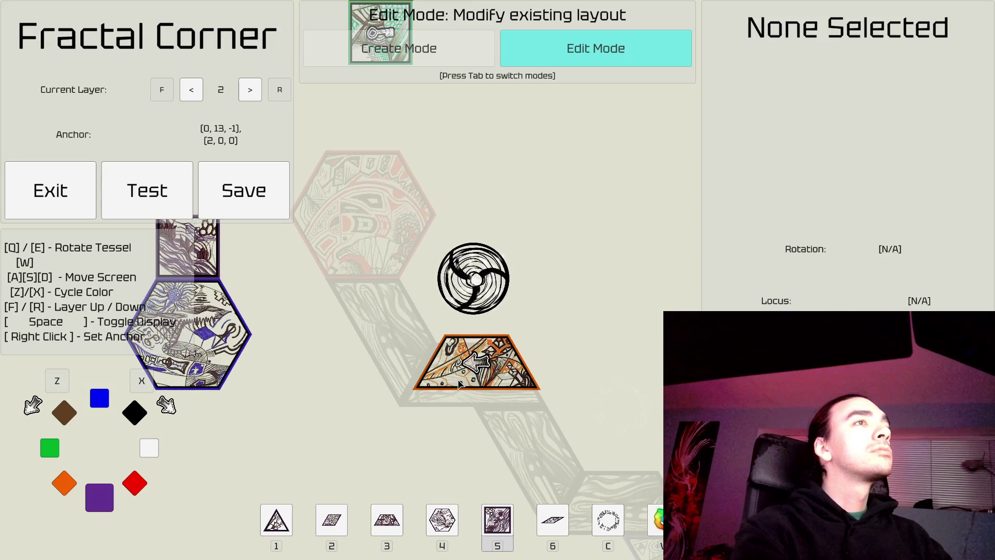
{"action": "key", "text": "w"}
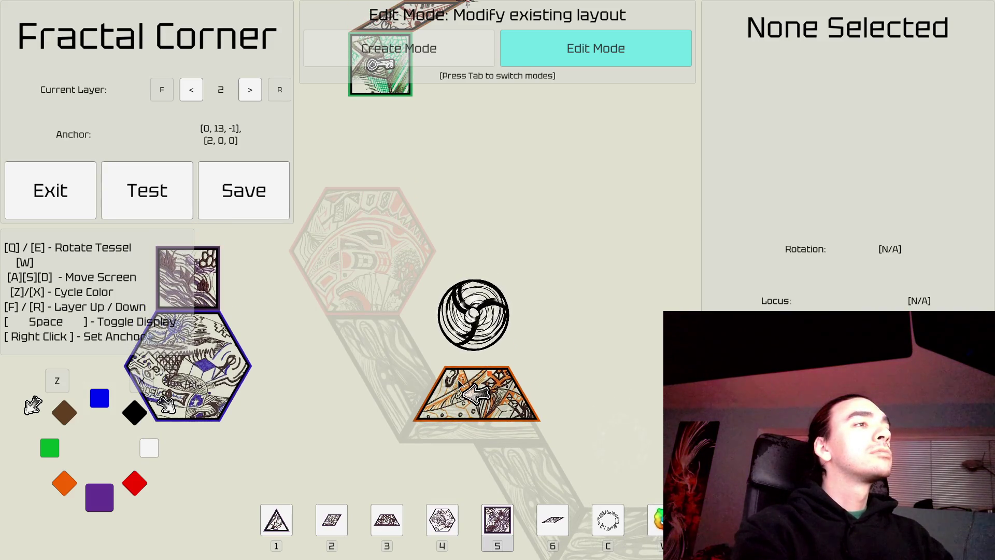
{"action": "key", "text": "Tab"}
{"action": "key", "text": "z"}
{"action": "key", "text": "z"}
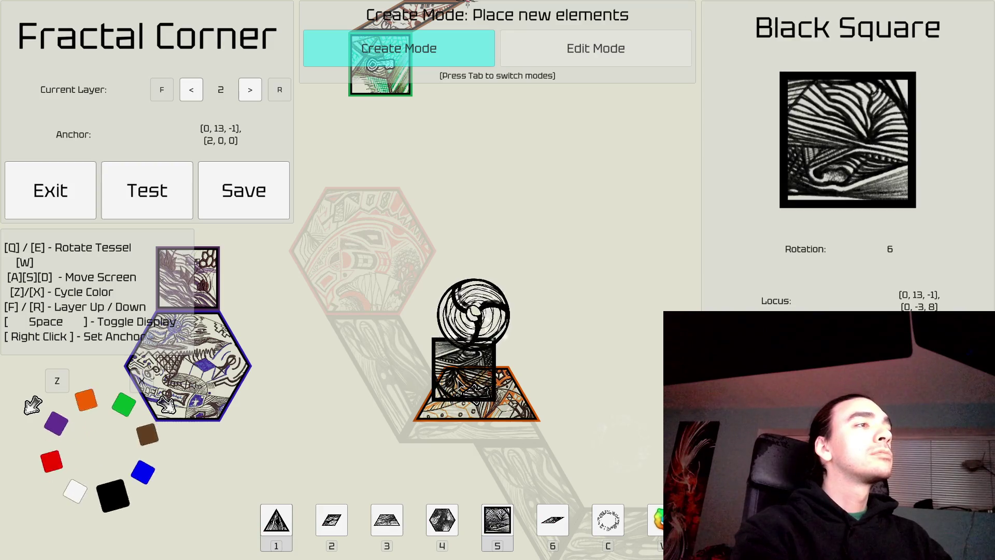
{"action": "key", "text": "1"}
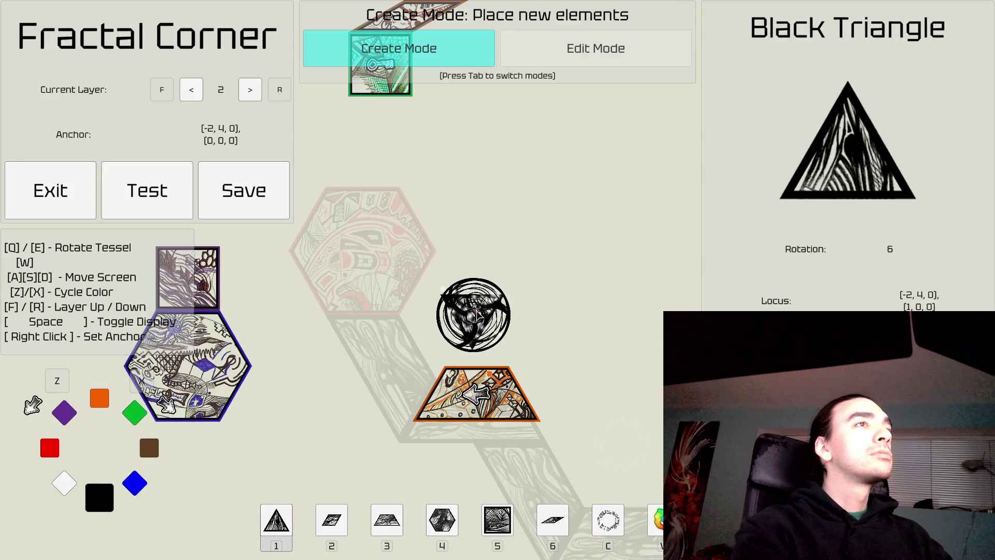
{"action": "left_click", "coordinate": [473, 283]}
Step: Choose an orange square and set the placement anchor beside the triangle
{"action": "key", "text": "w"}
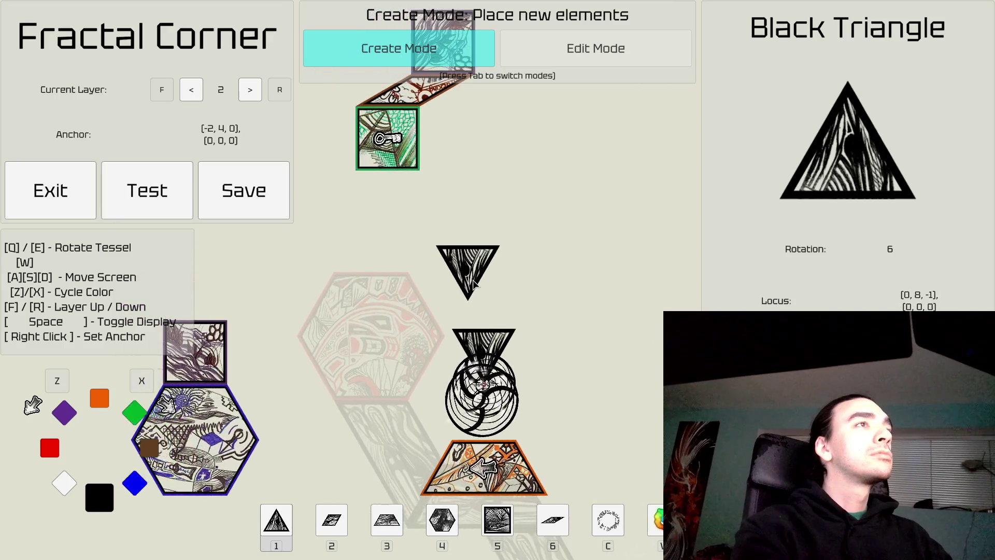
{"action": "key", "text": "d"}
{"action": "key", "text": "5"}
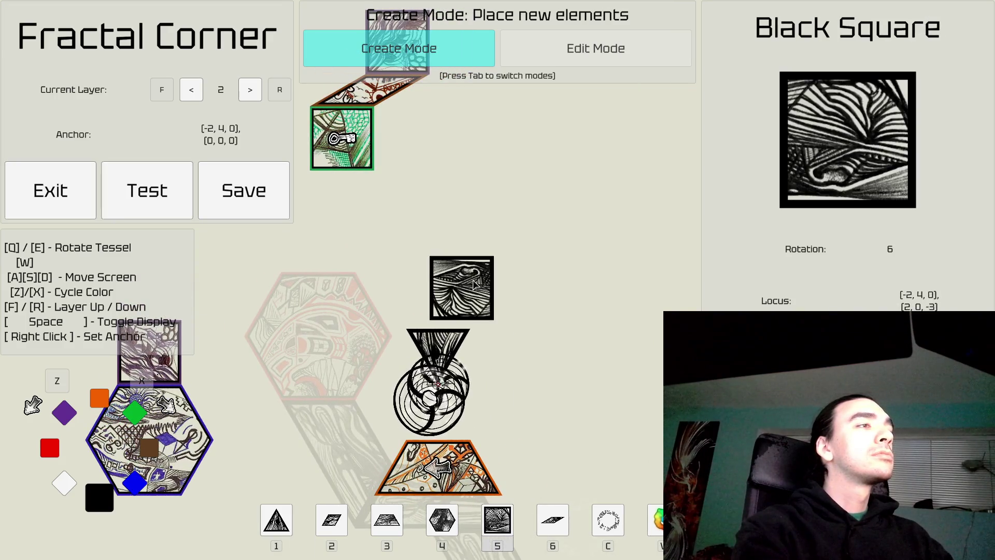
{"action": "key", "text": "x"}
{"action": "key", "text": "x"}
{"action": "key", "text": "x"}
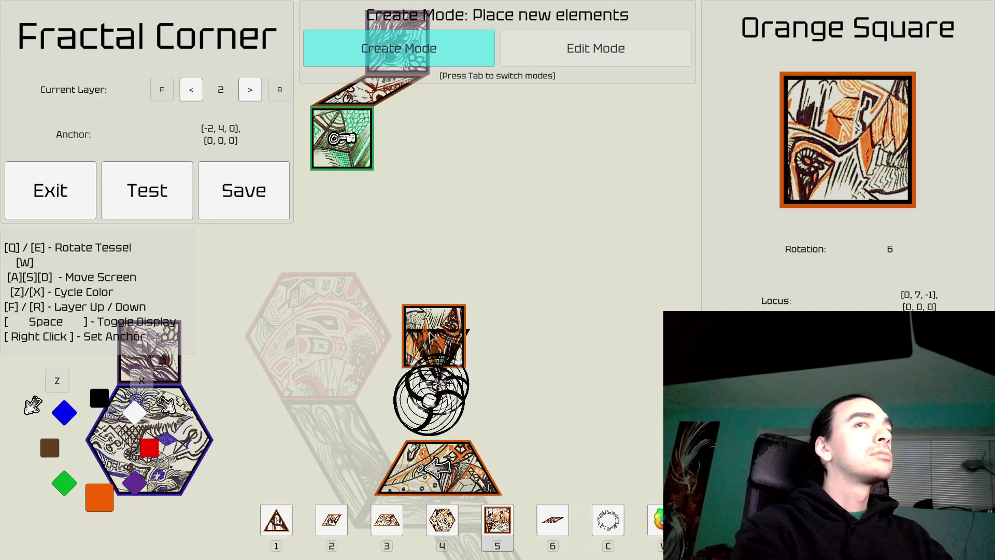
{"action": "right_click", "coordinate": [436, 304]}
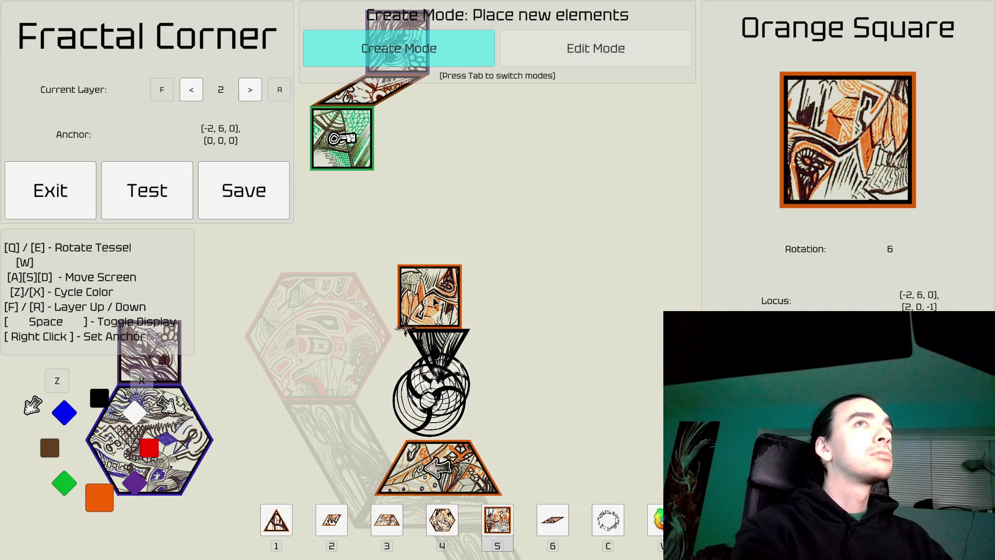
{"action": "right_click", "coordinate": [454, 306]}
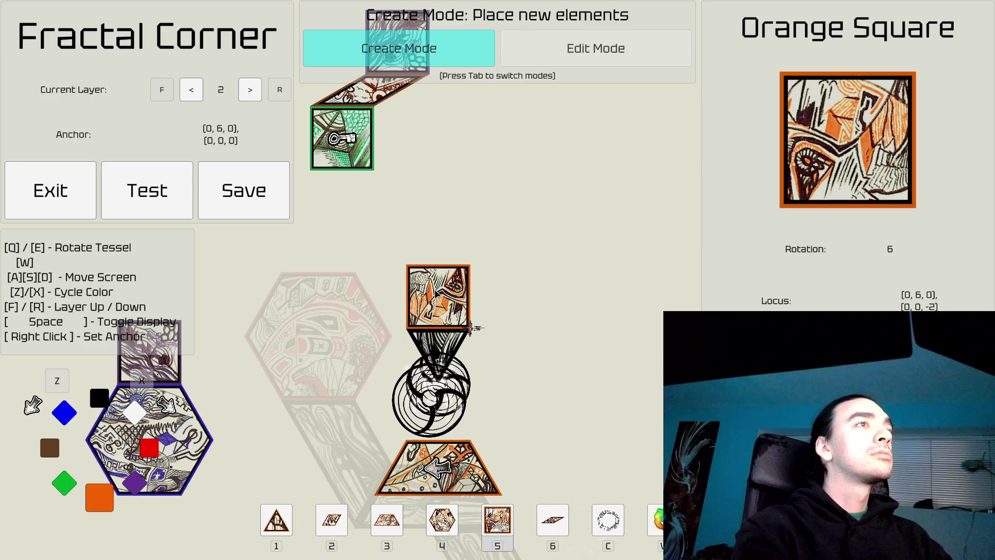
Step: In Edit Mode, select the black triangle so it becomes the next tile to place
{"action": "key", "text": "Tab"}
{"action": "left_click", "coordinate": [438, 297]}
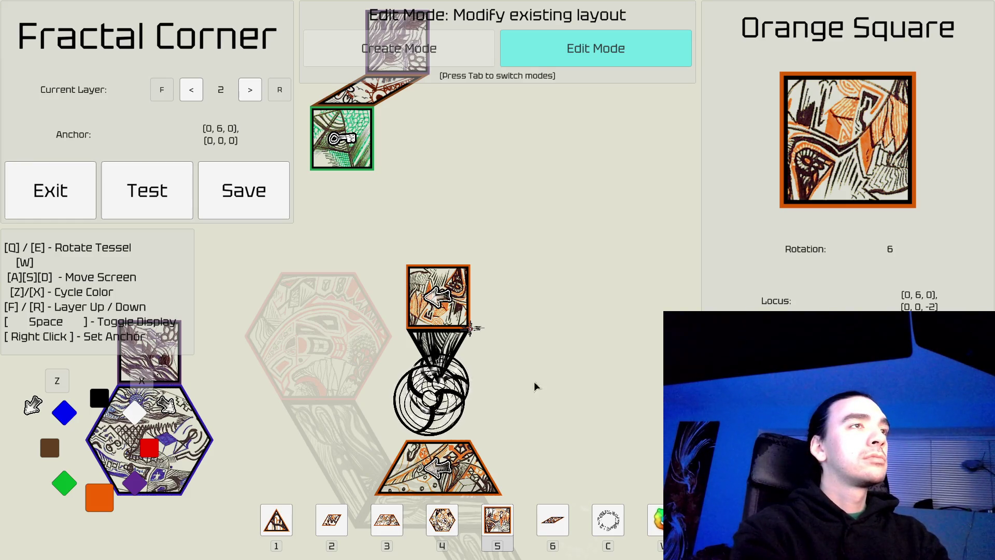
{"action": "left_click", "coordinate": [531, 331]}
{"action": "left_click", "coordinate": [448, 343]}
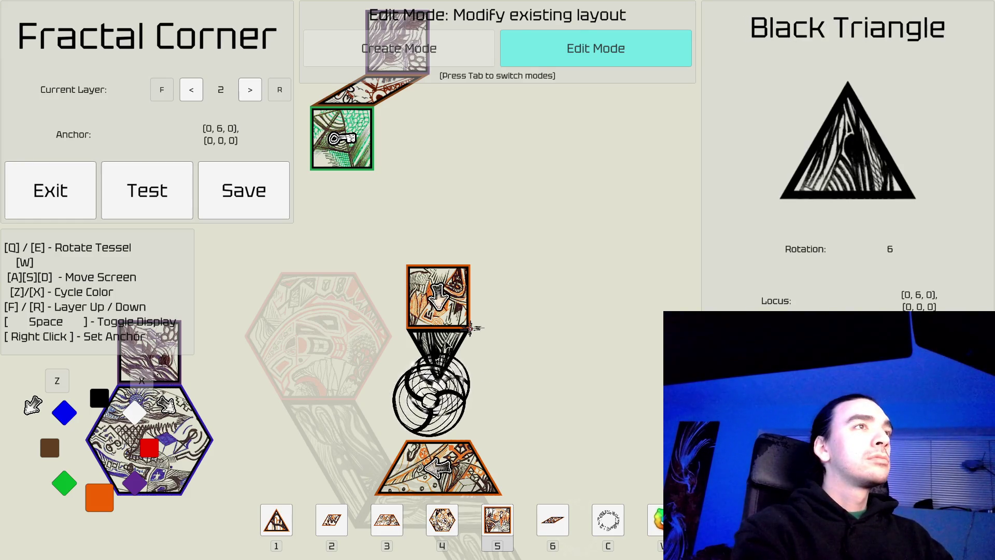
{"action": "key", "text": "Tab"}
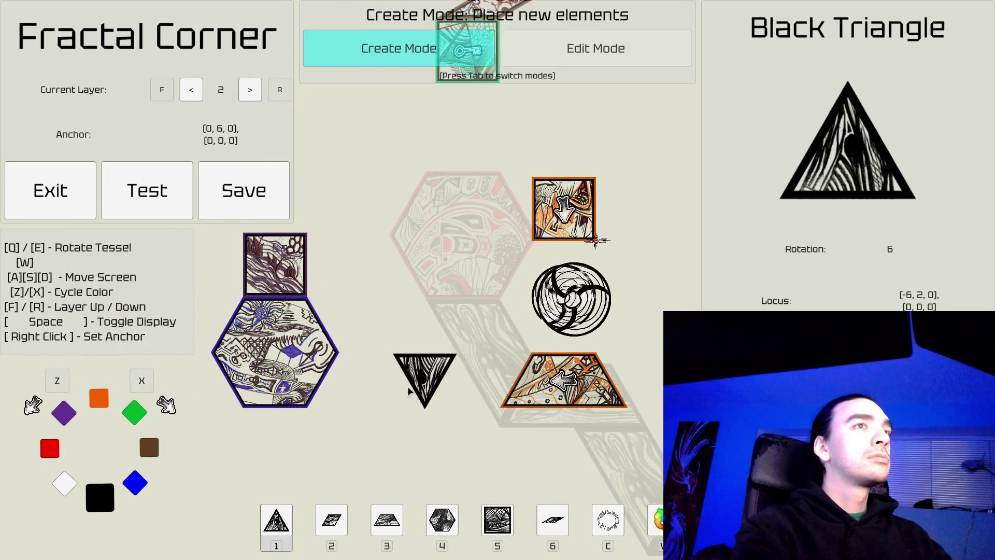
Step: Pan across the level toward the key tile and switch to Edit Mode
{"action": "key", "text": "d"}
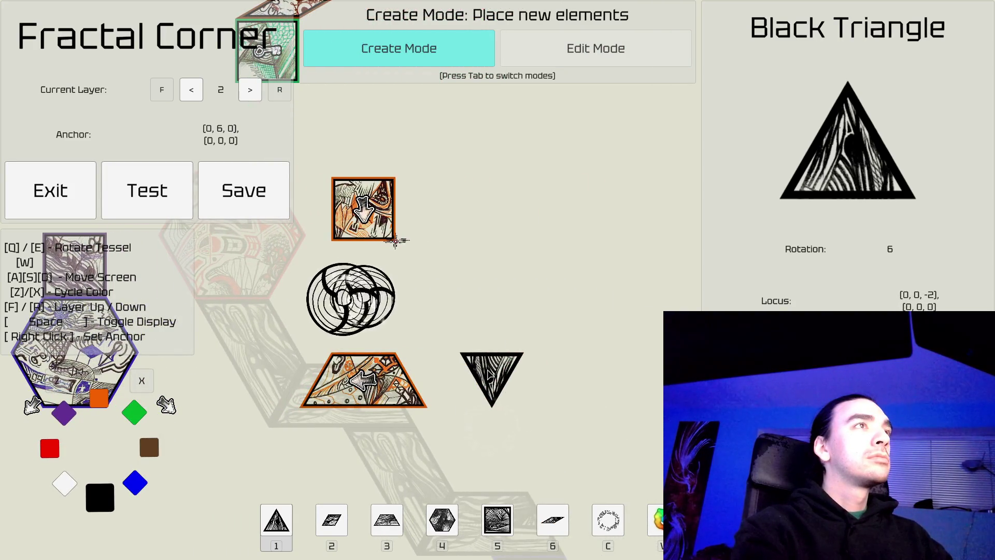
{"action": "key", "text": "a"}
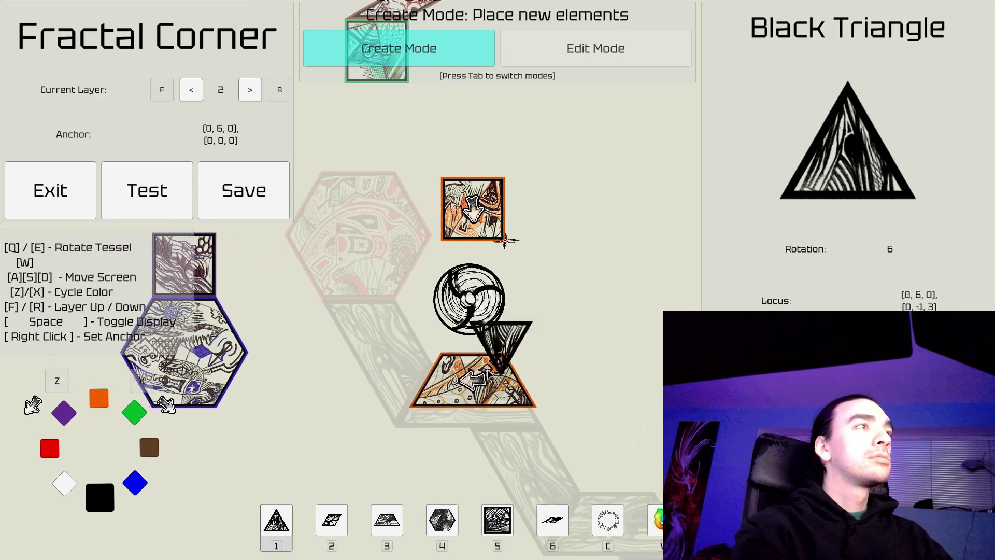
{"action": "key", "text": "a"}
{"action": "key", "text": "w"}
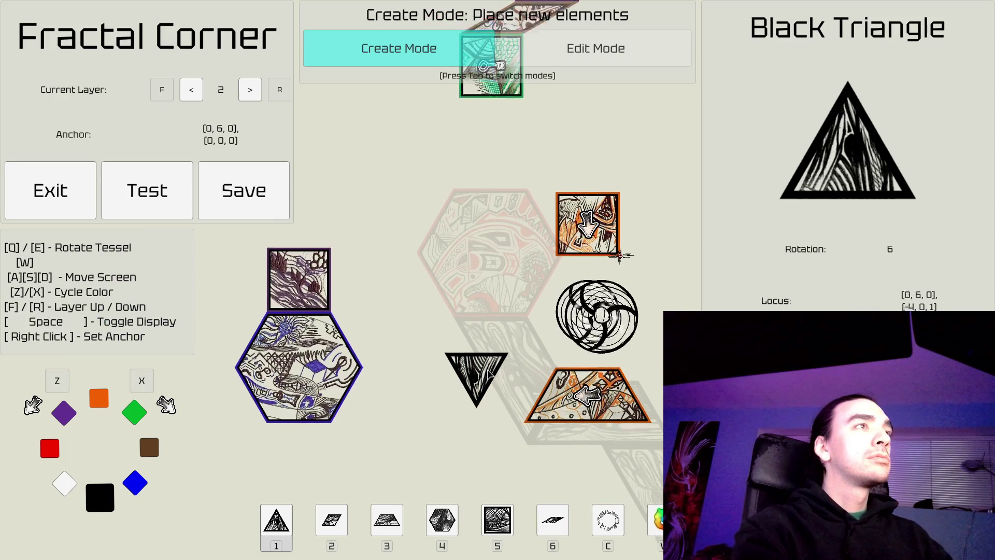
{"action": "key", "text": "d"}
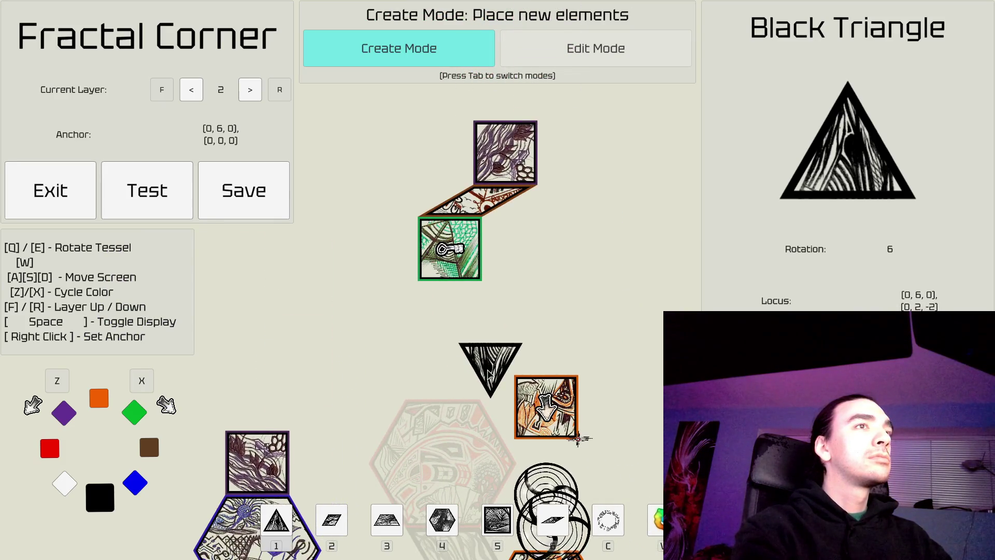
{"action": "key", "text": "a"}
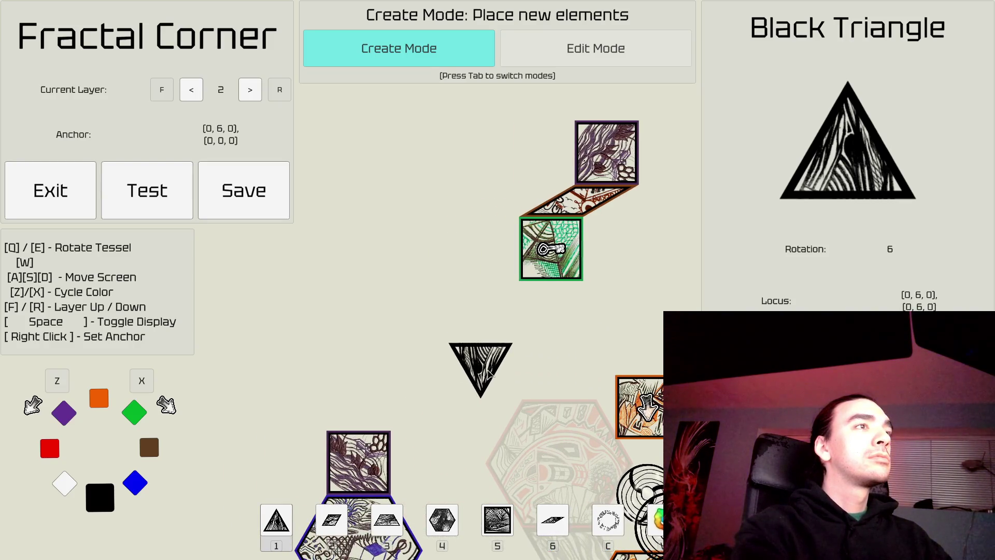
{"action": "key", "text": "s"}
{"action": "key", "text": "Tab"}
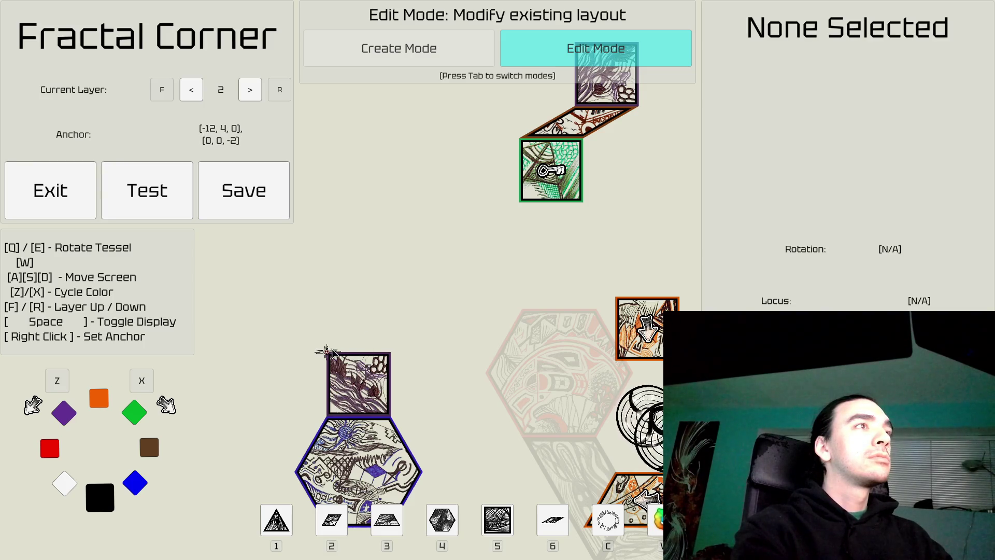
Step: Pick up the purple square and re-place it on top of the black square
{"action": "key", "text": "5"}
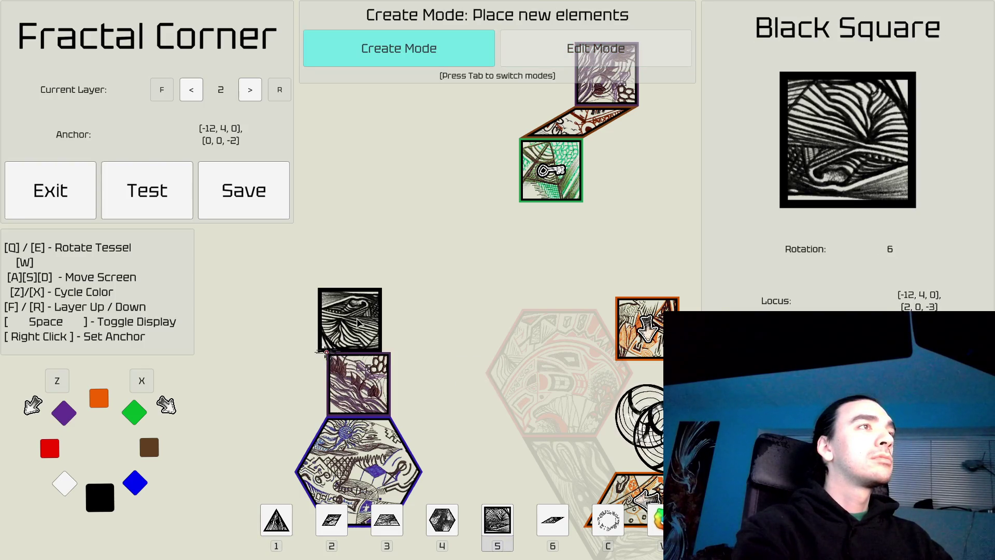
{"action": "key", "text": "Tab"}
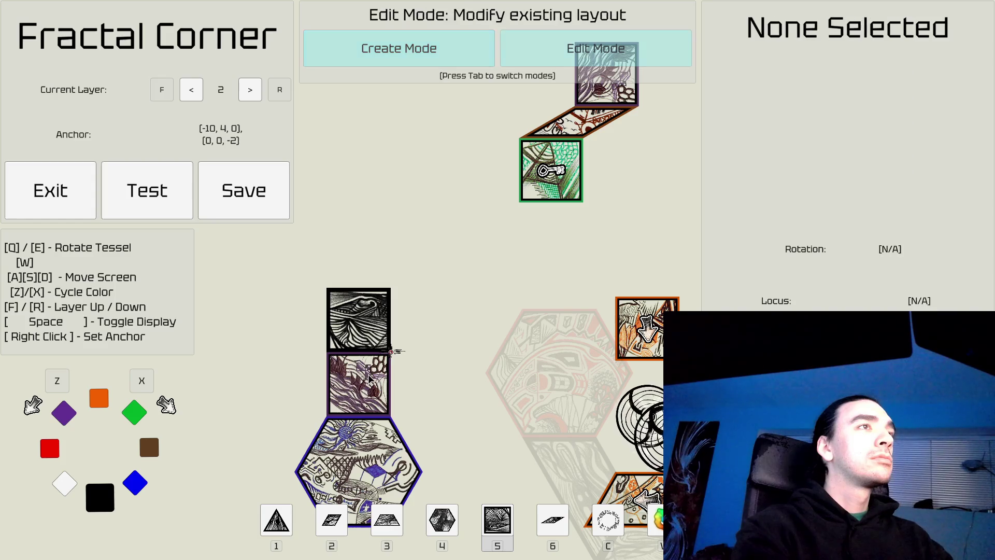
{"action": "left_click", "coordinate": [376, 361]}
{"action": "key", "text": "Tab"}
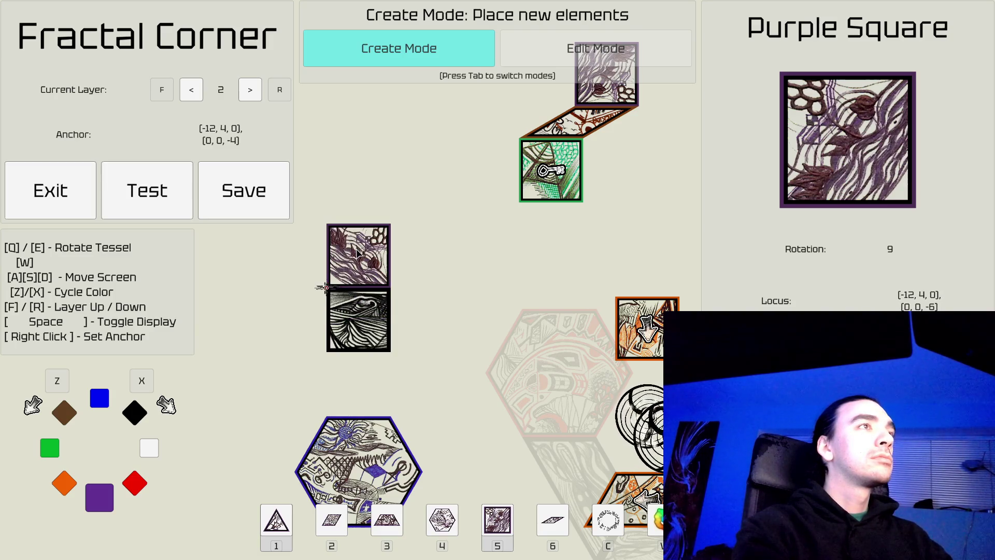
{"action": "left_click", "coordinate": [358, 253]}
Step: Make a blue wedge the next tile to place
{"action": "key", "text": "a"}
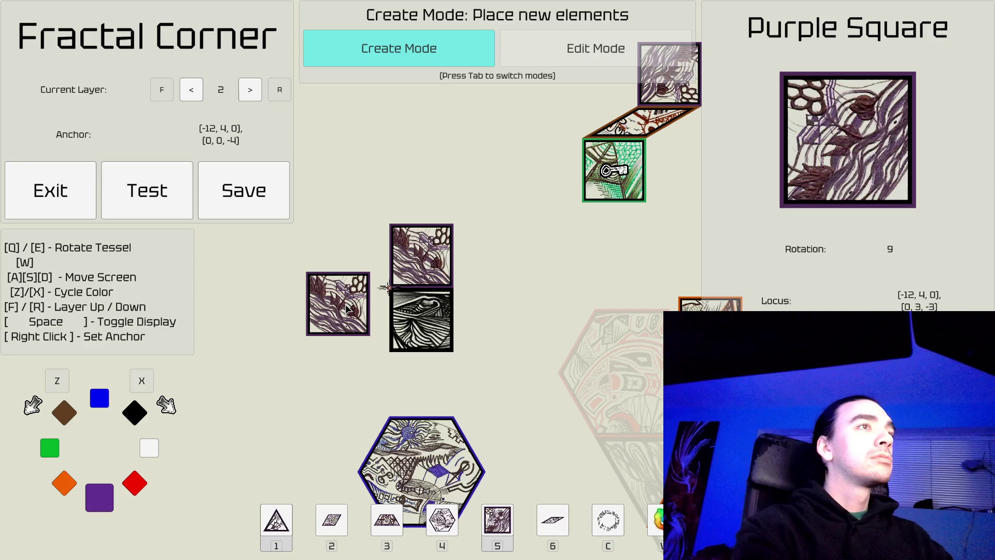
{"action": "key", "text": "Tab"}
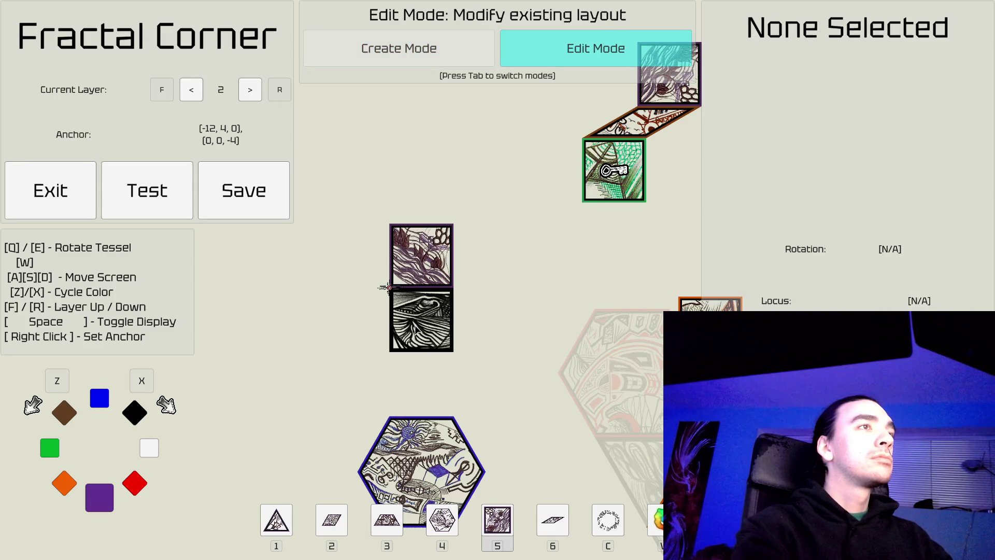
{"action": "key", "text": "Tab"}
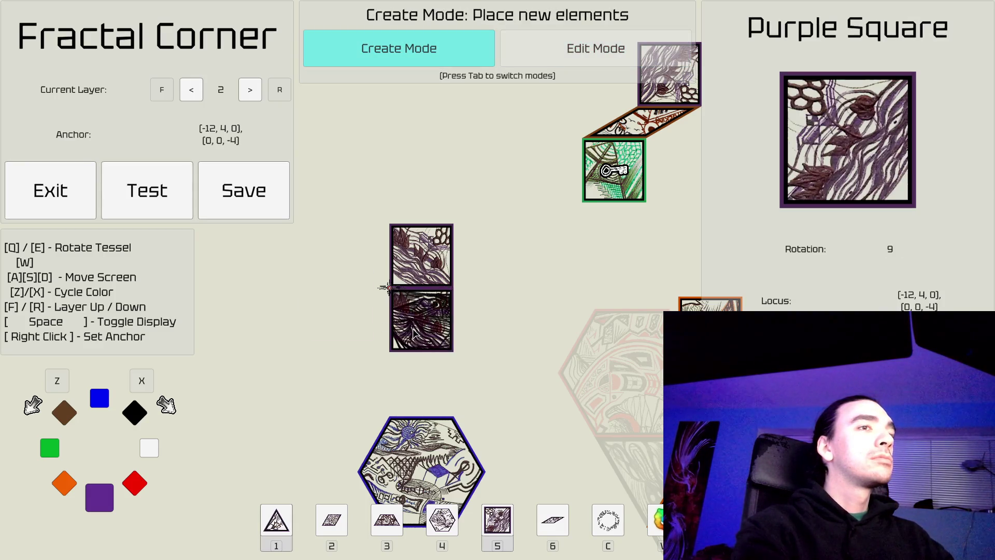
{"action": "key", "text": "6"}
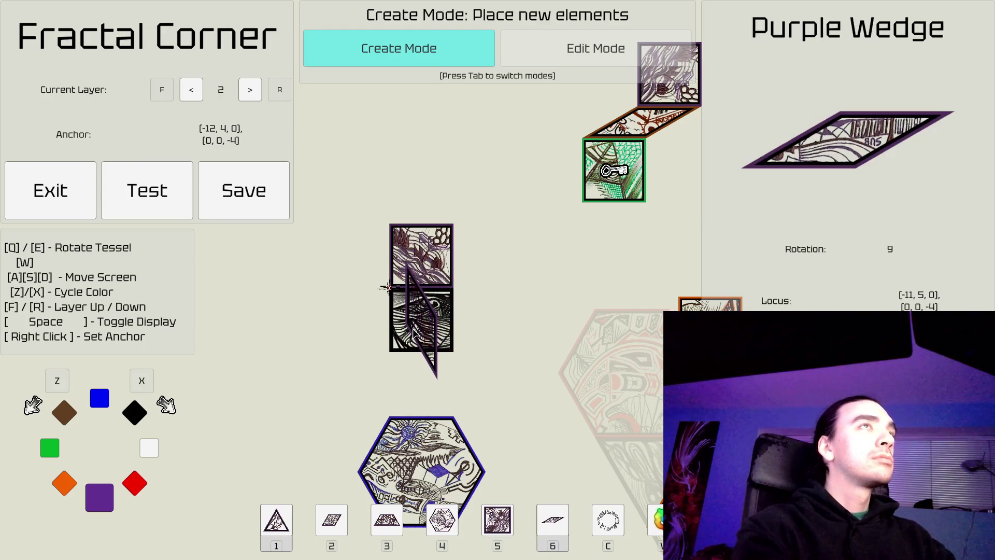
{"action": "key", "text": "x"}
{"action": "key", "text": "x"}
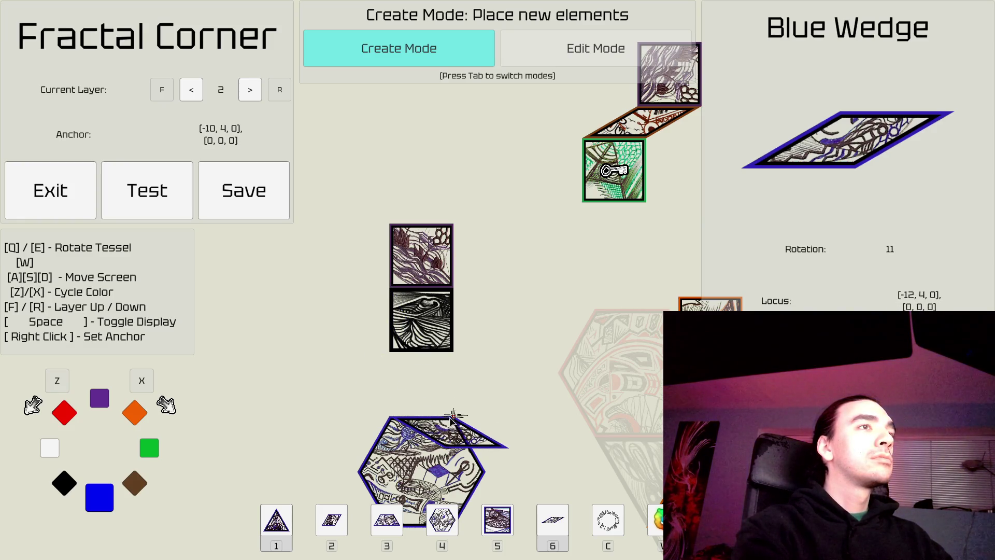
Step: Anchor at the blue hexagon's top-left corner and choose a blue diamond rotated one step
{"action": "right_click", "coordinate": [401, 401]}
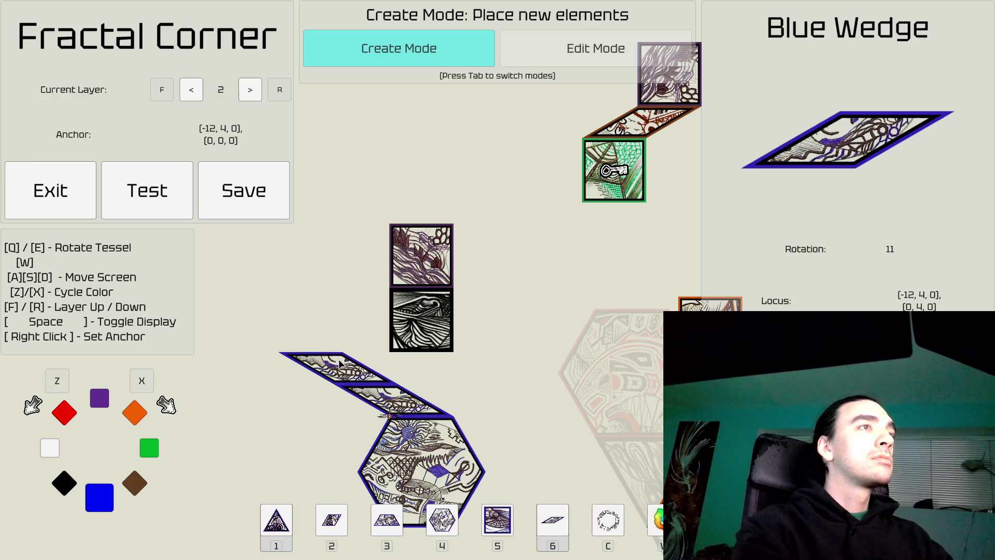
{"action": "key", "text": "2"}
{"action": "key", "text": "q"}
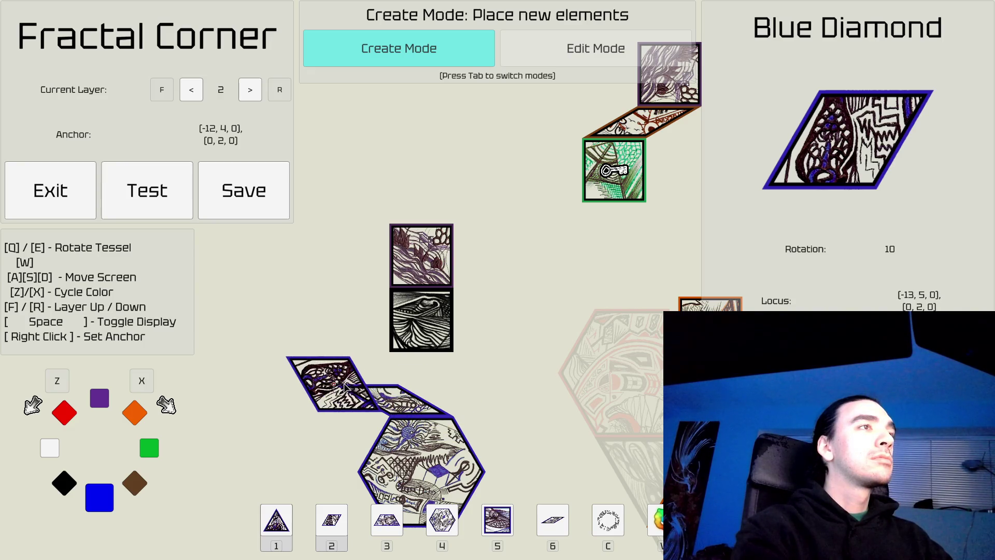
Step: Pick up the black square to carry it as the next tile
{"action": "key", "text": "Tab"}
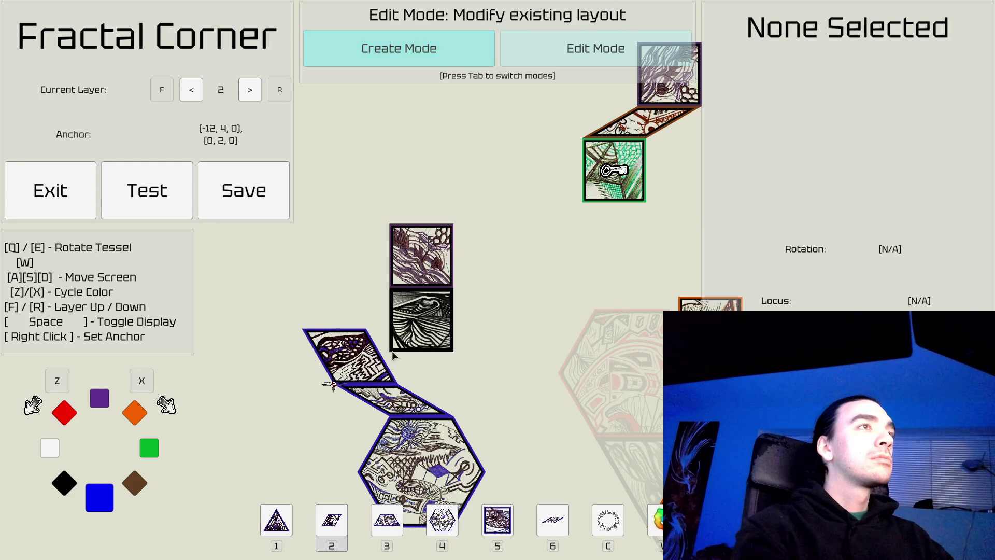
{"action": "left_click", "coordinate": [422, 320]}
{"action": "key", "text": "Tab"}
Step: Pan around the layout to bring the black zigzag section of the path into view
{"action": "key", "text": "a"}
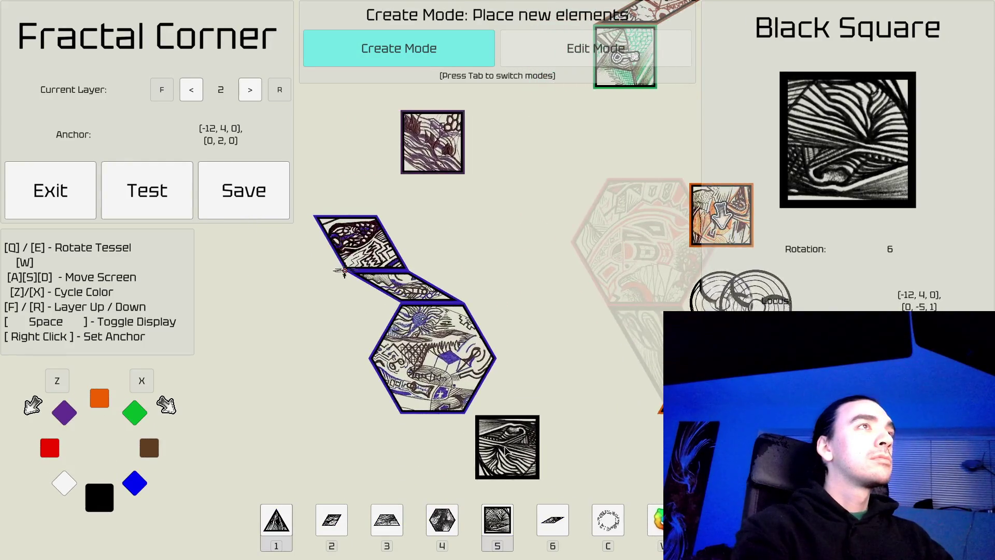
{"action": "key", "text": "w"}
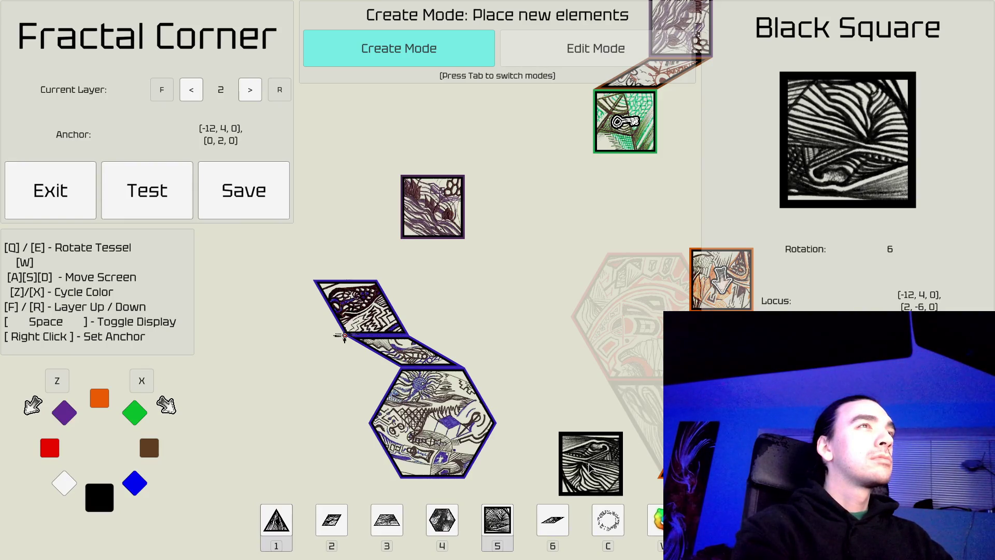
{"action": "key", "text": "d"}
{"action": "key", "text": "d"}
{"action": "key", "text": "w"}
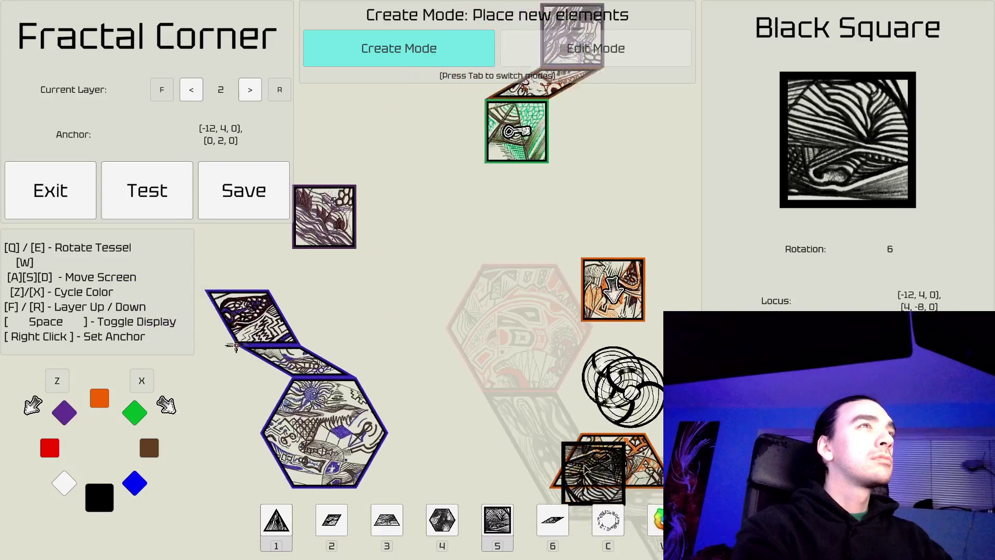
{"action": "key", "text": "a"}
{"action": "key", "text": "s"}
{"action": "key", "text": "d"}
{"action": "key", "text": "s"}
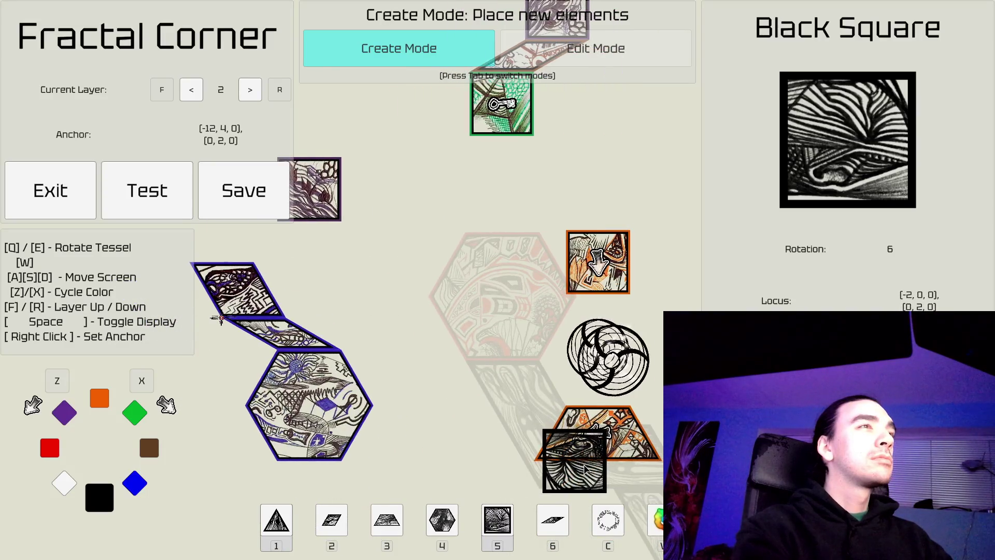
{"action": "key", "text": "a"}
{"action": "key", "text": "d"}
{"action": "key", "text": "w"}
{"action": "key", "text": "a"}
{"action": "key", "text": "s"}
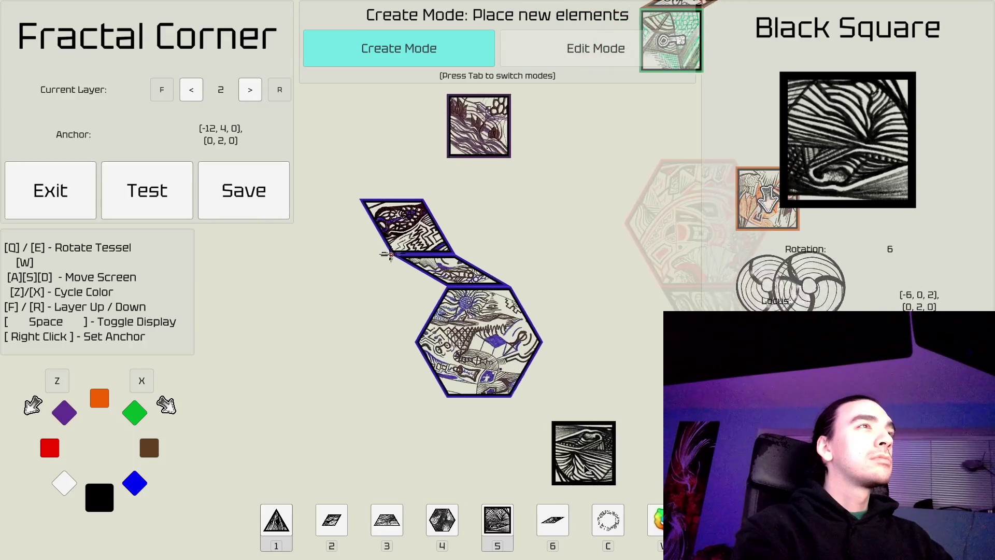
{"action": "key", "text": "a"}
{"action": "key", "text": "w"}
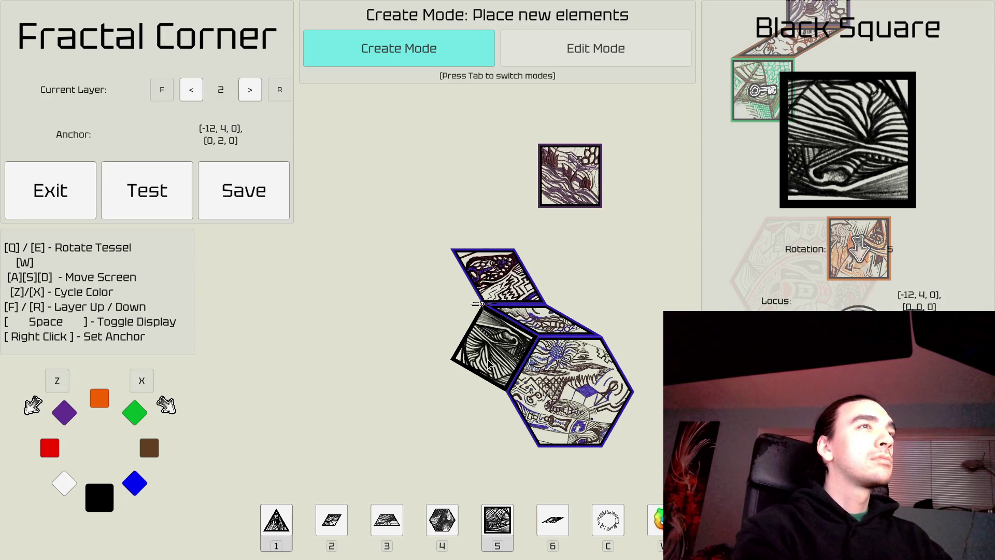
Step: Survey the orange and round tiles, then step the layer up to 3 and back down to 1
{"action": "key", "text": "d"}
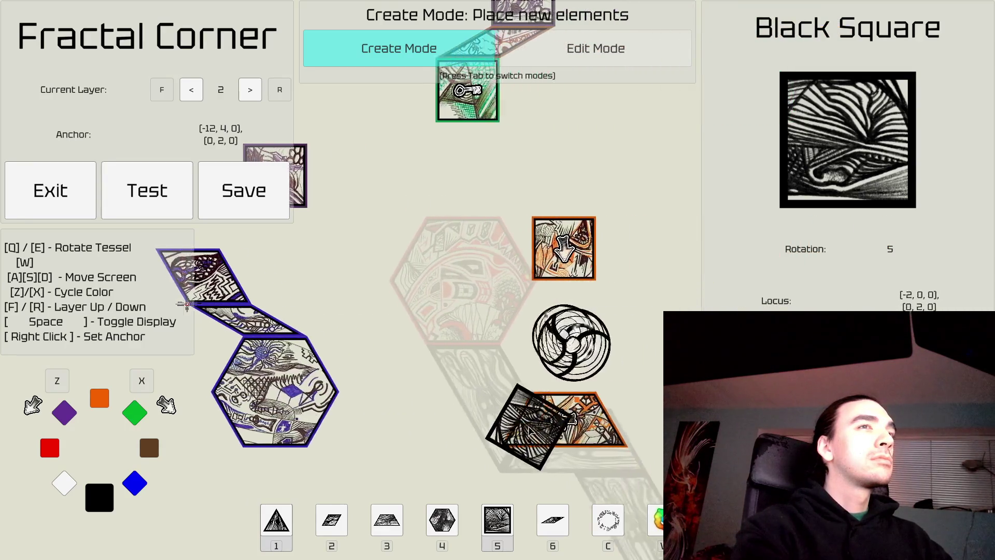
{"action": "key", "text": "w"}
{"action": "key", "text": "w"}
{"action": "key", "text": "d"}
{"action": "key", "text": "s"}
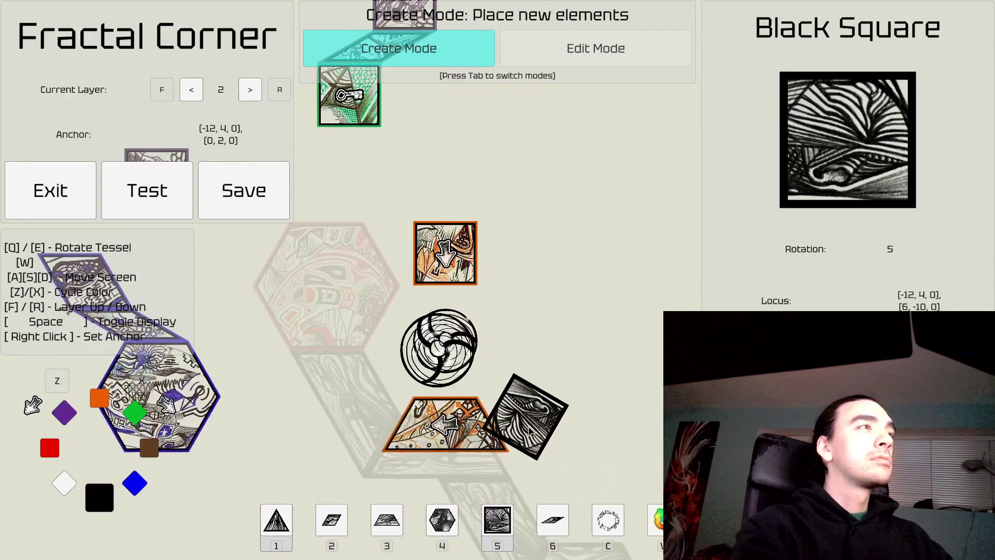
{"action": "key", "text": "w"}
{"action": "key", "text": "d"}
{"action": "key", "text": "s"}
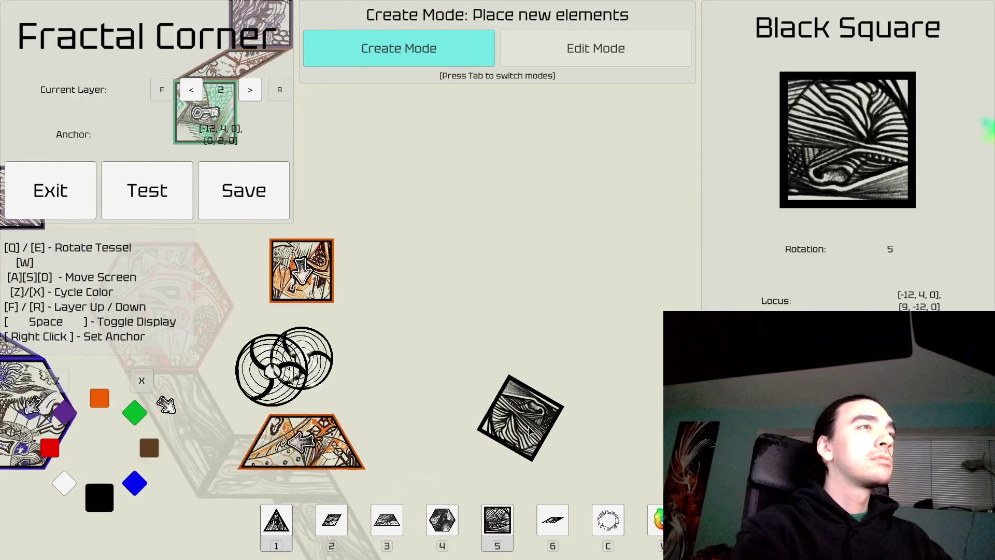
{"action": "key", "text": "a"}
{"action": "key", "text": "w"}
{"action": "key", "text": "a"}
{"action": "key", "text": "d"}
{"action": "key", "text": "s"}
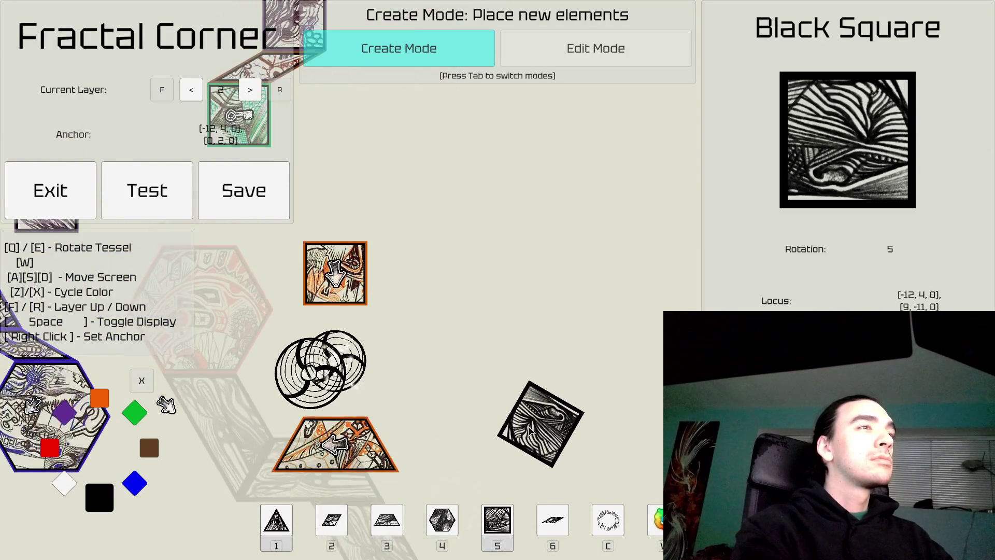
{"action": "key", "text": "f"}
{"action": "key", "text": "r"}
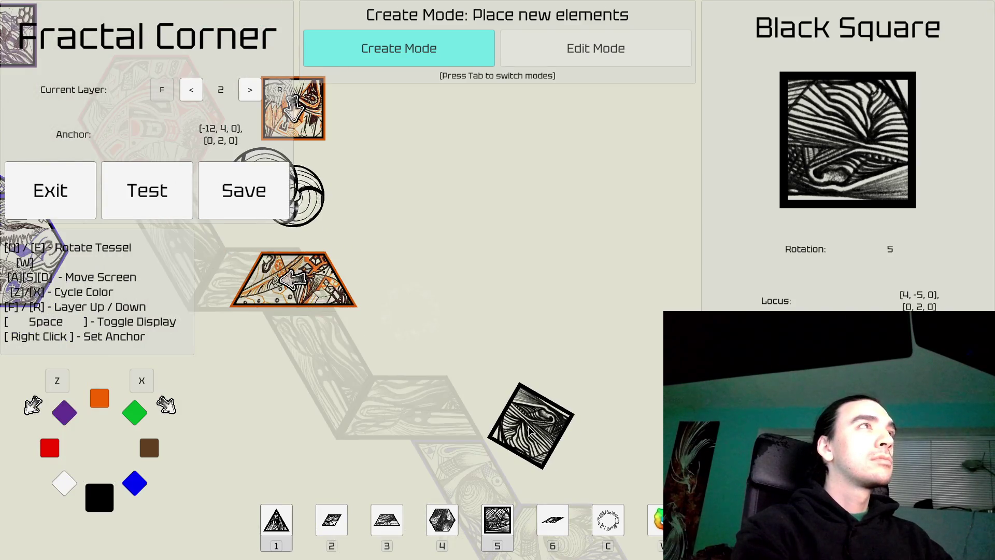
{"action": "key", "text": "a"}
{"action": "key", "text": "a"}
{"action": "key", "text": "a"}
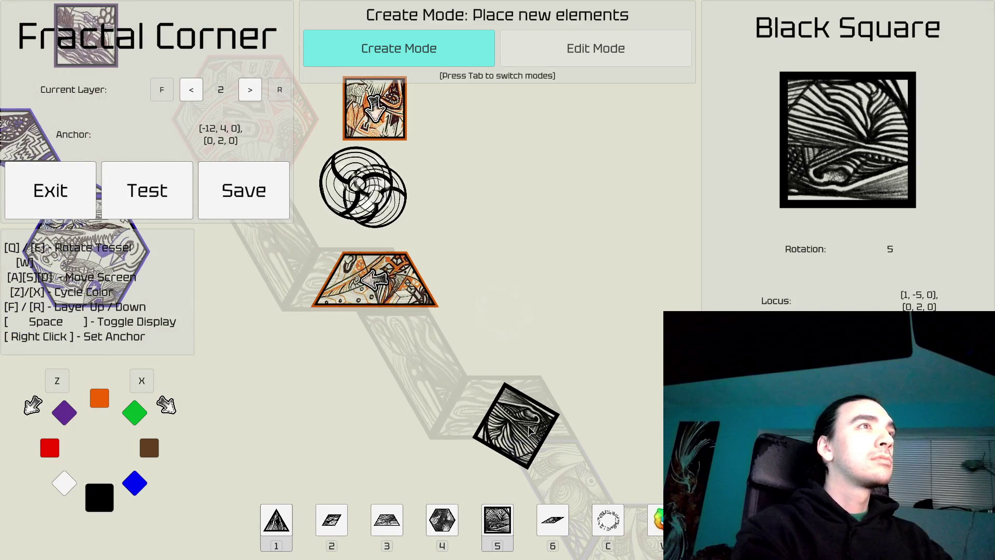
Step: Pan along the winding path to the empty space above the purple hexagons
{"action": "key", "text": "r"}
{"action": "key", "text": "w"}
{"action": "key", "text": "w"}
{"action": "key", "text": "w"}
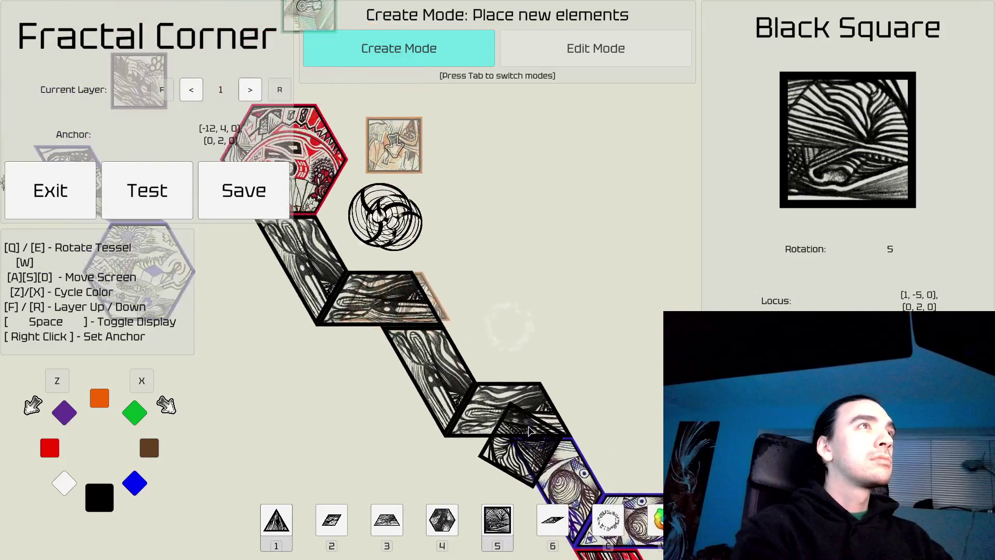
{"action": "key", "text": "s"}
{"action": "key", "text": "s"}
{"action": "key", "text": "s"}
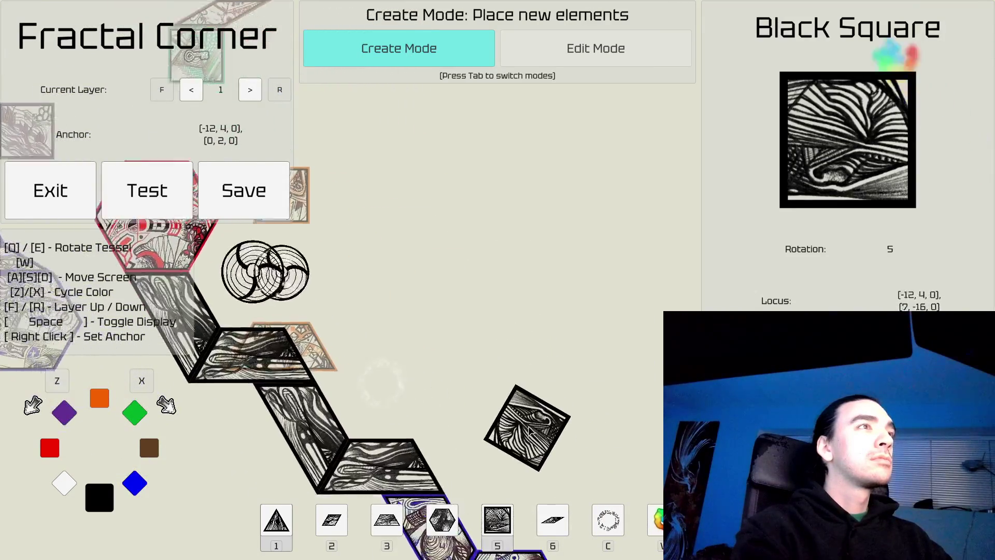
{"action": "key", "text": "d"}
{"action": "key", "text": "d"}
{"action": "key", "text": "d"}
{"action": "key", "text": "w"}
{"action": "key", "text": "w"}
{"action": "key", "text": "w"}
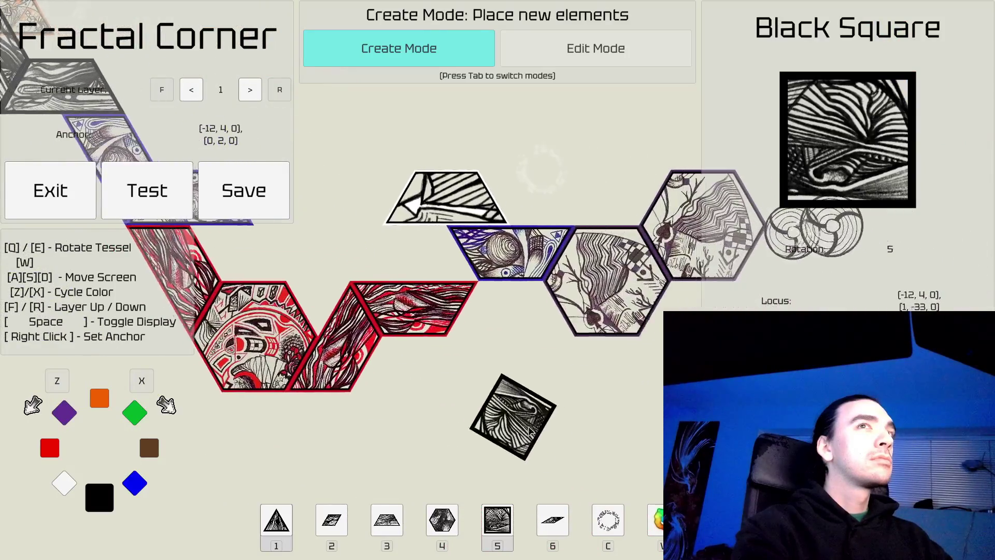
{"action": "key", "text": "d"}
{"action": "key", "text": "d"}
{"action": "key", "text": "d"}
{"action": "key", "text": "w"}
{"action": "key", "text": "w"}
{"action": "key", "text": "w"}
{"action": "key", "text": "a"}
{"action": "key", "text": "a"}
{"action": "key", "text": "a"}
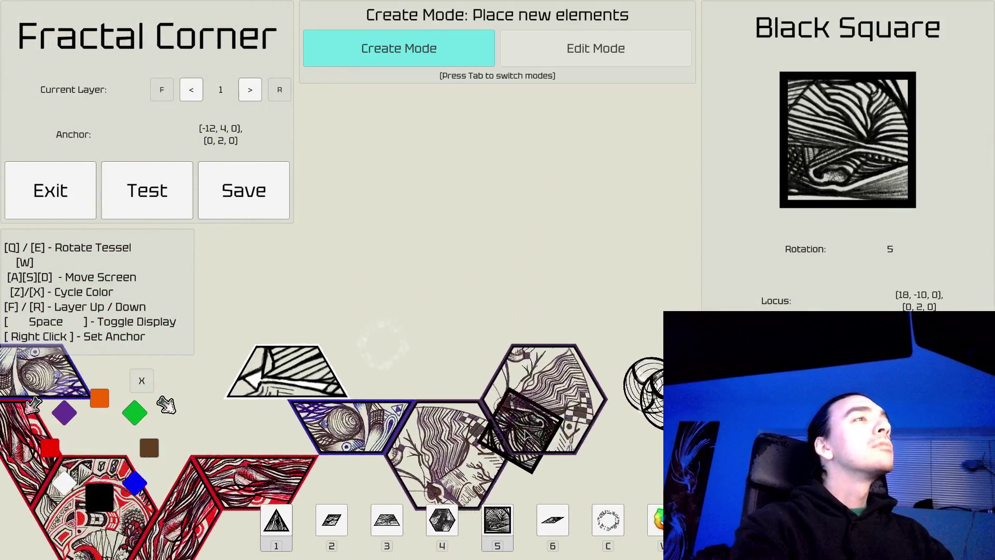
{"action": "key", "text": "d"}
{"action": "key", "text": "d"}
{"action": "key", "text": "d"}
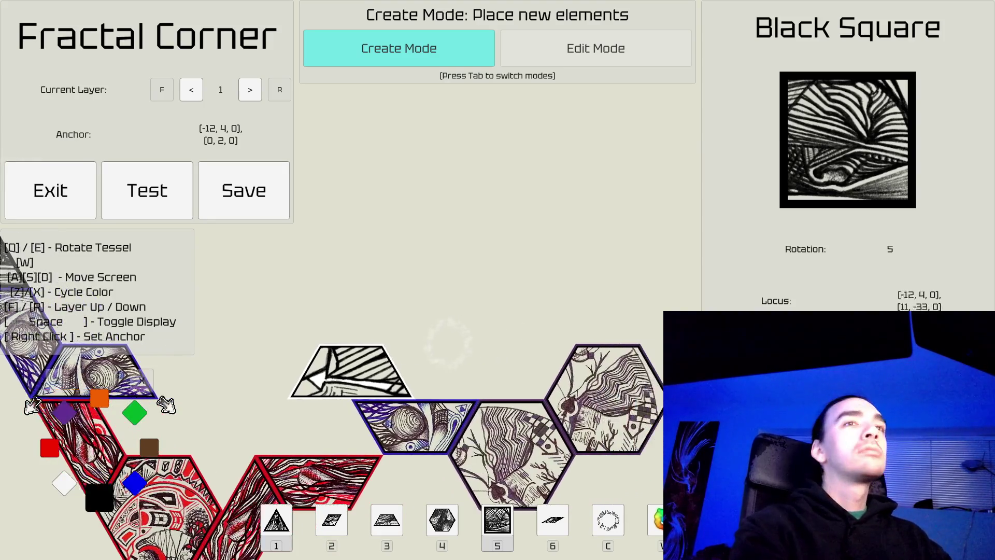
{"action": "key", "text": "s"}
{"action": "key", "text": "s"}
{"action": "key", "text": "s"}
{"action": "key", "text": "d"}
{"action": "key", "text": "d"}
{"action": "key", "text": "d"}
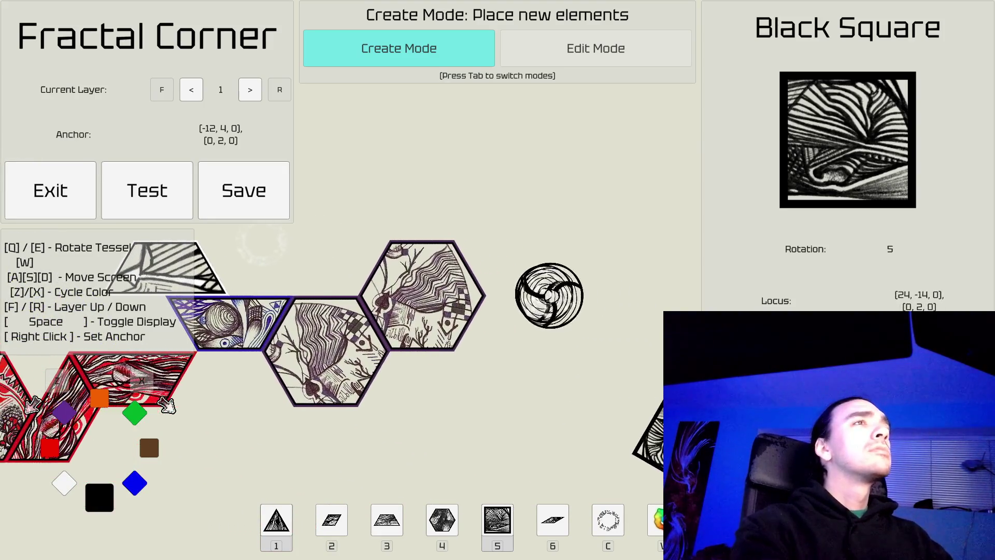
{"action": "key", "text": "s"}
{"action": "key", "text": "s"}
{"action": "key", "text": "s"}
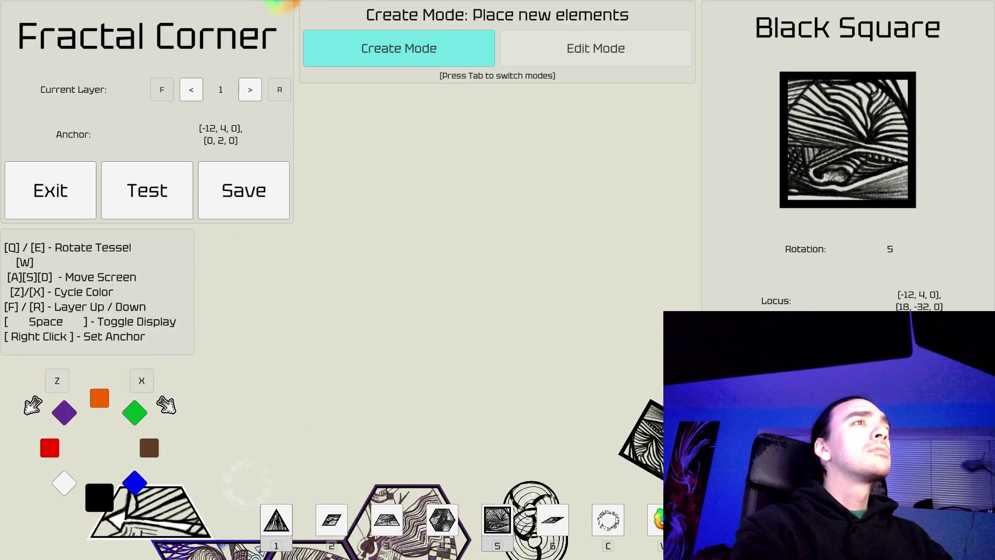
{"action": "key", "text": "a"}
{"action": "key", "text": "a"}
{"action": "key", "text": "s"}
{"action": "key", "text": "s"}
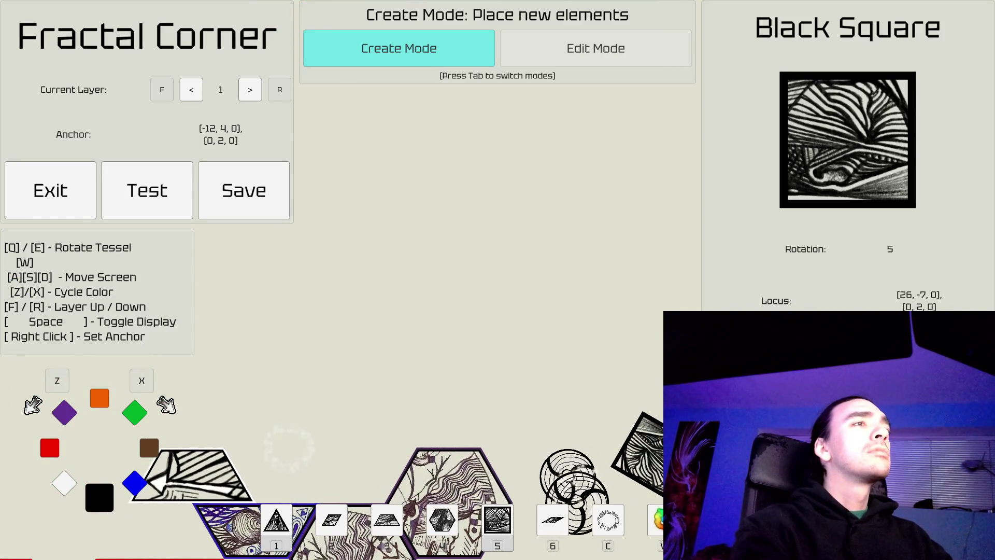
{"action": "key", "text": "w"}
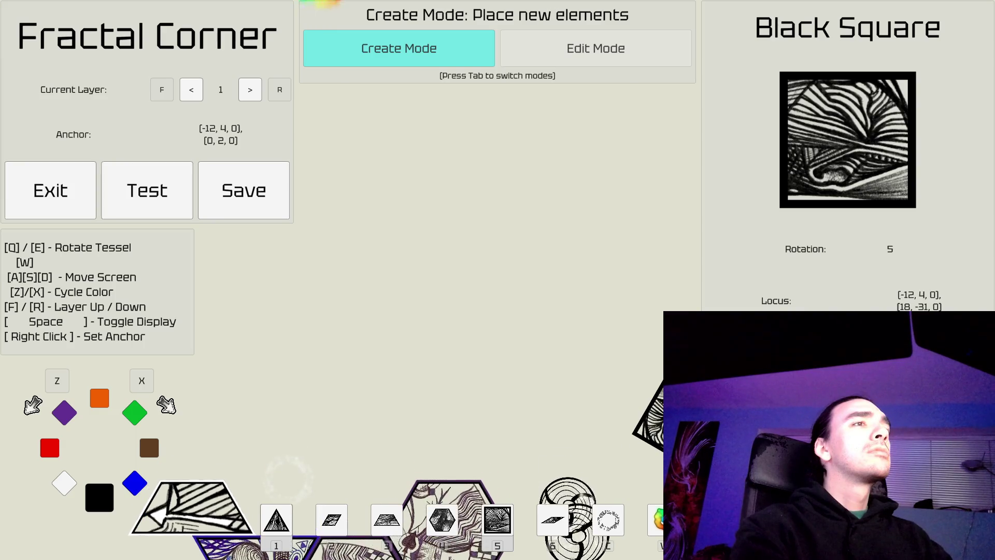
{"action": "key", "text": "a"}
{"action": "key", "text": "a"}
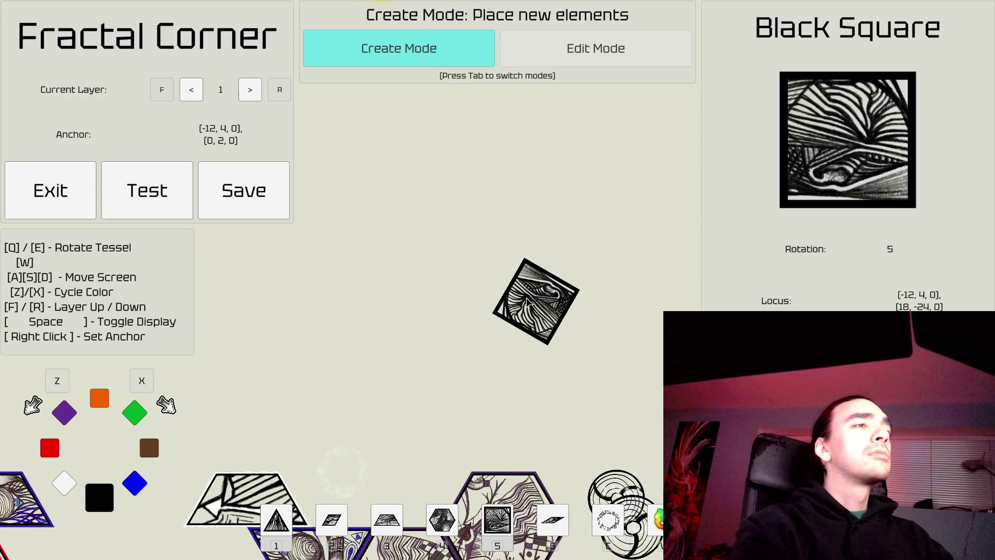
Step: Build a temporary column of a black triangle and two upright black diamonds
{"action": "key", "text": "1"}
{"action": "key", "text": "s"}
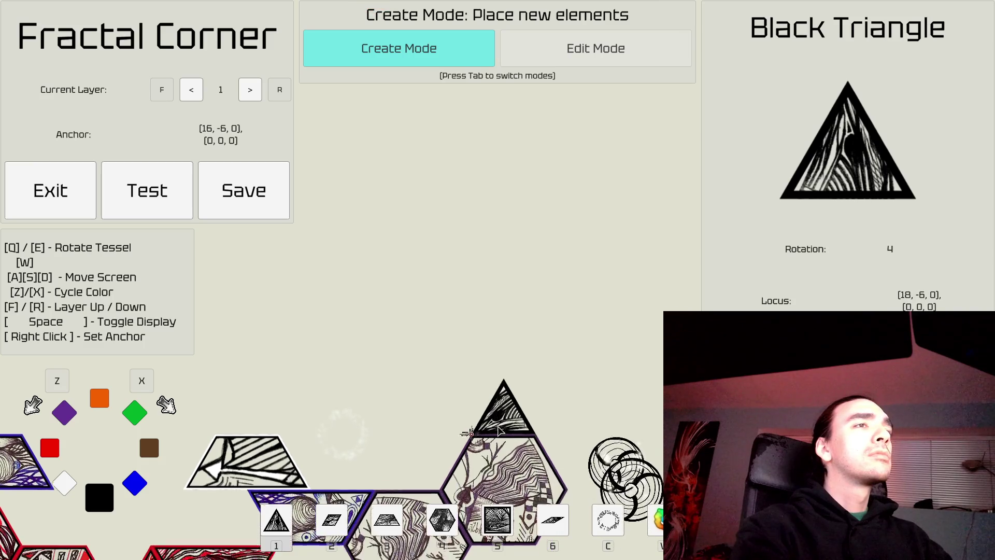
{"action": "key", "text": "w"}
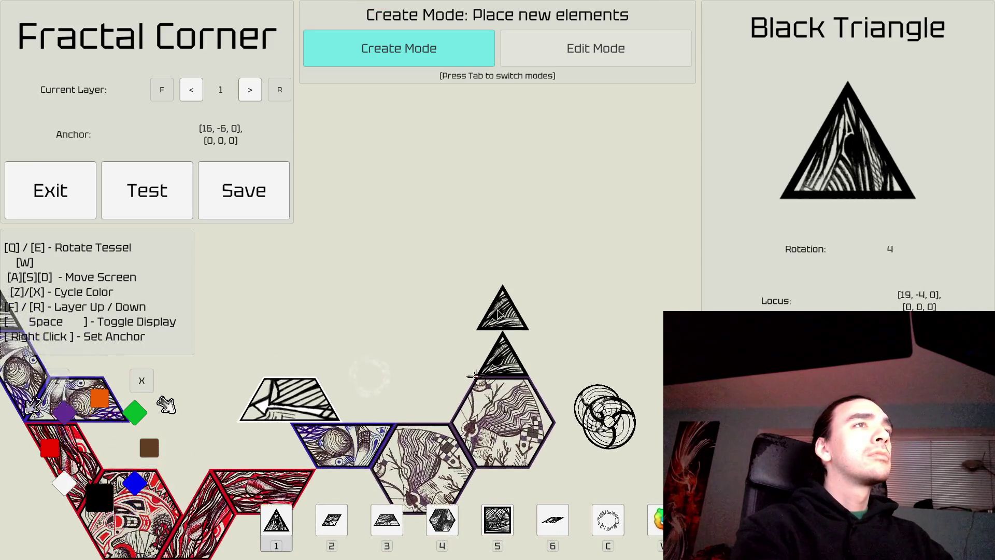
{"action": "key", "text": "2"}
{"action": "key", "text": "q"}
{"action": "key", "text": "q"}
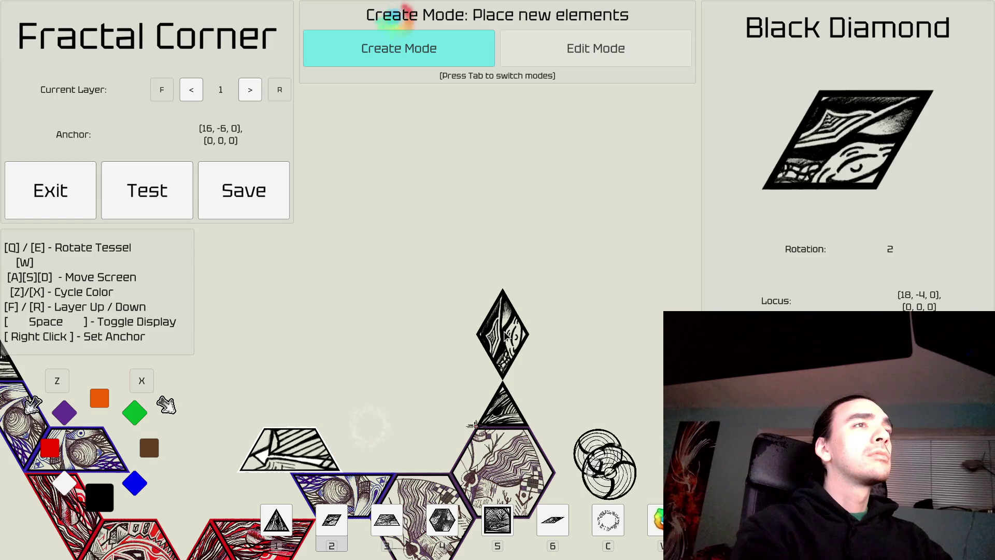
{"action": "left_click", "coordinate": [506, 336]}
{"action": "left_click", "coordinate": [506, 242]}
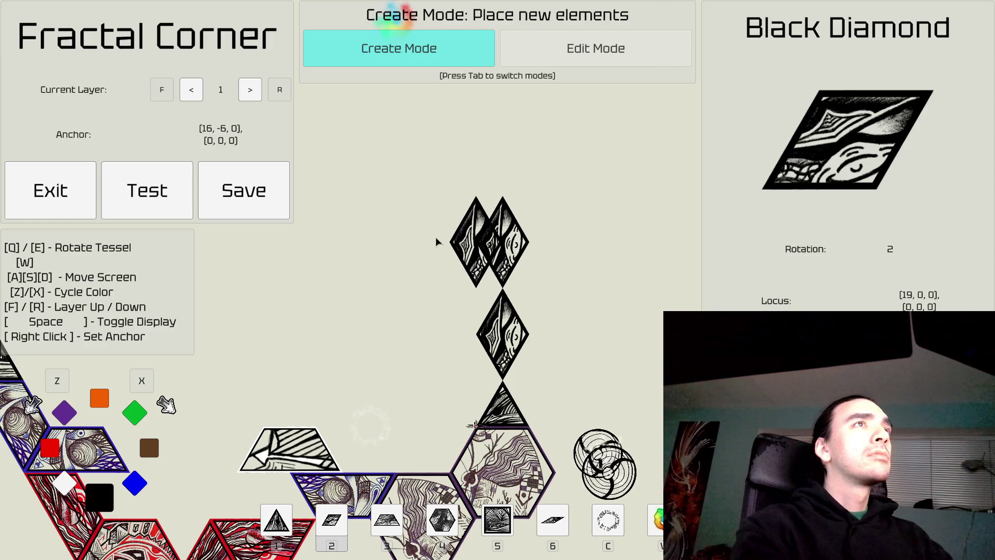
Step: Anchor at the column's top, place a warp there, and delete the column pieces
{"action": "right_click", "coordinate": [502, 196]}
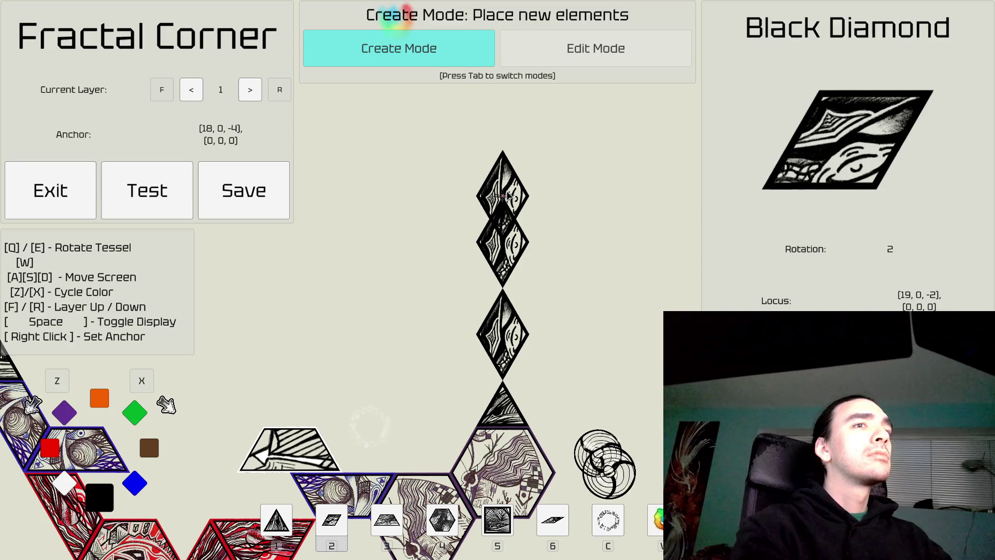
{"action": "key", "text": "c"}
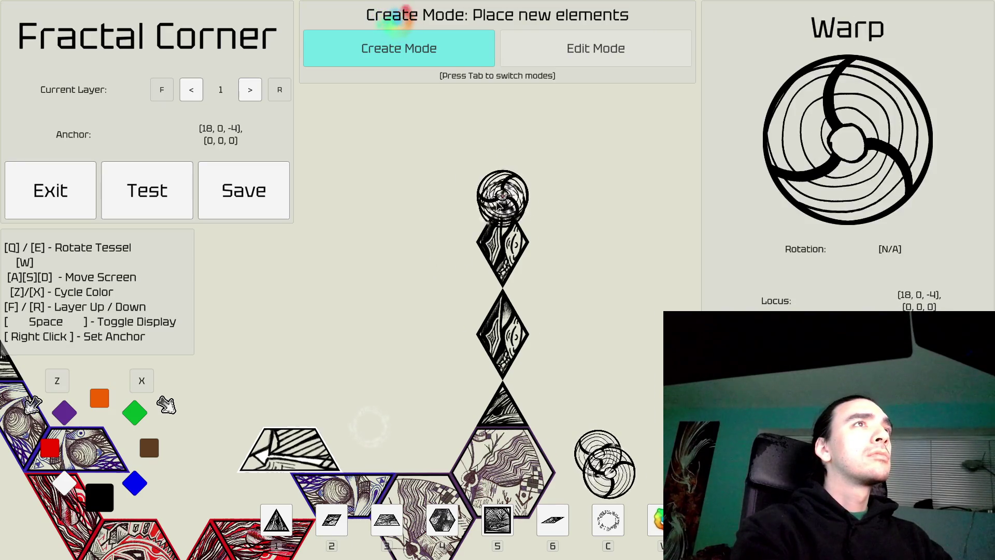
{"action": "key", "text": "Tab"}
{"action": "key", "text": "a"}
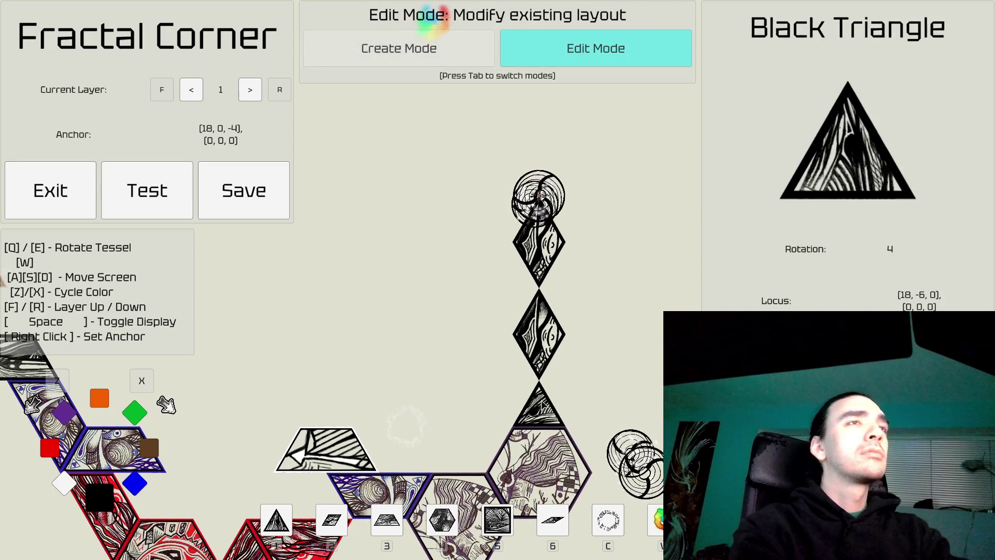
{"action": "key", "text": "Delete"}
{"action": "key", "text": "Delete"}
{"action": "key", "text": "Delete"}
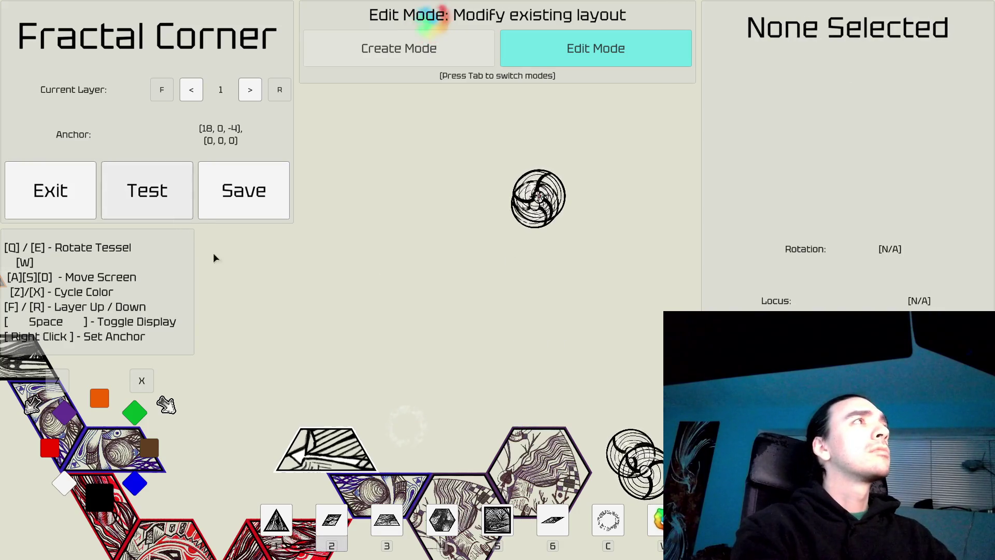
Step: Rename the level to 'Three Keys'
{"action": "key", "text": "s"}
{"action": "key", "text": "a"}
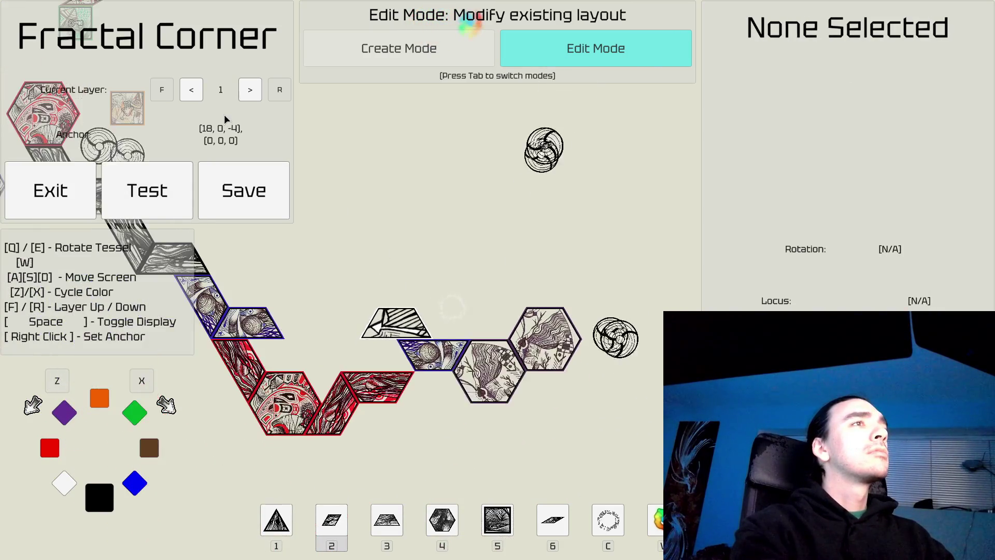
{"action": "key", "text": "w"}
{"action": "key", "text": "a"}
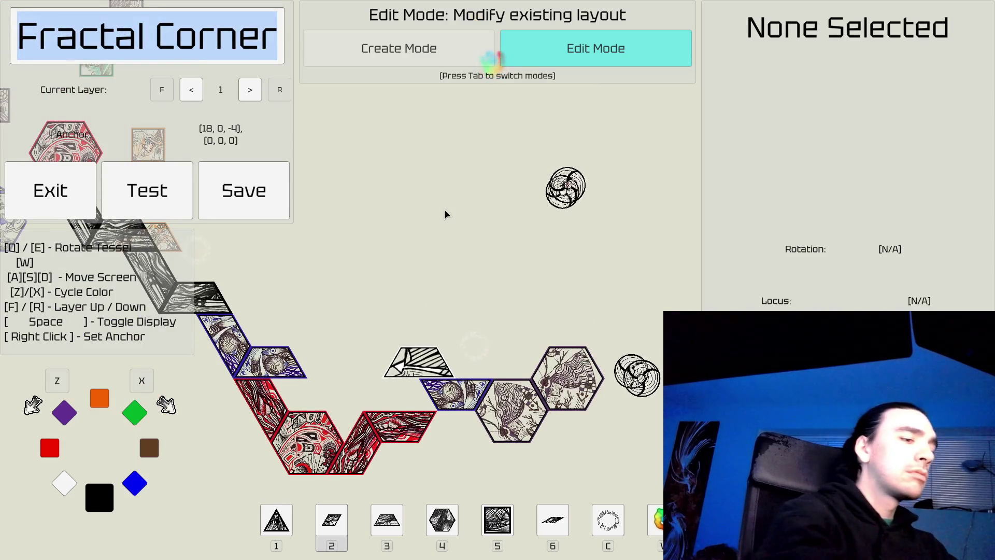
{"action": "type", "text": "Three "}
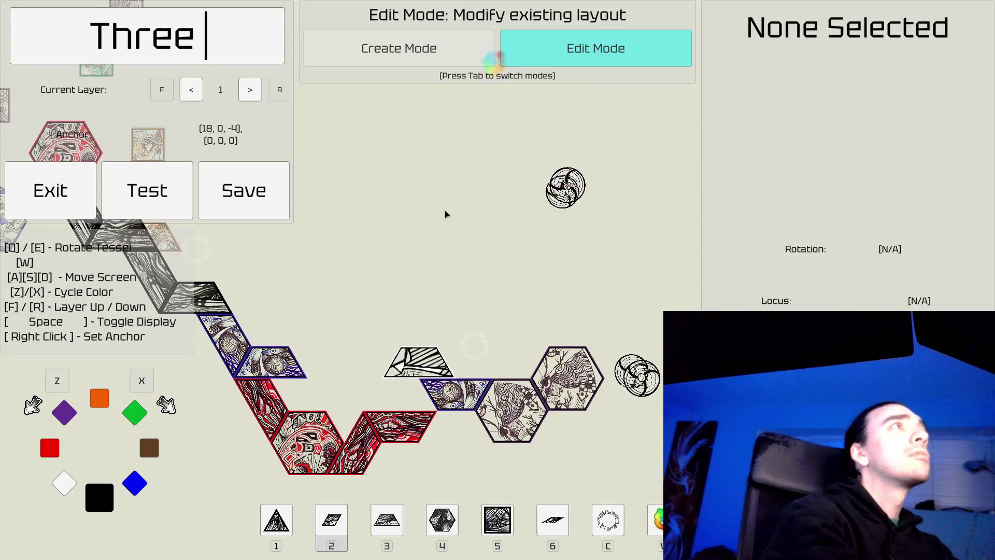
{"action": "type", "text": "Keys"}
{"action": "key", "text": "Return"}
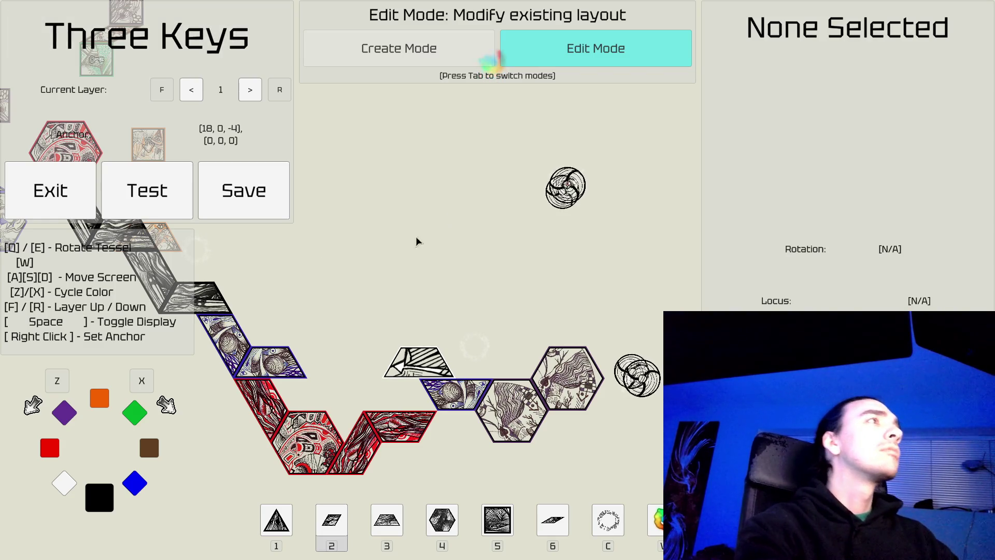
Step: Playtest the level, pausing and resuming once
{"action": "left_click", "coordinate": [144, 207]}
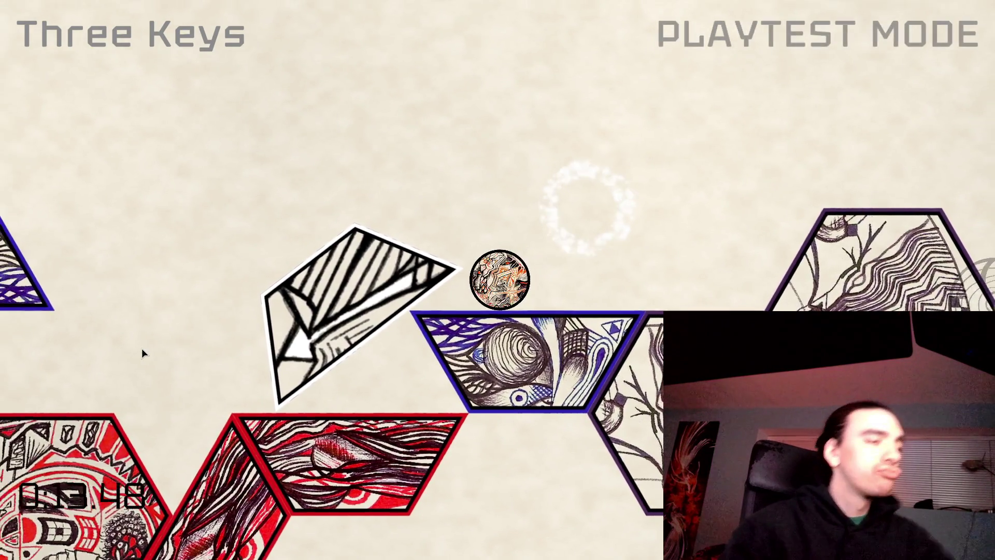
{"action": "key", "text": "Escape"}
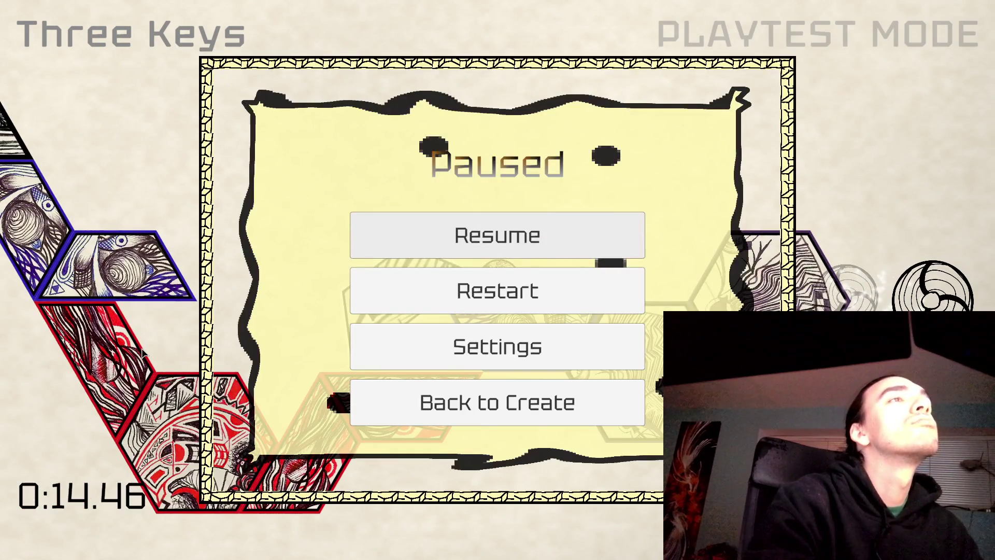
{"action": "key", "text": "Escape"}
{"action": "key", "text": "Escape"}
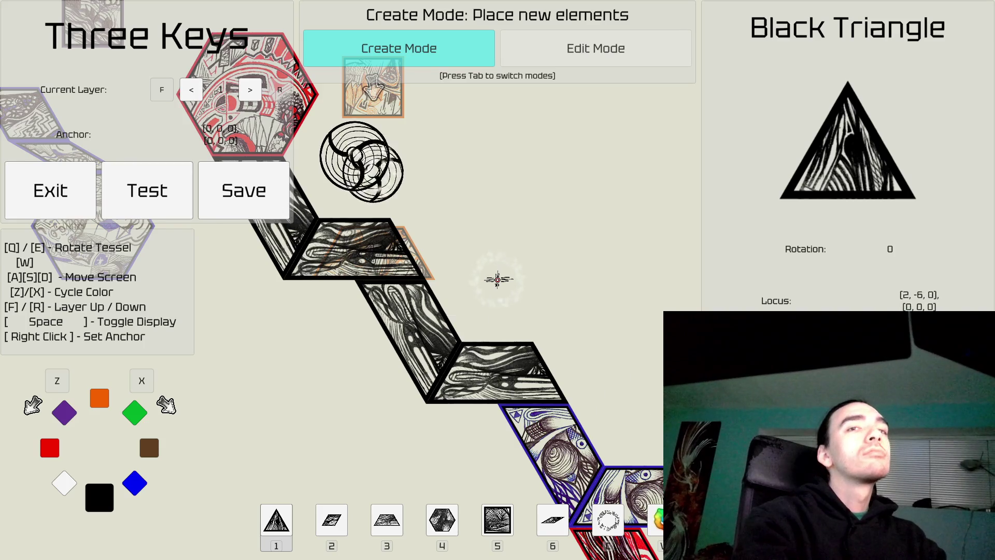
Step: Place a red hexagon next to the blue trapezoid, below the white trapezoid
{"action": "key", "text": "d"}
{"action": "key", "text": "s"}
{"action": "key", "text": "d"}
{"action": "key", "text": "s"}
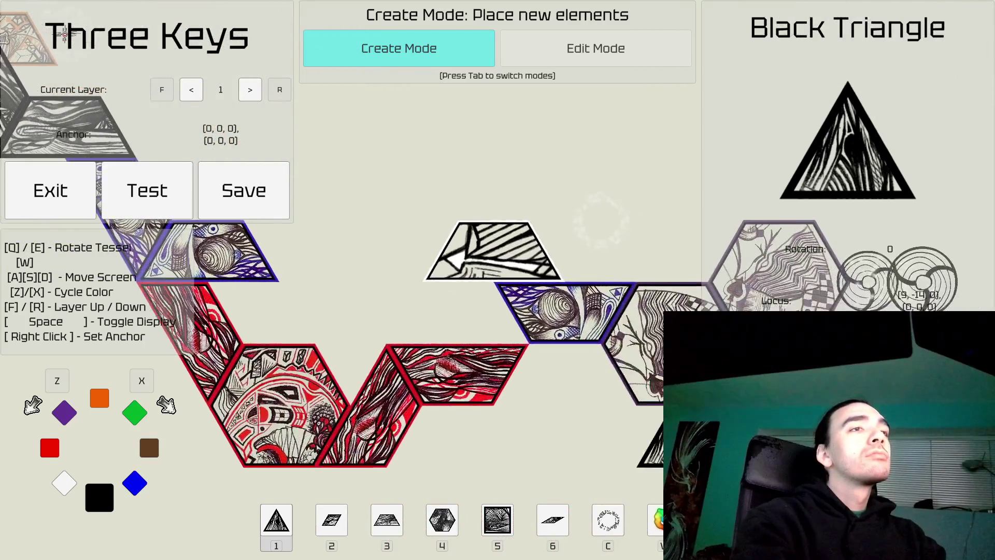
{"action": "key", "text": "d"}
{"action": "key", "text": "a"}
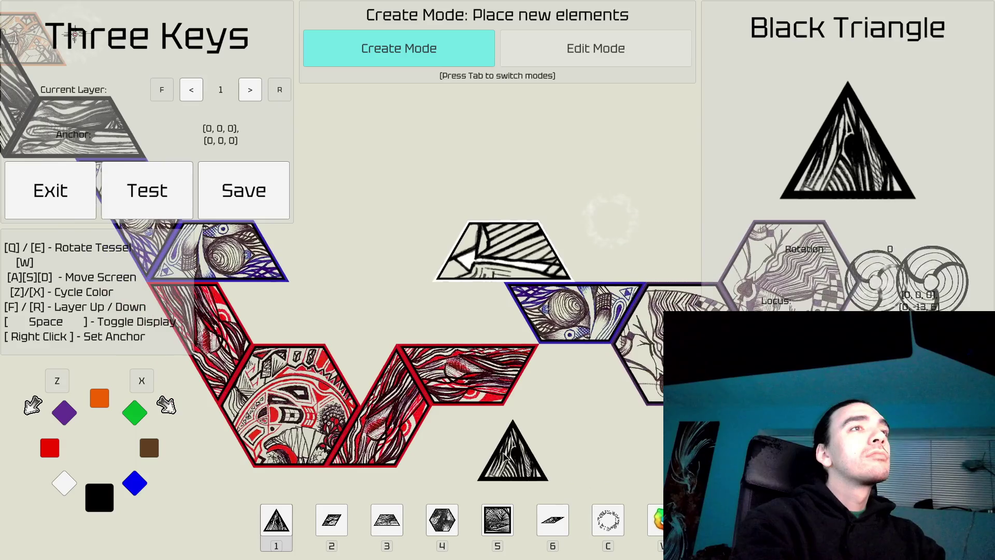
{"action": "key", "text": "w"}
{"action": "key", "text": "Tab"}
{"action": "key", "text": "Tab"}
{"action": "key", "text": "3"}
{"action": "key", "text": "z"}
{"action": "key", "text": "z"}
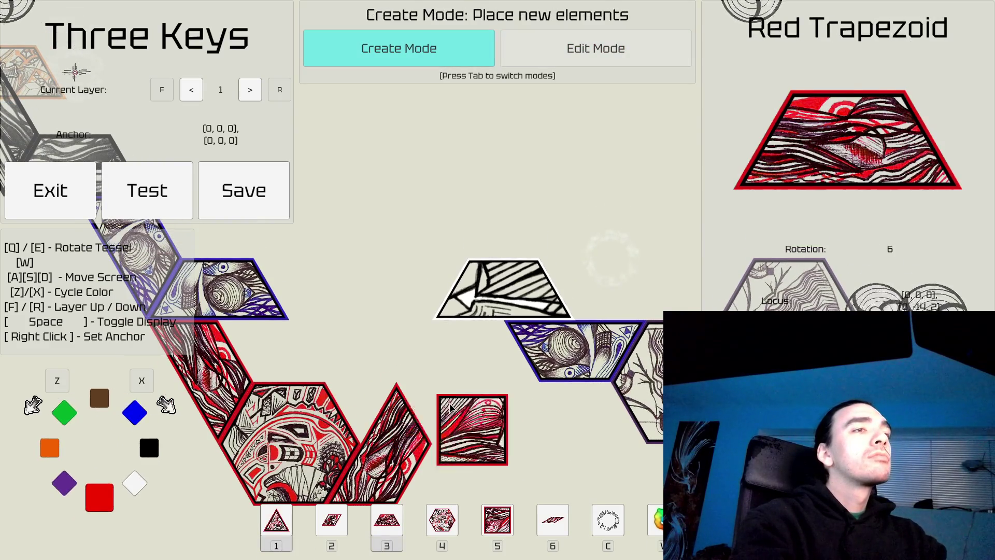
{"action": "key", "text": "4"}
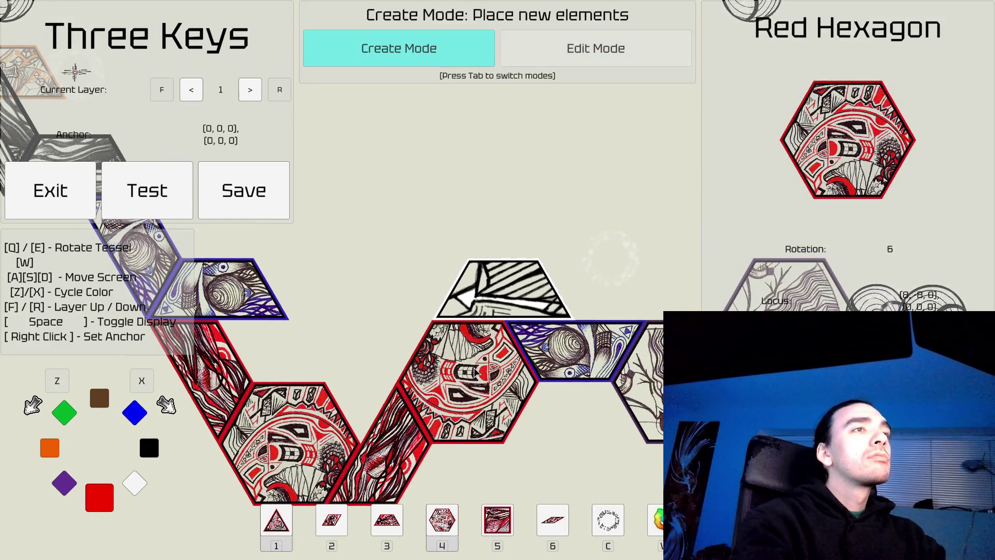
{"action": "left_click", "coordinate": [476, 371]}
Step: Pan across the level and switch to Edit Mode
{"action": "key", "text": "d"}
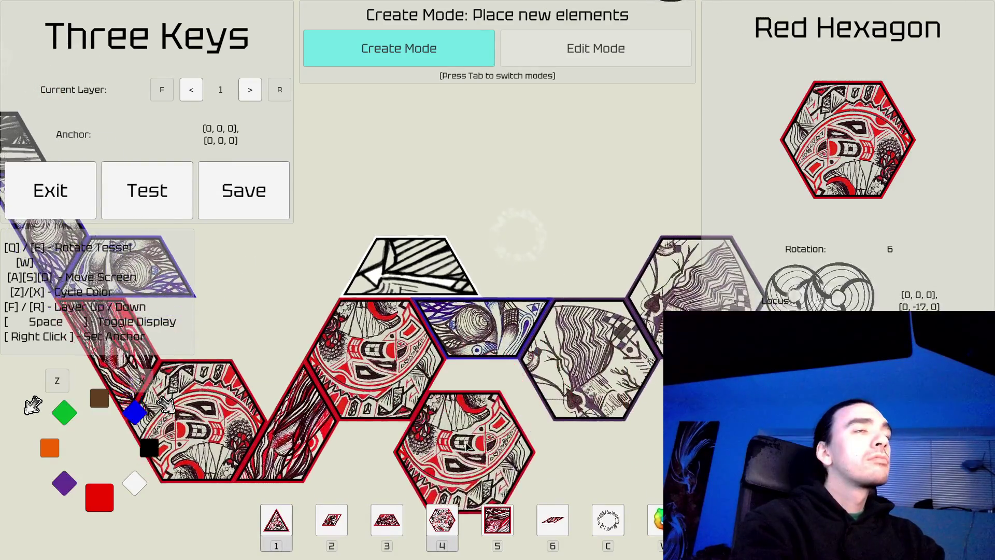
{"action": "key", "text": "s"}
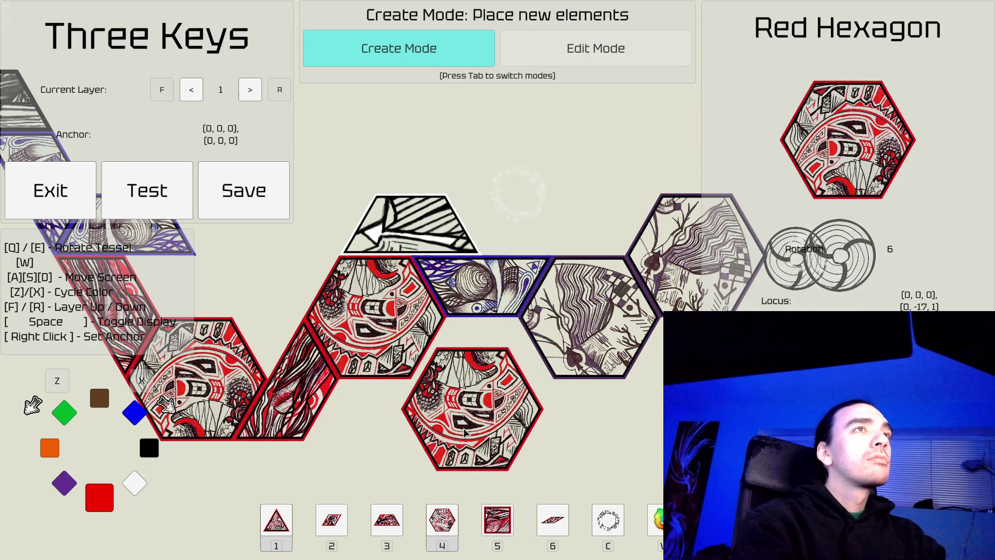
{"action": "key", "text": "w"}
{"action": "key", "text": "d"}
{"action": "key", "text": "Tab"}
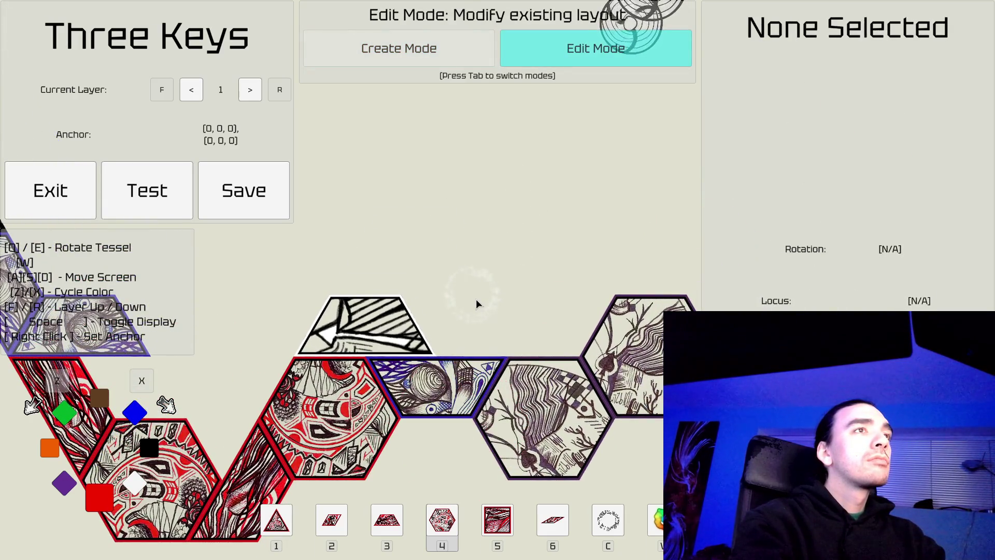
Step: Place a Blue Square above the blue trapezoid, right of the white trapezoid
{"action": "key", "text": "Tab"}
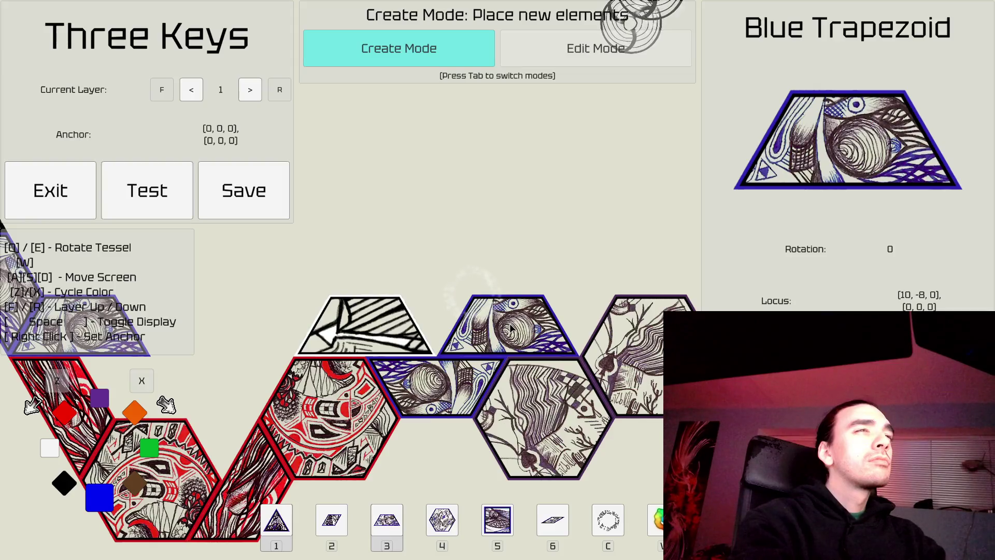
{"action": "key", "text": "5"}
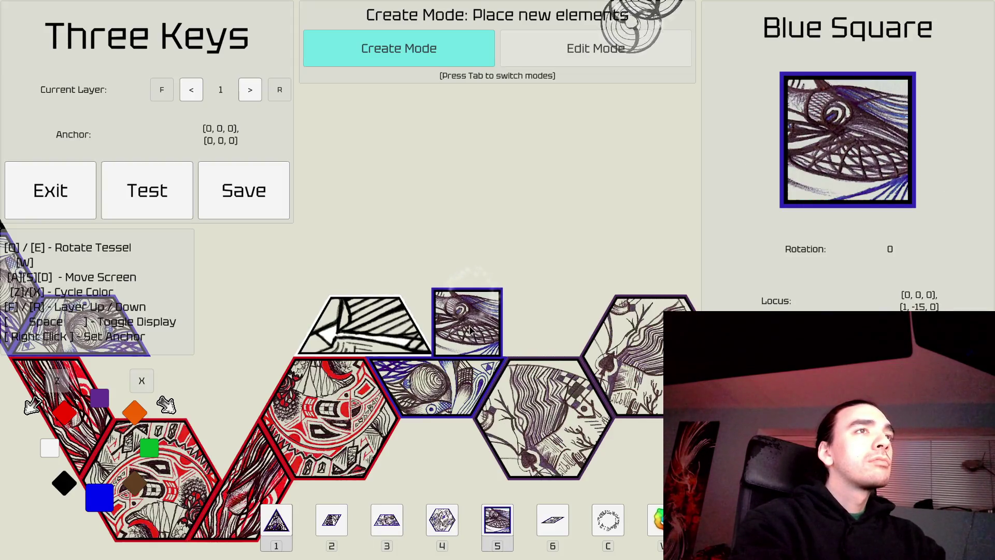
{"action": "left_click", "coordinate": [478, 324]}
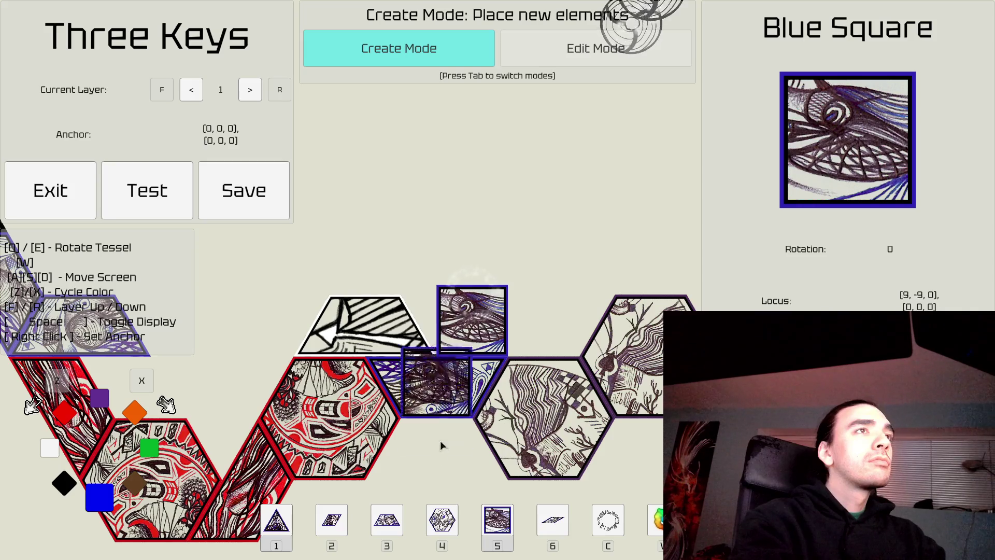
{"action": "key", "text": "s"}
{"action": "key", "text": "a"}
{"action": "key", "text": "w"}
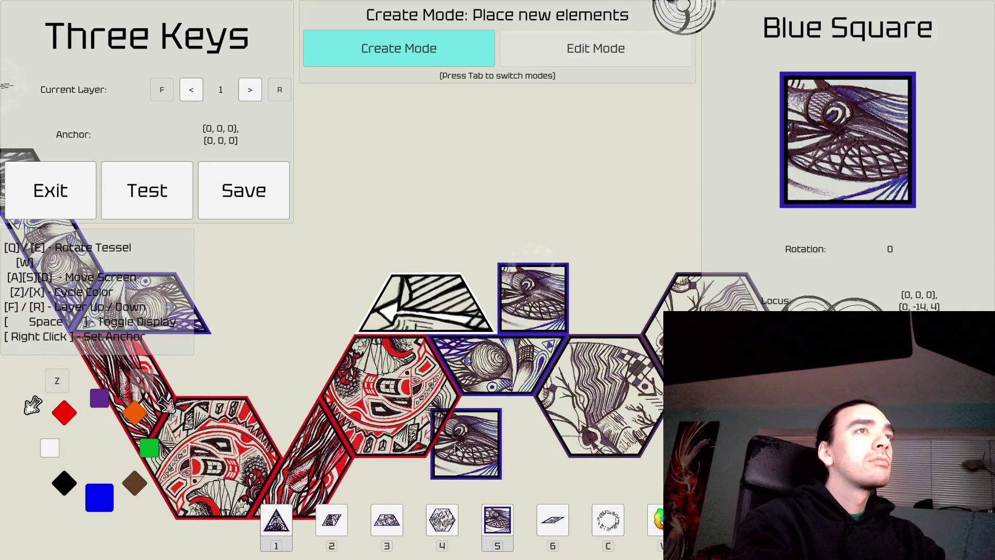
{"action": "key", "text": "w"}
{"action": "key", "text": "w"}
{"action": "key", "text": "w"}
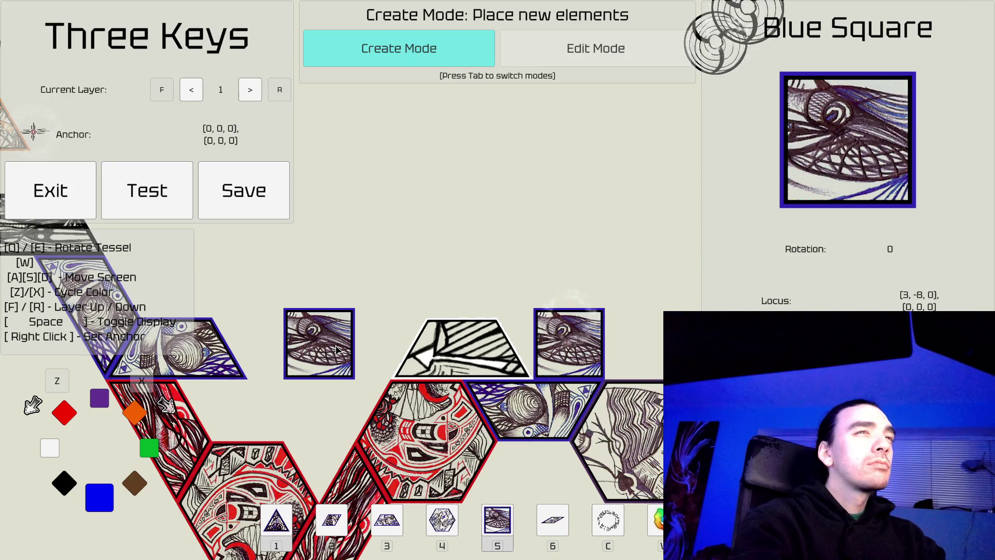
{"action": "key", "text": "Tab"}
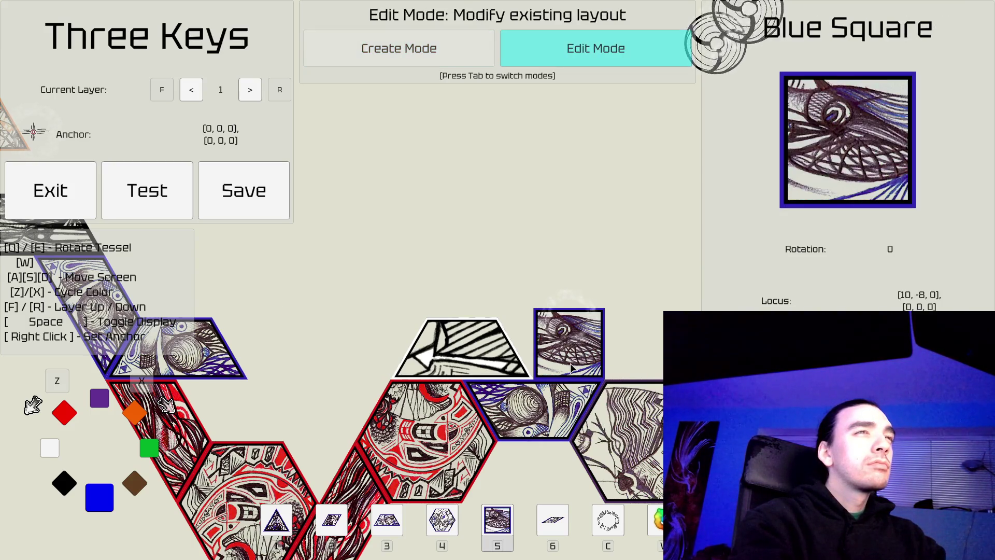
Step: Delete the blue square and place a blue hexagon (slot 4) in the blue trapezoid's spot
{"action": "key", "text": "Delete"}
{"action": "left_click", "coordinate": [465, 361]}
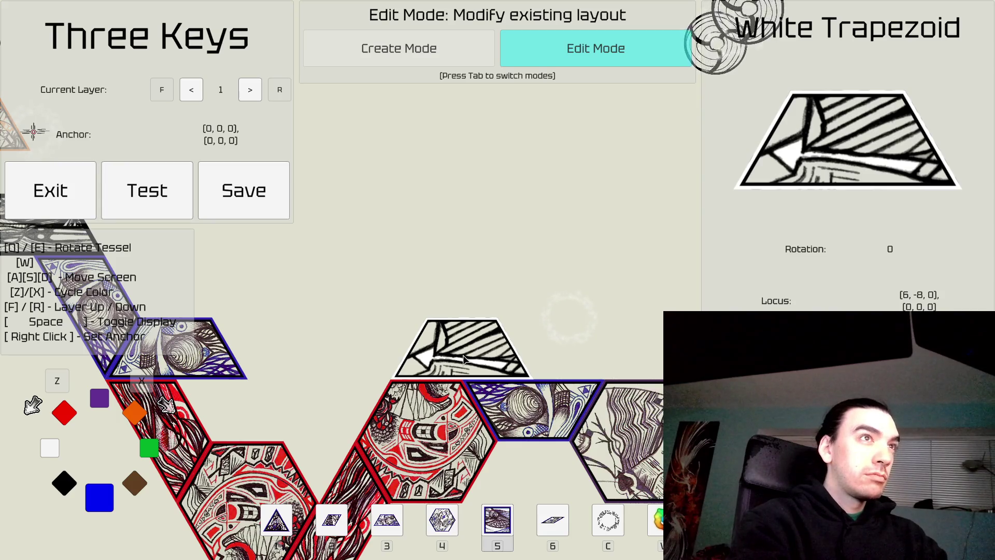
{"action": "key", "text": "w"}
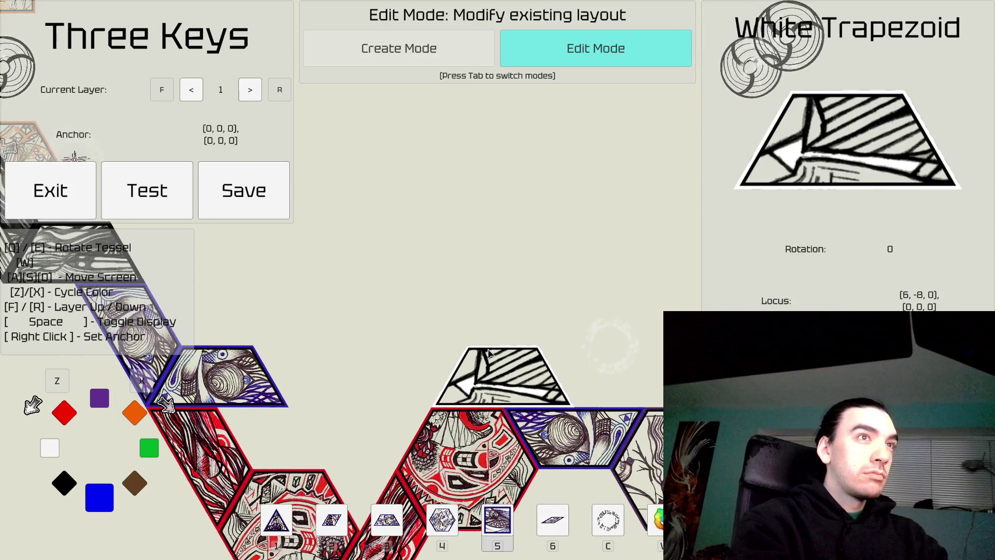
{"action": "key", "text": "d"}
{"action": "key", "text": "Tab"}
{"action": "key", "text": "4"}
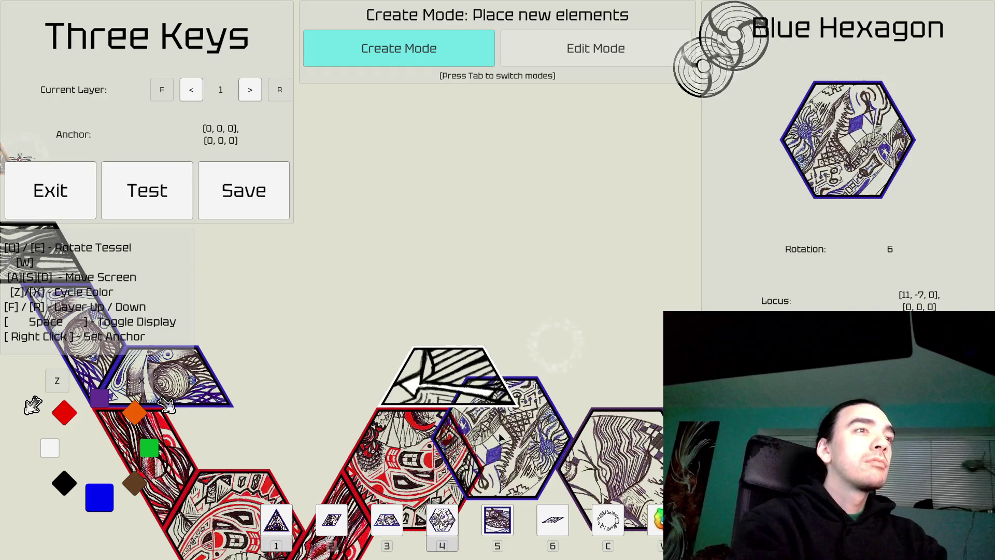
{"action": "key", "text": "Tab"}
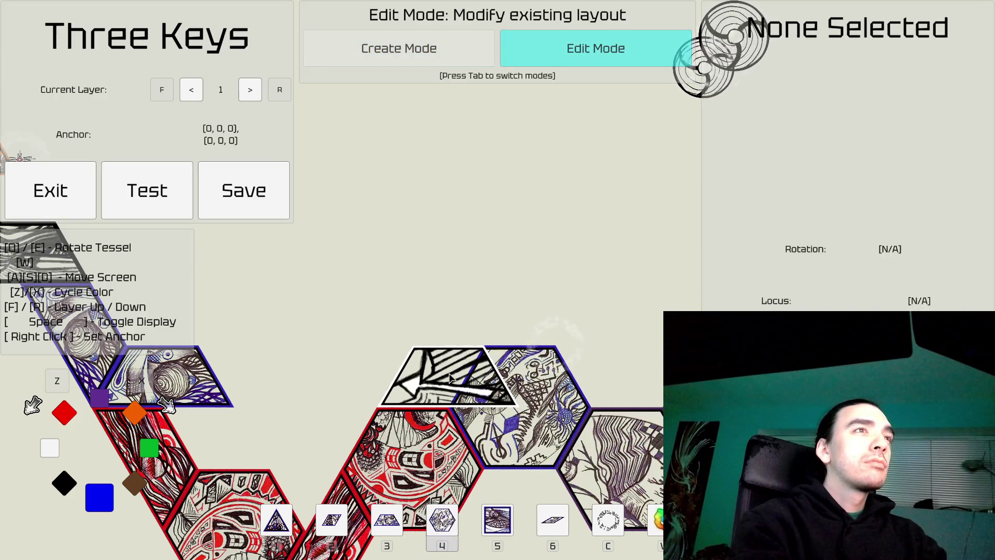
Step: Reposition the white trapezoid so it sits on top of the blue hexagon
{"action": "left_click", "coordinate": [450, 377]}
{"action": "key", "text": "Tab"}
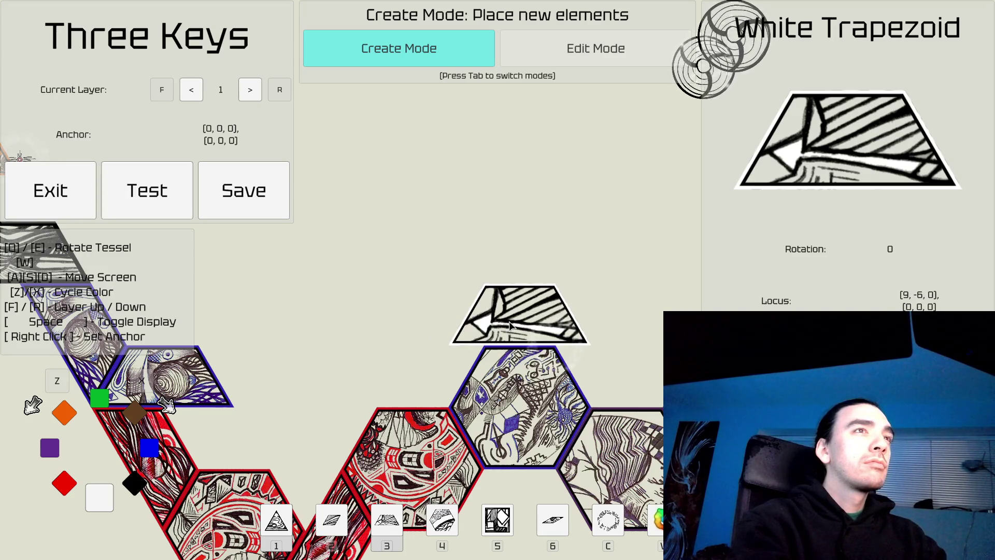
{"action": "left_click", "coordinate": [510, 325]}
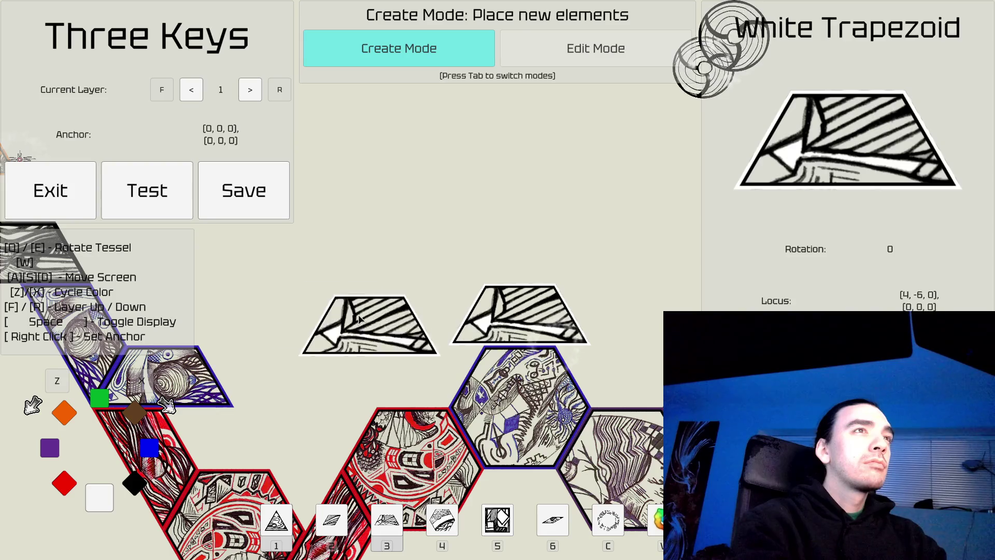
{"action": "key", "text": "Tab"}
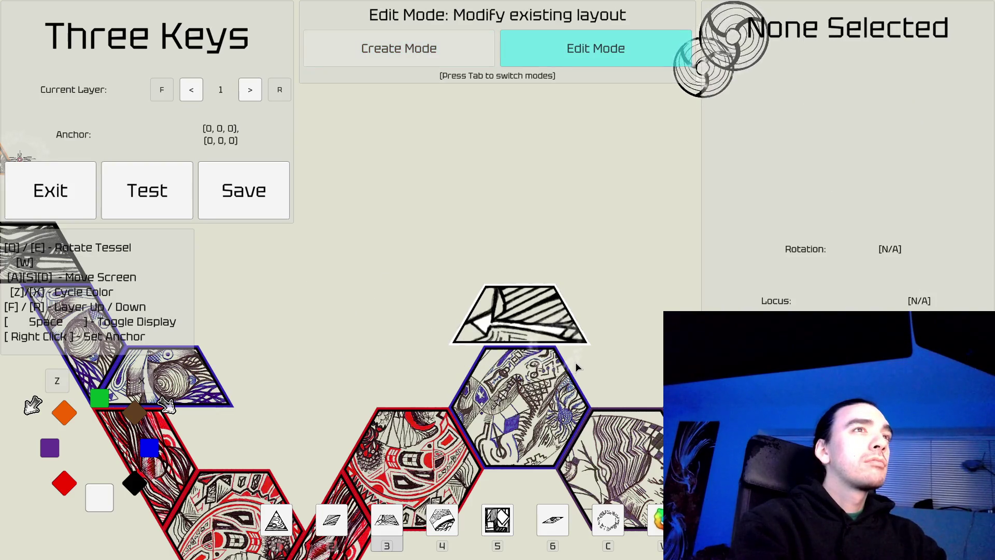
Step: Place a trial white triangle and set the checkpoint anchor above where the blue and purple hexagons meet
{"action": "key", "text": "d"}
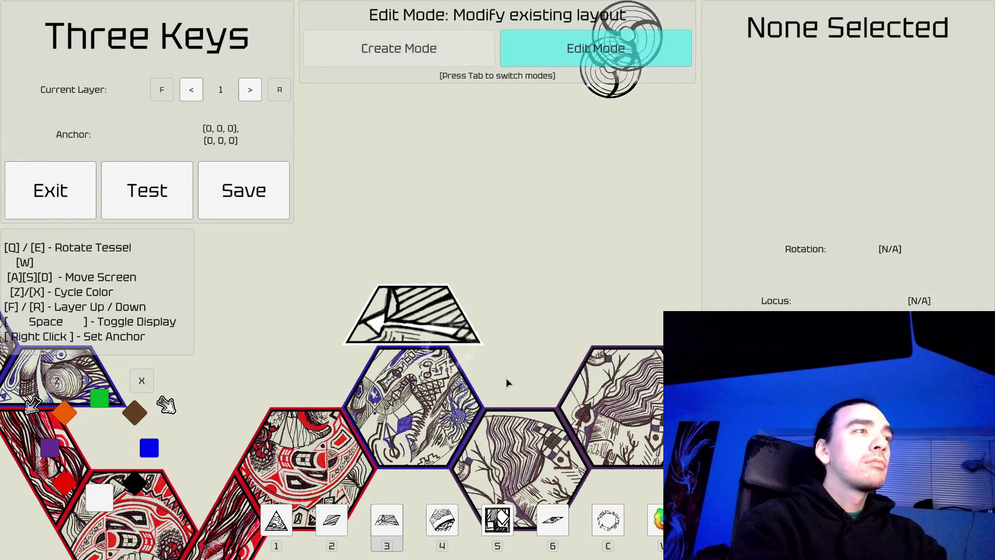
{"action": "key", "text": "Tab"}
{"action": "key", "text": "1"}
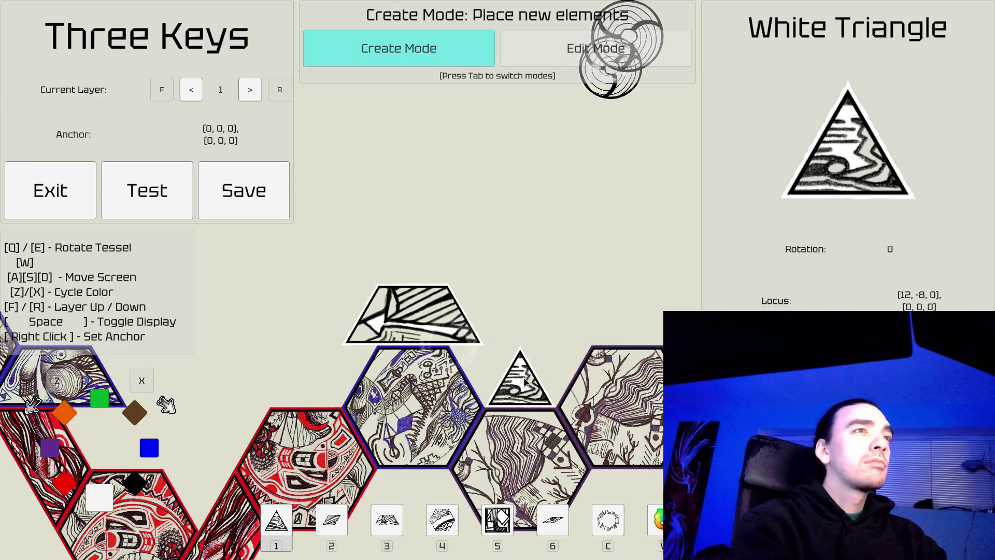
{"action": "key", "text": "Tab"}
{"action": "left_click", "coordinate": [528, 356]}
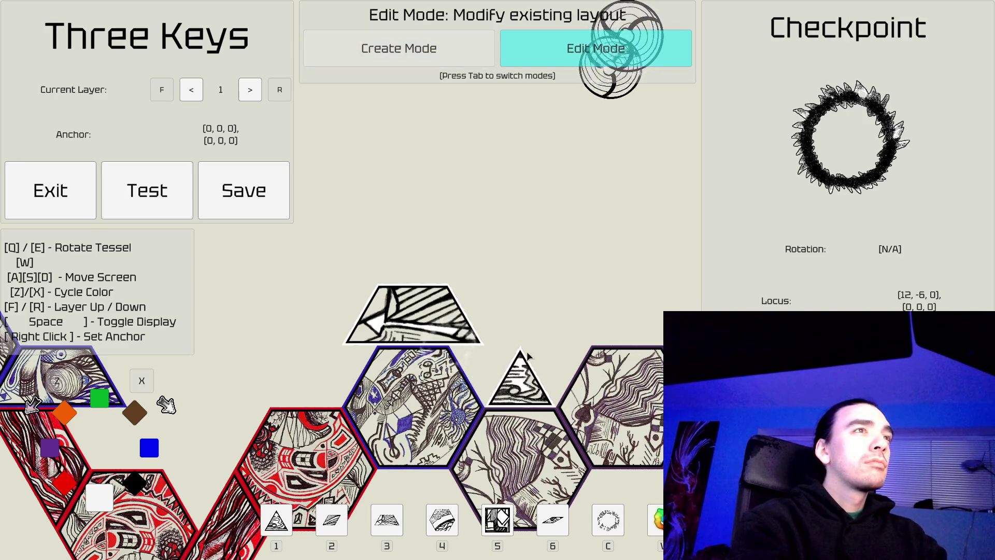
{"action": "key", "text": "Tab"}
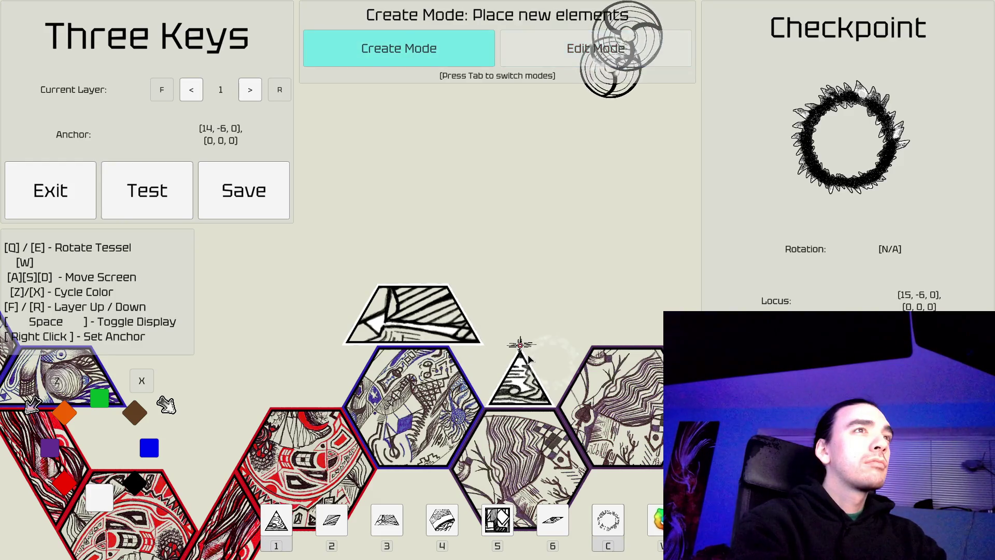
Step: Remove the trial white triangle and zoom the view out
{"action": "key", "text": "Tab"}
{"action": "left_click", "coordinate": [511, 390]}
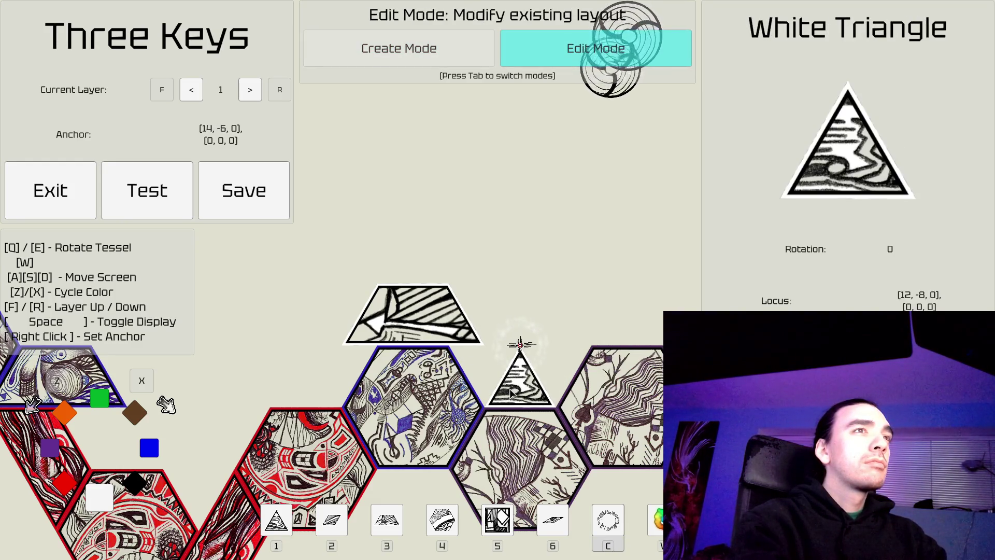
{"action": "left_click", "coordinate": [509, 389]}
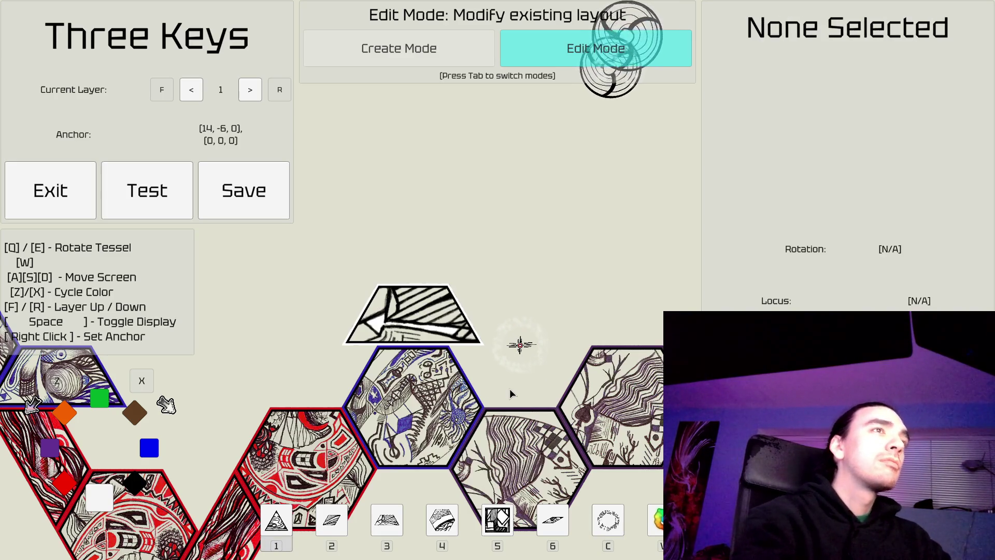
{"action": "key", "text": "a"}
{"action": "scroll", "coordinate": [405, 300], "scroll_direction": "down", "scroll_amount": 2}
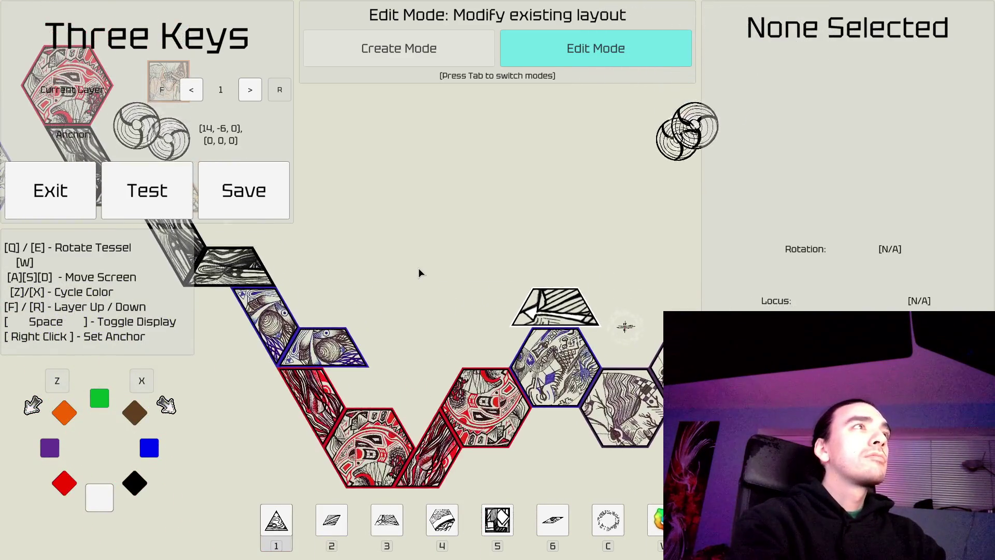
Step: Playtest the Three Keys level, then pause the run
{"action": "left_click", "coordinate": [137, 200]}
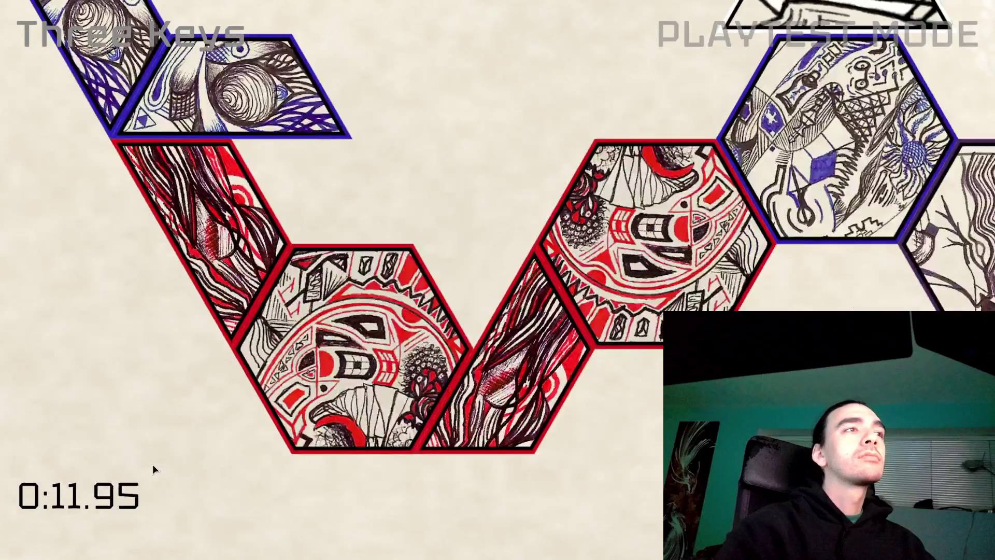
{"action": "key", "text": "Escape"}
{"action": "key", "text": "Escape"}
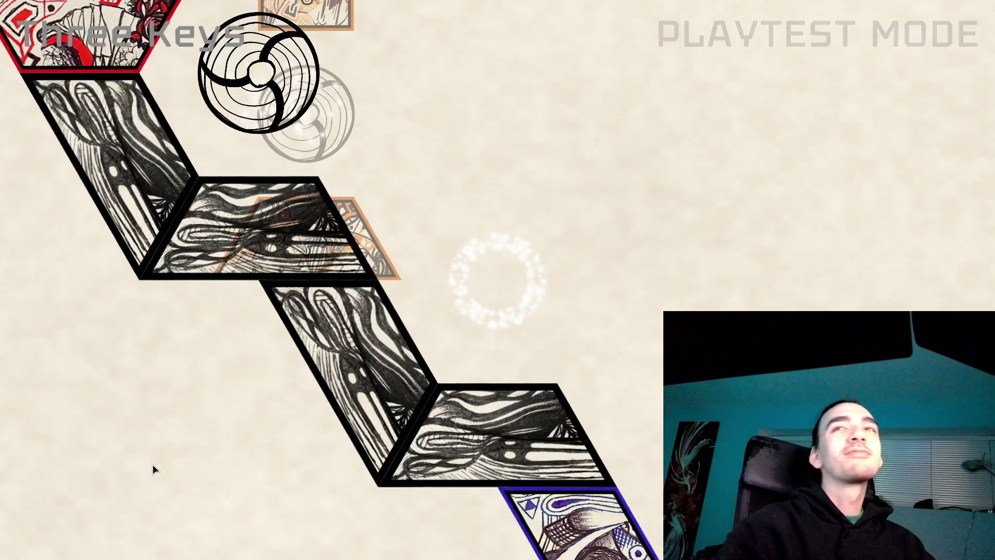
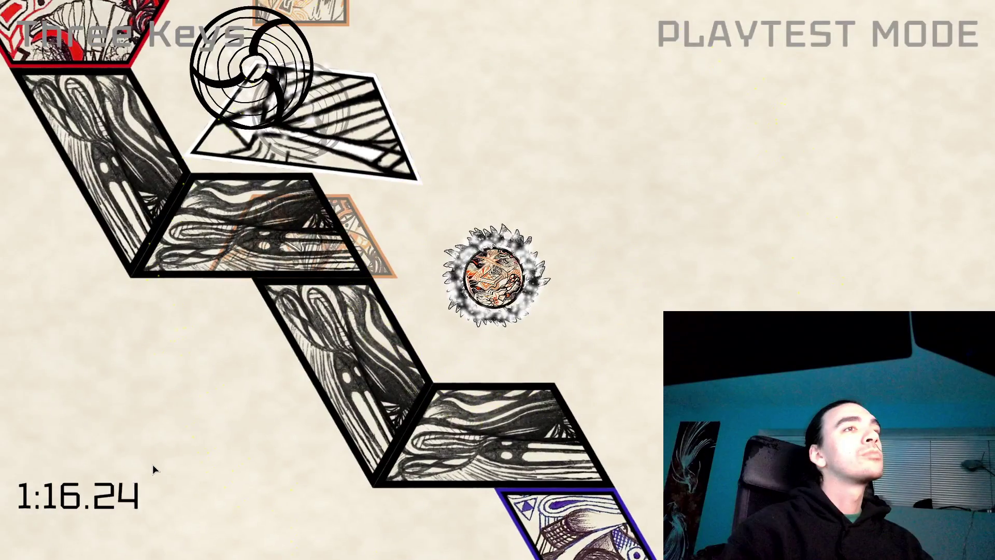
Step: Roll the ball off the ledge and hop it onto the first hexagon platforms
{"action": "key", "text": "space"}
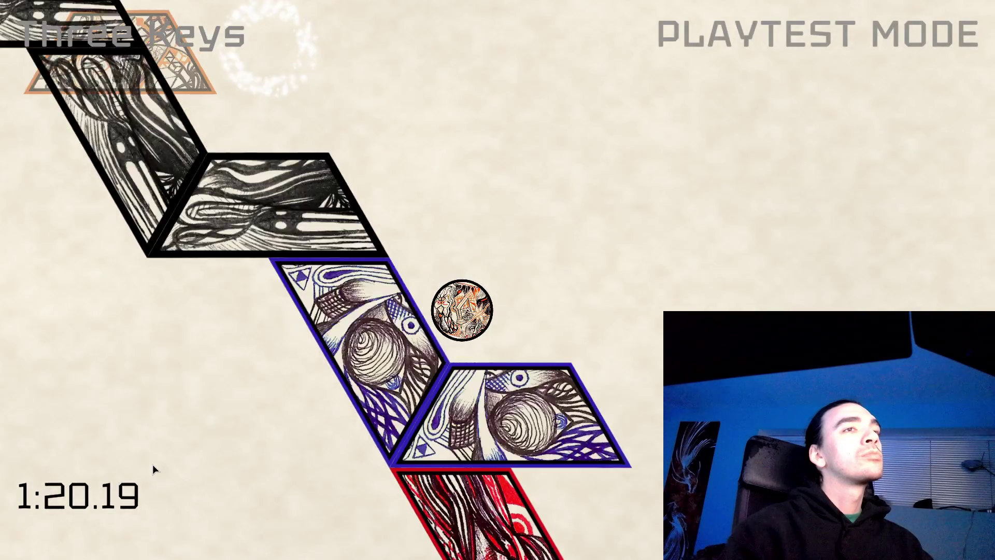
{"action": "key", "text": "space"}
{"action": "key", "text": "space"}
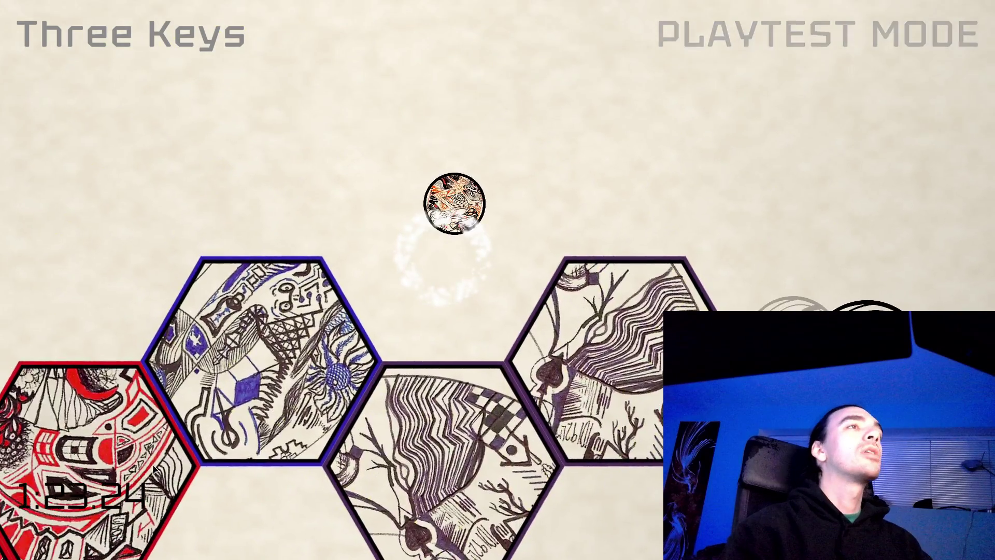
{"action": "key", "text": "space"}
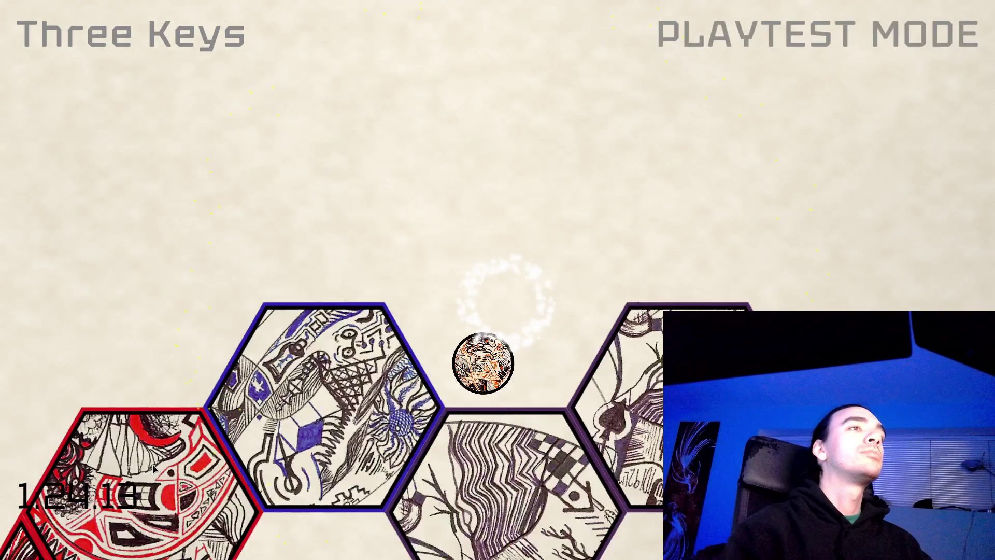
{"action": "key", "text": "space"}
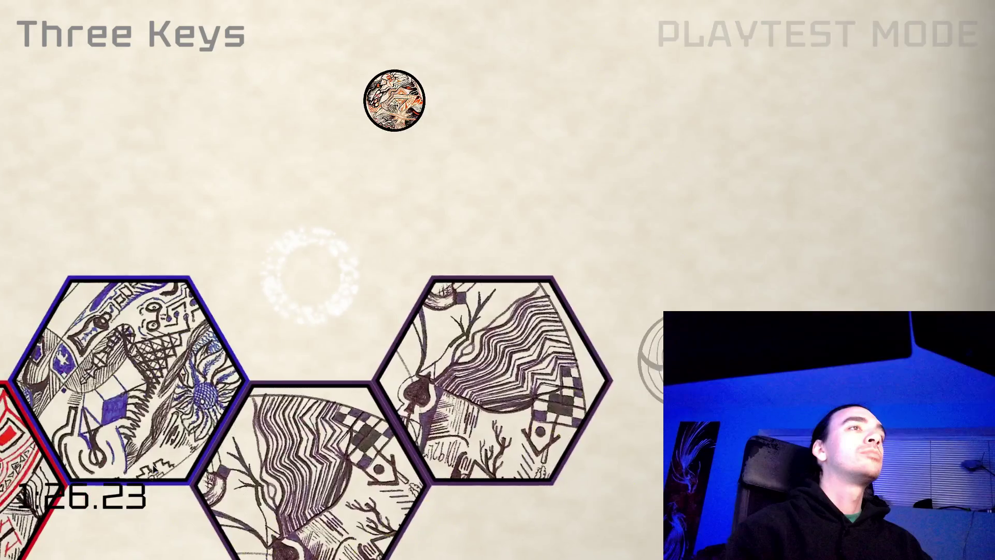
{"action": "key", "text": "space"}
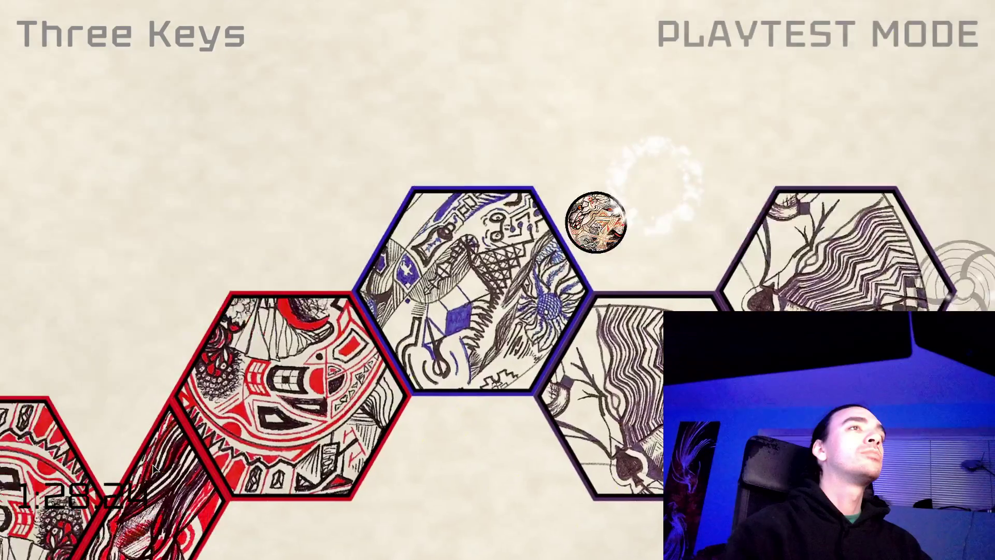
Step: Keep hopping the ball rightward across the hexagons, then pause and return to the editor
{"action": "key", "text": "space"}
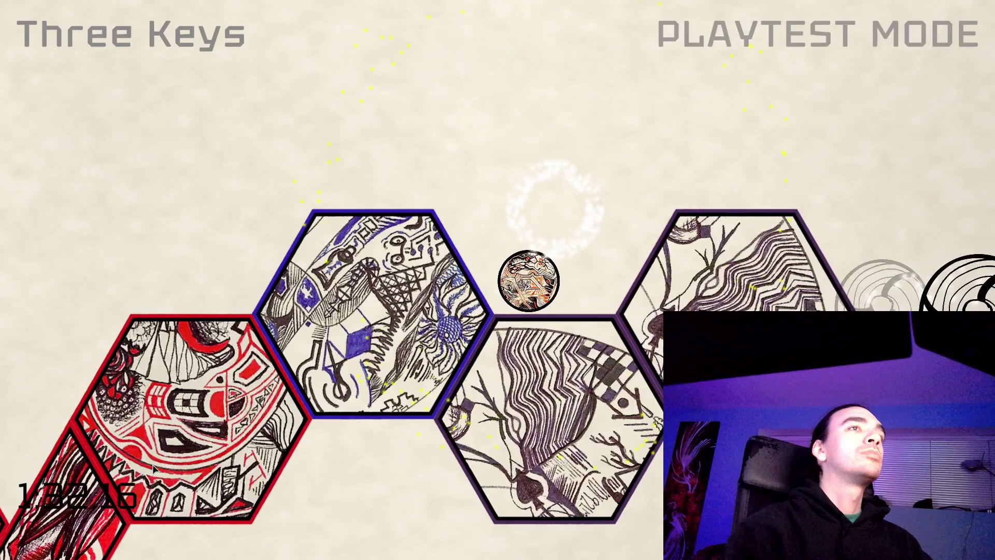
{"action": "key", "text": "space"}
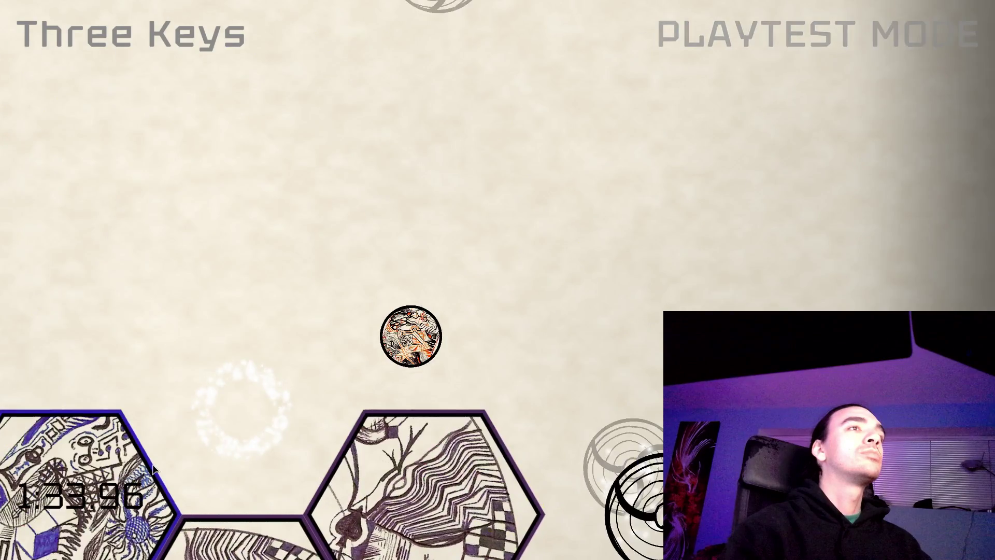
{"action": "key", "text": "space"}
{"action": "key", "text": "space"}
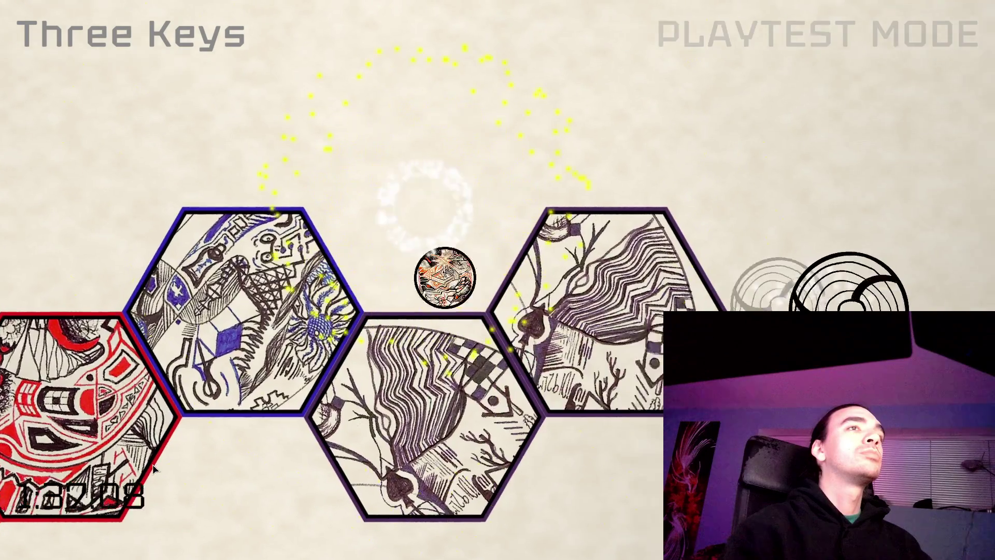
{"action": "key", "text": "space"}
{"action": "key", "text": "Escape"}
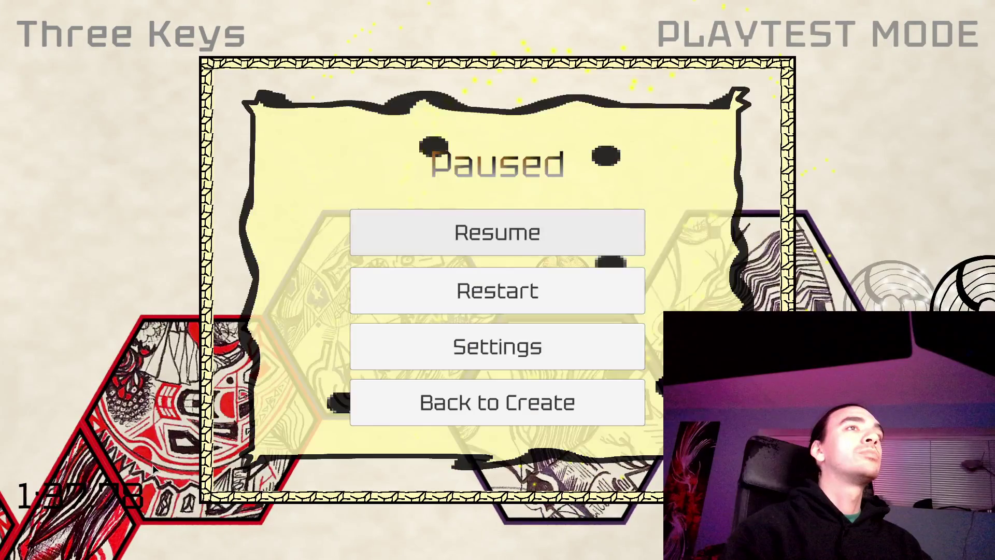
{"action": "left_click", "coordinate": [430, 402]}
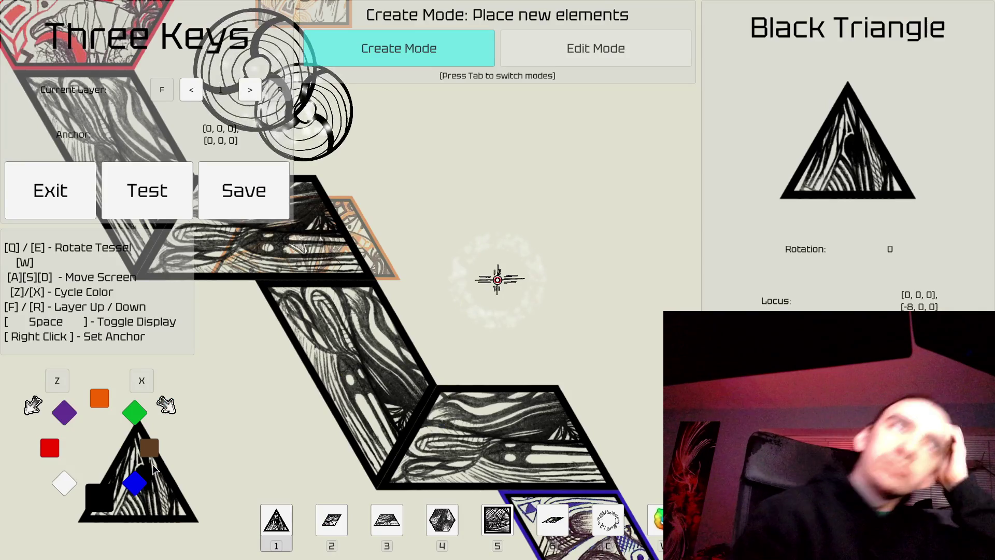
Step: Zoom out and pan so the whole Three Keys tile path is visible
{"action": "key", "text": "w"}
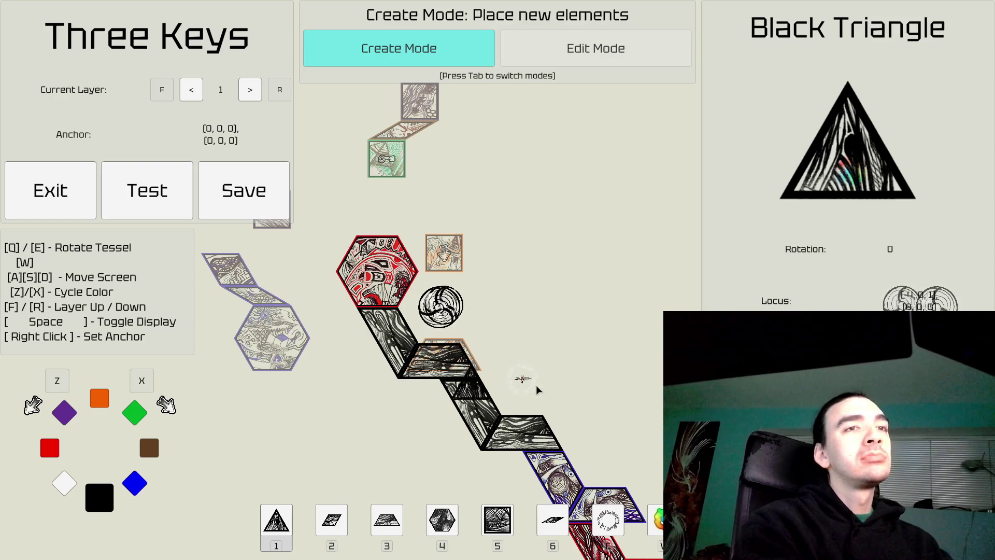
{"action": "key", "text": "s"}
{"action": "key", "text": "d"}
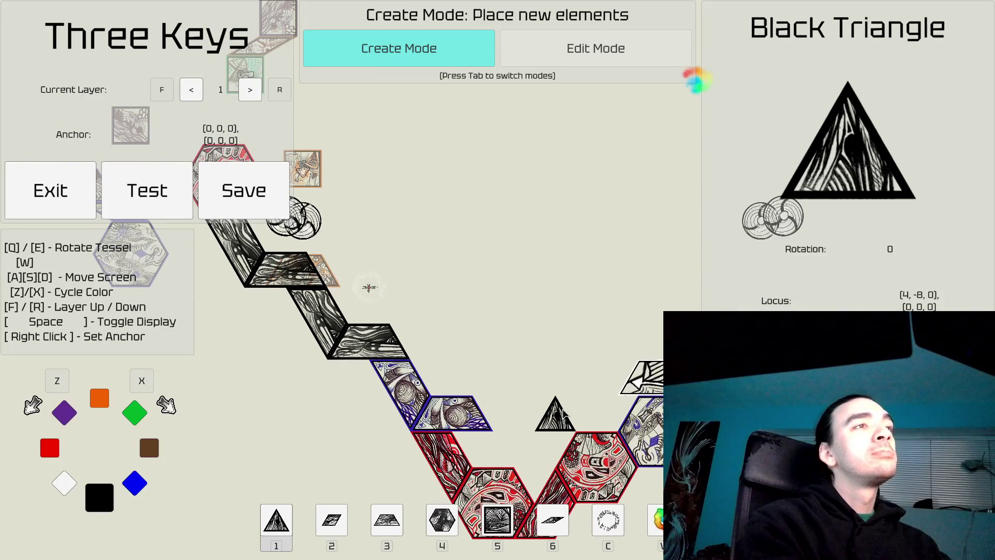
Step: Place a green trapezoid over the first blue trapezoid below the black slope
{"action": "scroll", "coordinate": [394, 264], "scroll_direction": "up", "scroll_amount": 1}
{"action": "key", "text": "Tab"}
{"action": "scroll", "coordinate": [389, 258], "scroll_direction": "up", "scroll_amount": 1}
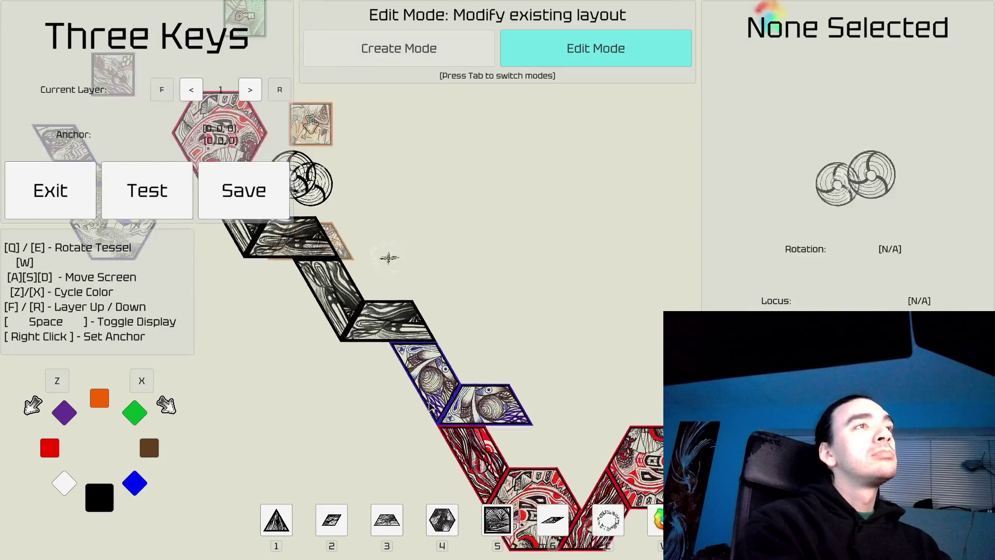
{"action": "scroll", "coordinate": [313, 213], "scroll_direction": "up", "scroll_amount": 1}
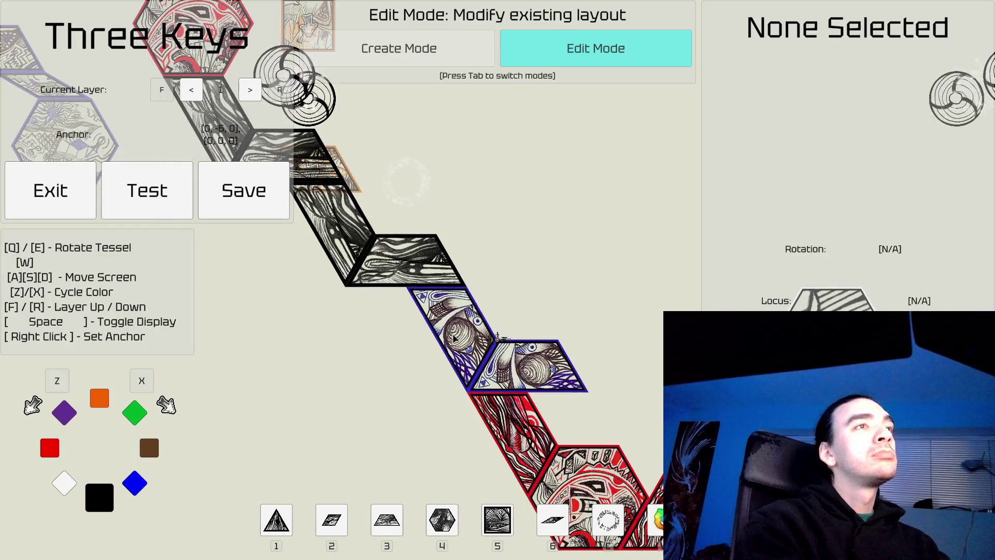
{"action": "key", "text": "Tab"}
{"action": "key", "text": "x"}
{"action": "key", "text": "x"}
{"action": "left_click", "coordinate": [453, 335]}
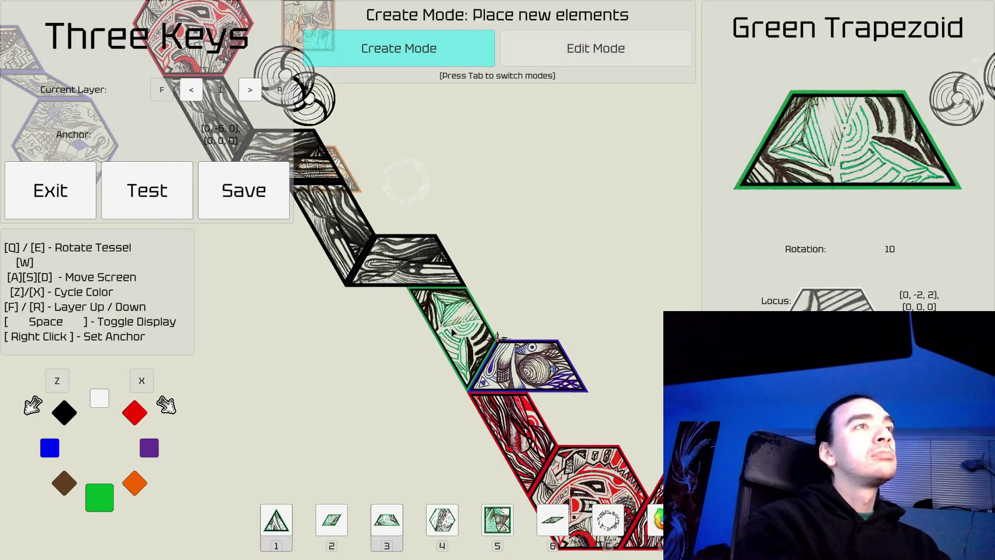
Step: Check the new green trapezoid in edit mode, then pan toward the upper hexagons
{"action": "key", "text": "Tab"}
{"action": "scroll", "coordinate": [555, 278], "scroll_direction": "down", "scroll_amount": 1}
{"action": "scroll", "coordinate": [344, 351], "scroll_direction": "up", "scroll_amount": 1}
{"action": "left_click", "coordinate": [362, 352]}
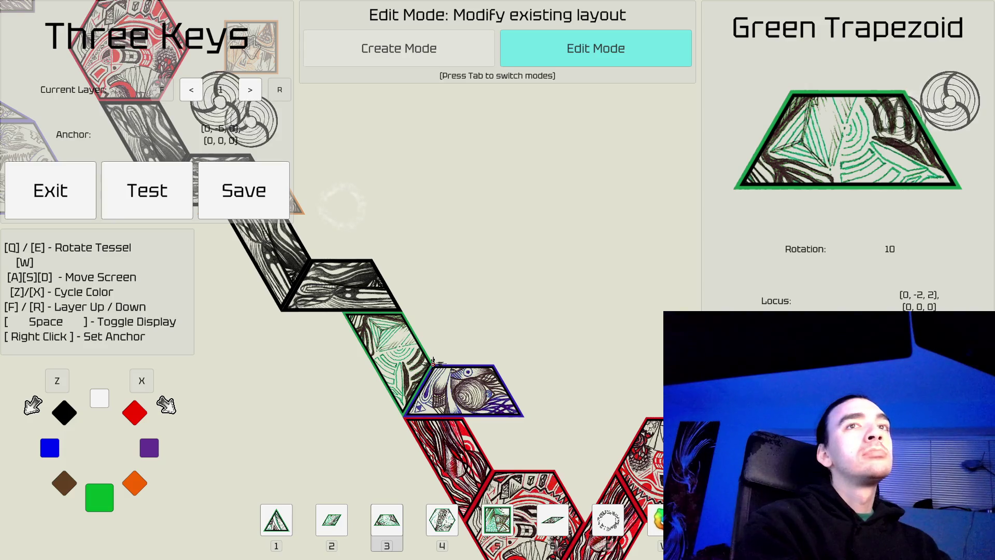
{"action": "left_click", "coordinate": [555, 260]}
{"action": "key", "text": "s"}
{"action": "key", "text": "d"}
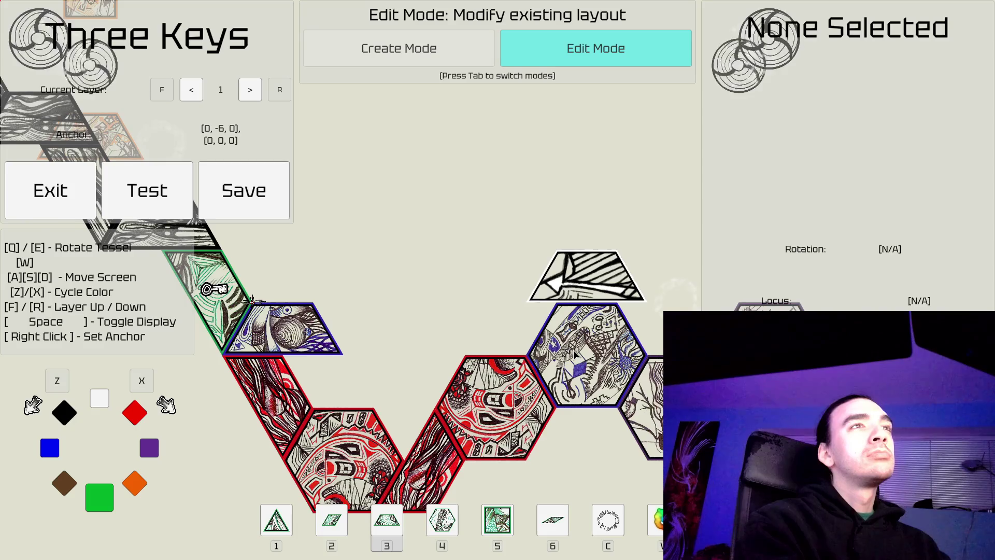
{"action": "key", "text": "d"}
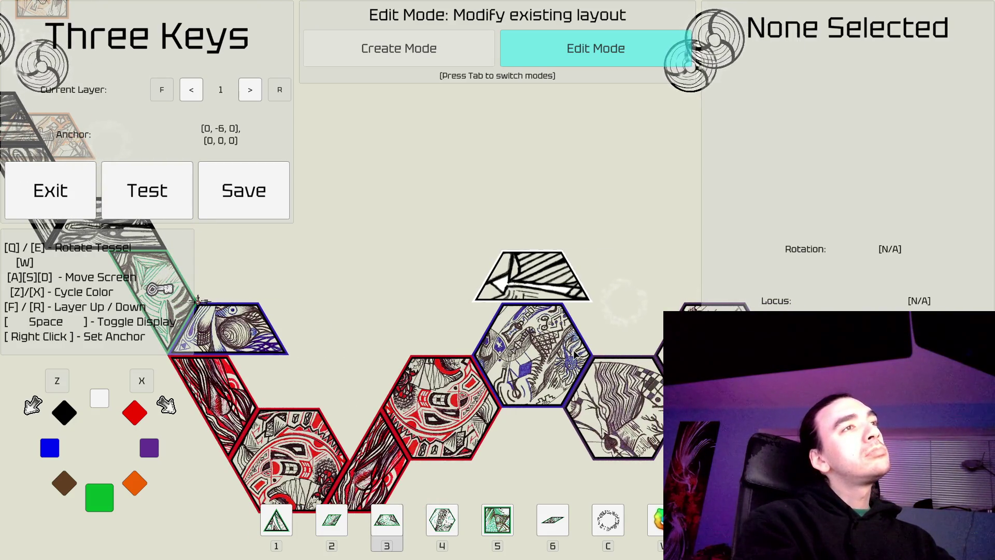
{"action": "key", "text": "w"}
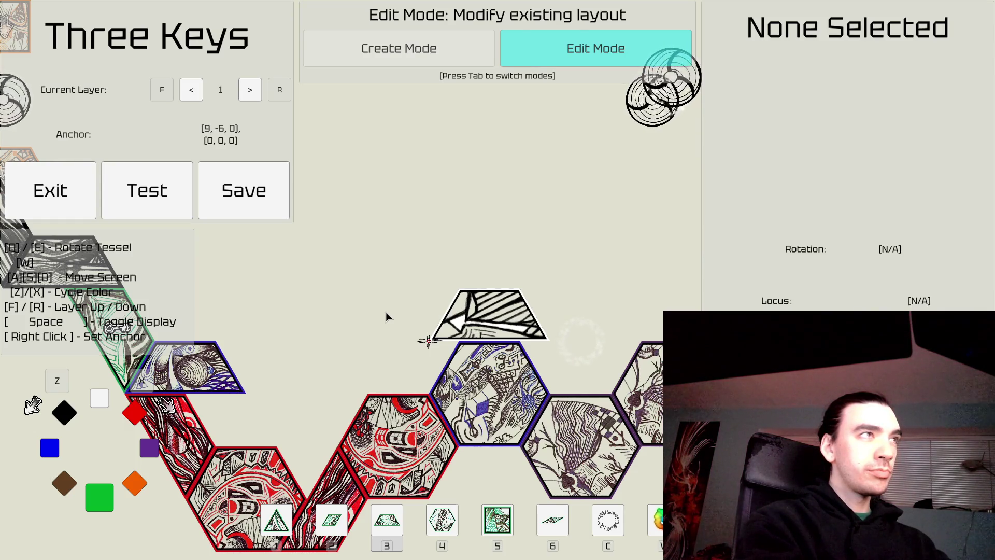
Step: Place a red trapezoid left of the black one, rotated for the opposite side
{"action": "key", "text": "Tab"}
{"action": "key", "text": "z"}
{"action": "key", "text": "z"}
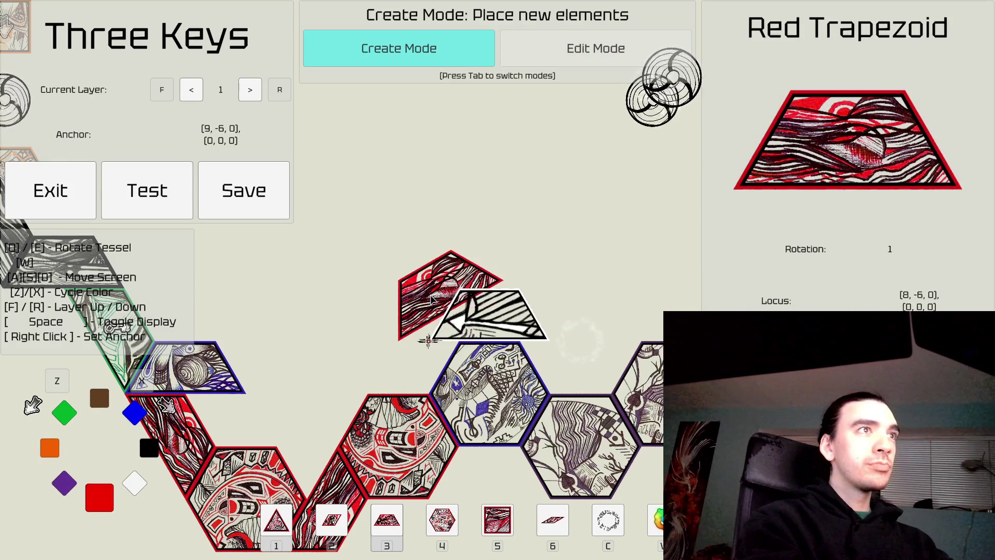
{"action": "left_click", "coordinate": [422, 310]}
{"action": "key", "text": "d"}
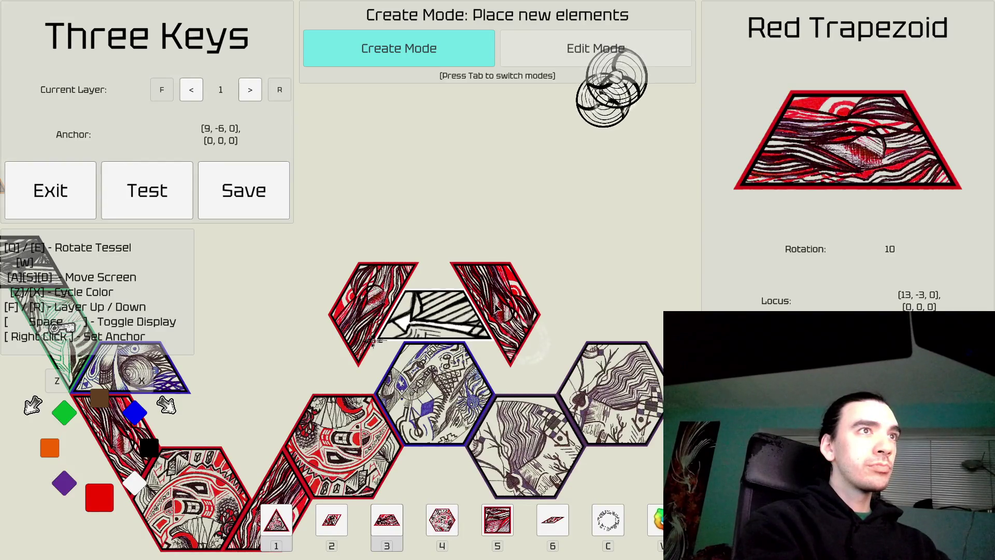
Step: Lock both the left and right red trapezoids to the green piece's key
{"action": "key", "text": "Tab"}
{"action": "key", "text": "a"}
{"action": "key", "text": "s"}
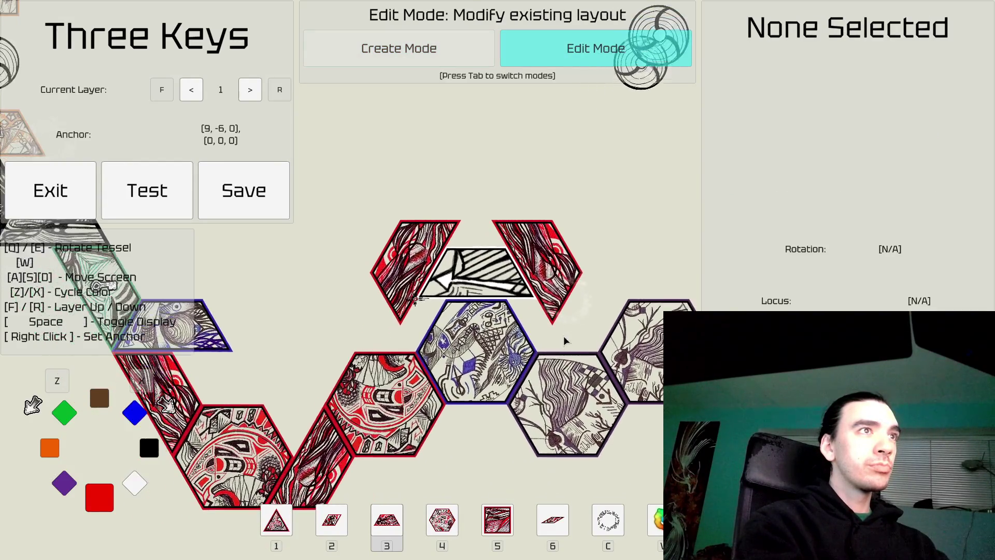
{"action": "key", "text": "a"}
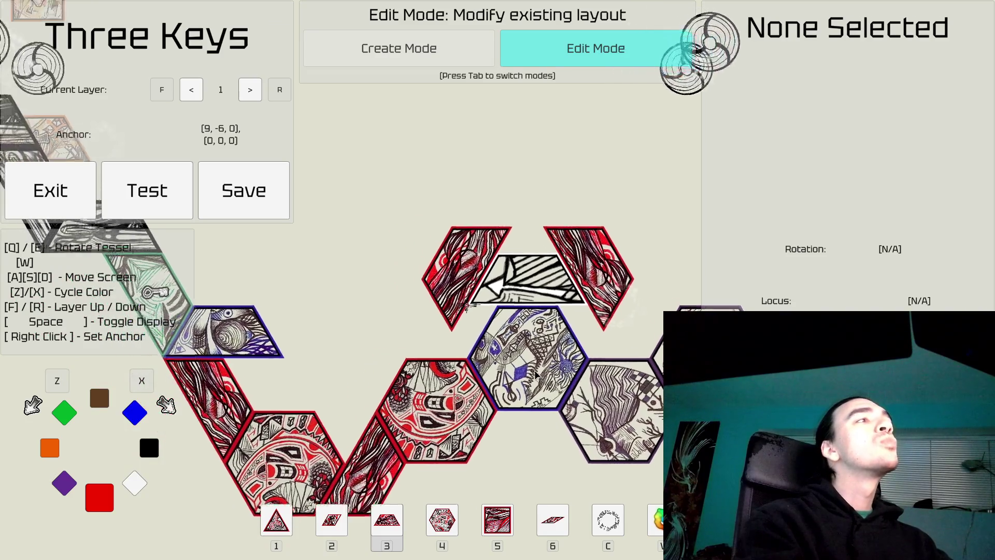
{"action": "key", "text": "w"}
{"action": "left_click", "coordinate": [521, 314]}
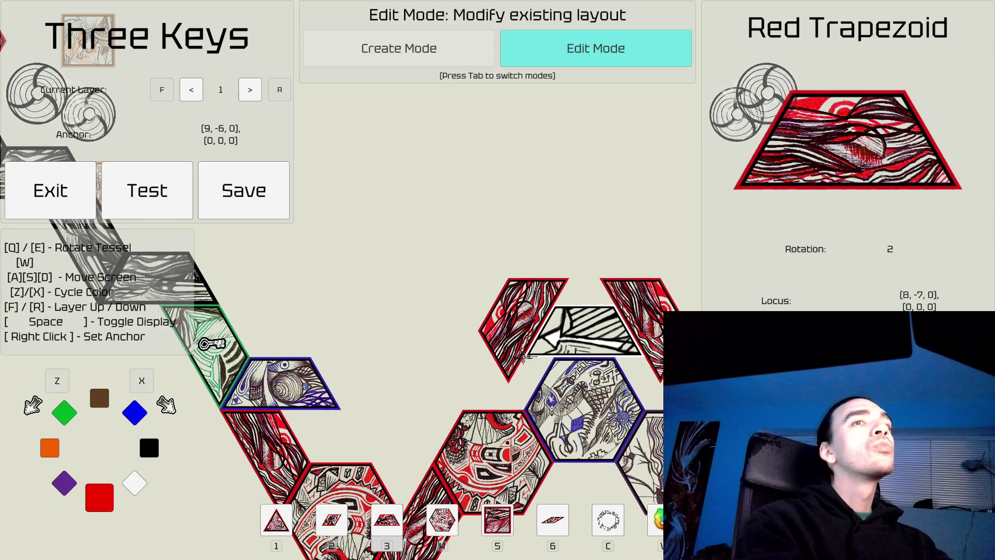
{"action": "left_click", "coordinate": [524, 357]}
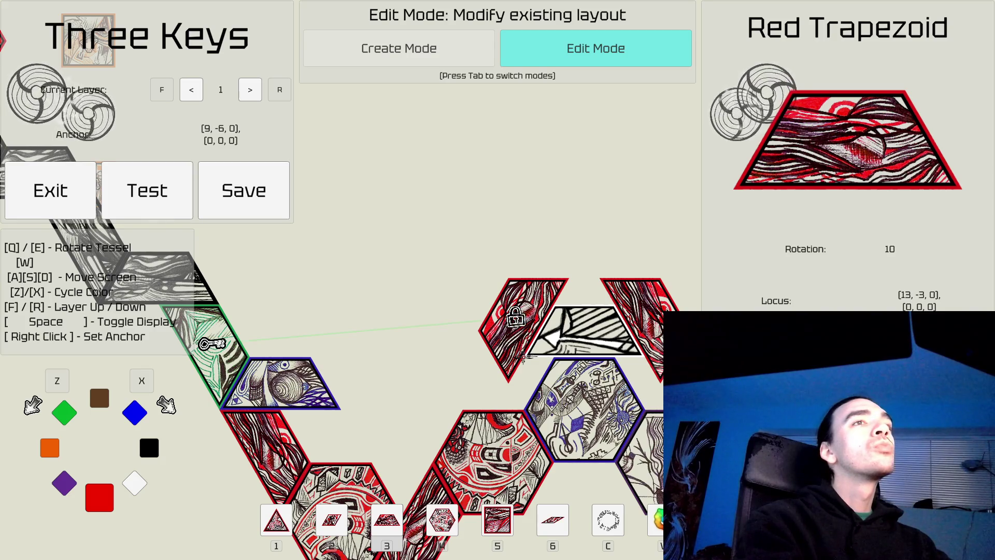
{"action": "left_click", "coordinate": [625, 270]}
{"action": "key", "text": "d"}
{"action": "key", "text": "s"}
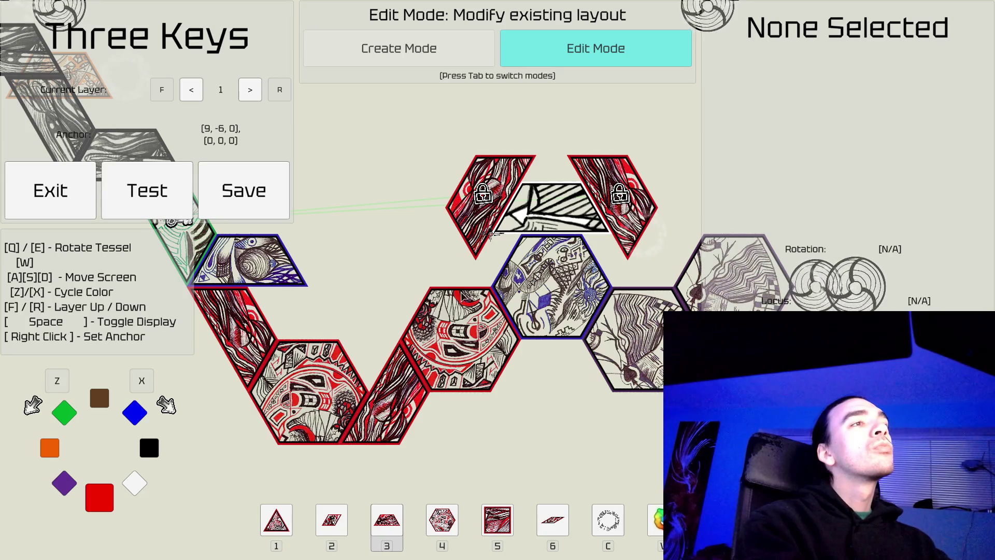
Step: Try the red diamond piece (slot 2) rotated flat while viewing more of the chain
{"action": "key", "text": "Tab"}
{"action": "key", "text": "2"}
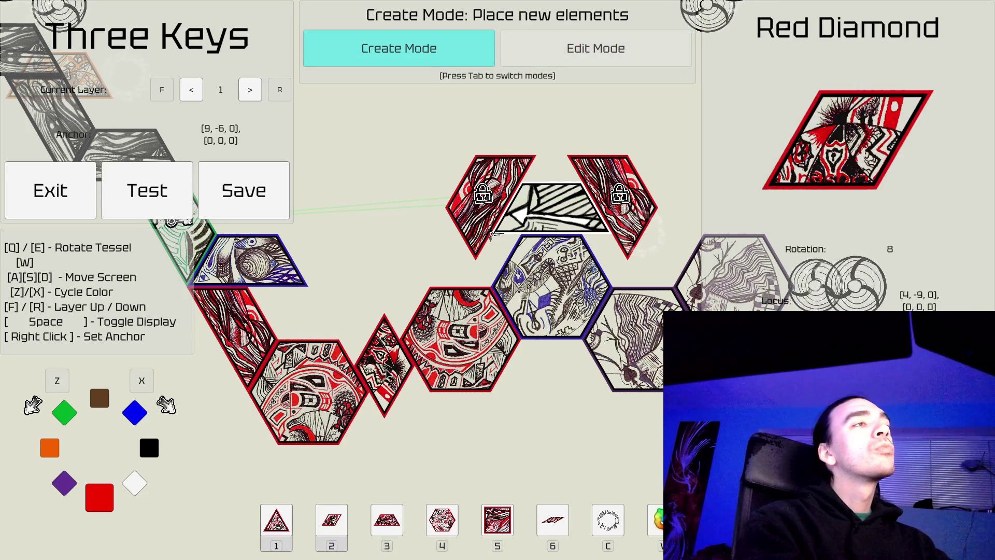
{"action": "key", "text": "e"}
{"action": "key", "text": "e"}
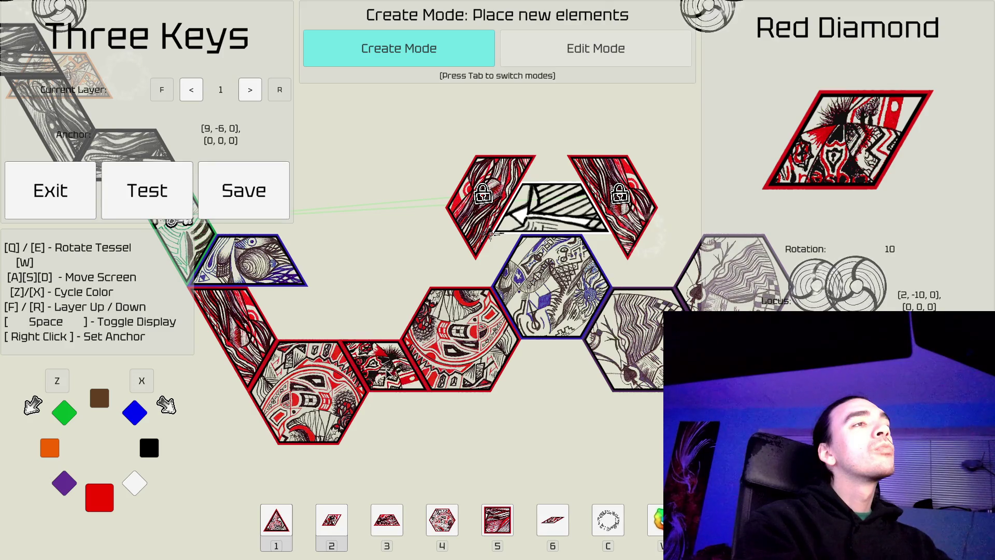
{"action": "key", "text": "s"}
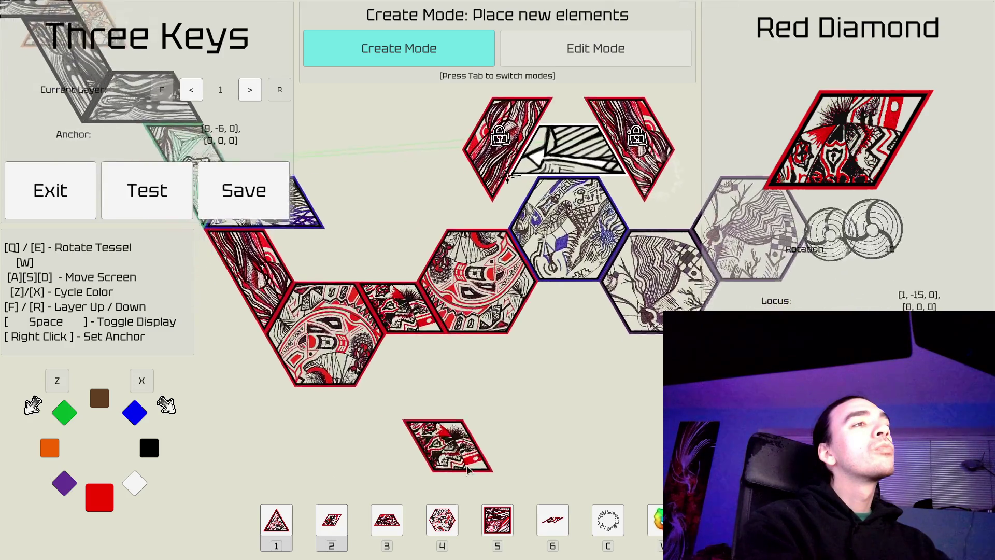
{"action": "key", "text": "a"}
{"action": "key", "text": "d"}
{"action": "key", "text": "w"}
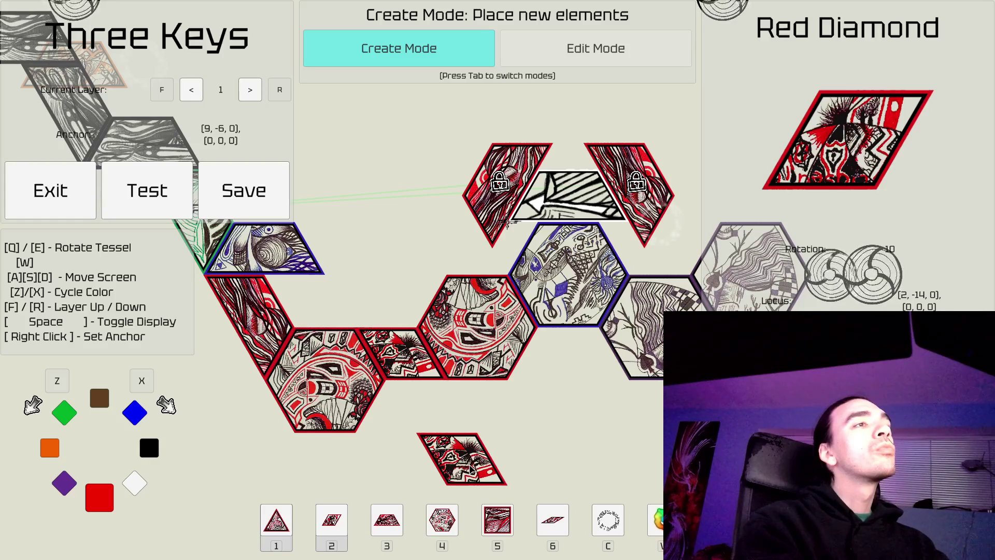
Step: Select the red hexagon at the bottom of the chain for replacement
{"action": "key", "text": "Tab"}
{"action": "key", "text": "a"}
{"action": "key", "text": "w"}
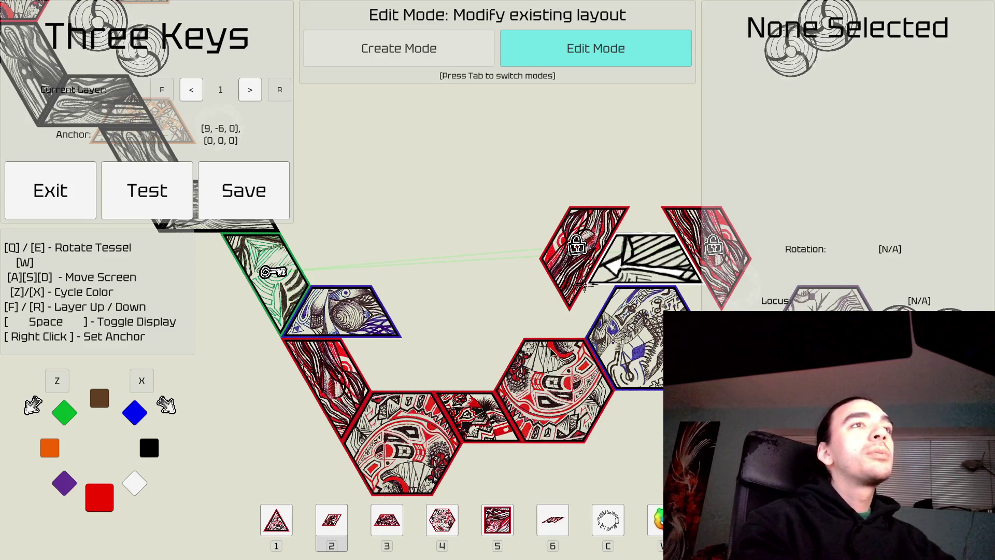
{"action": "left_click", "coordinate": [551, 364]}
Step: Add a horizontal red trapezoid (slot 3) bridging the large red hexagon and the climbing red piece
{"action": "key", "text": "Tab"}
{"action": "key", "text": "3"}
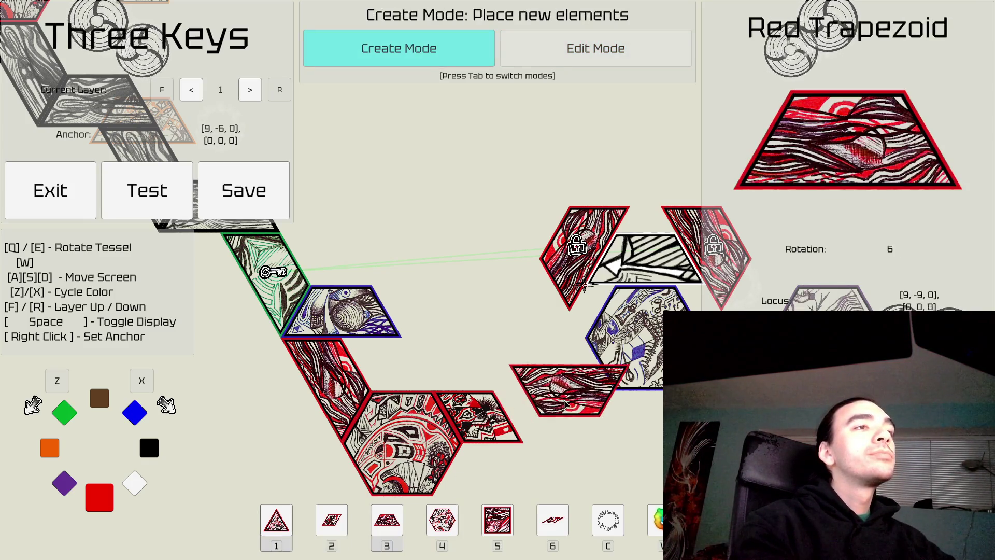
{"action": "key", "text": "e"}
{"action": "key", "text": "e"}
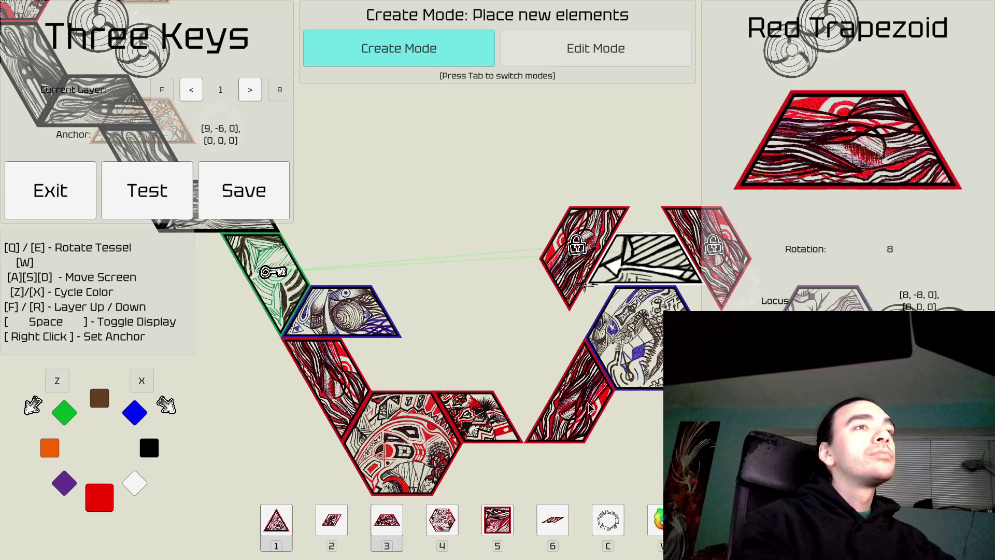
{"action": "key", "text": "Tab"}
{"action": "key", "text": "Tab"}
{"action": "key", "text": "e"}
{"action": "key", "text": "e"}
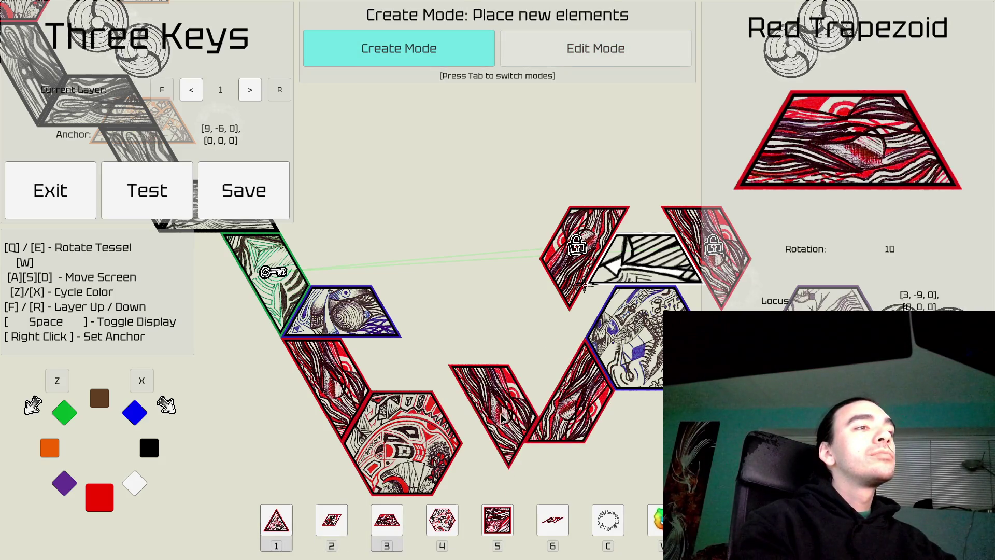
{"action": "key", "text": "q"}
{"action": "key", "text": "q"}
{"action": "key", "text": "q"}
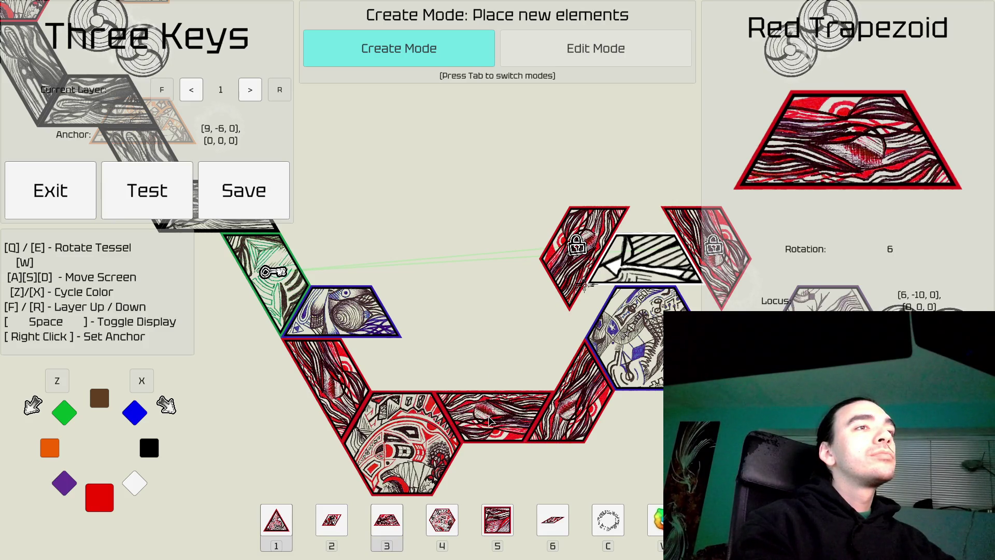
{"action": "key", "text": "d"}
{"action": "key", "text": "s"}
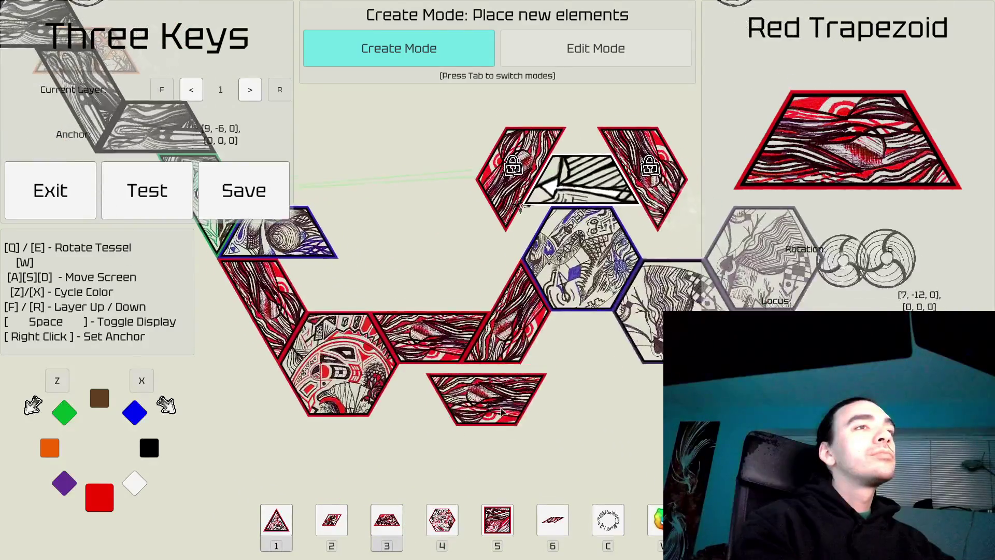
{"action": "key", "text": "Tab"}
{"action": "key", "text": "a"}
{"action": "key", "text": "w"}
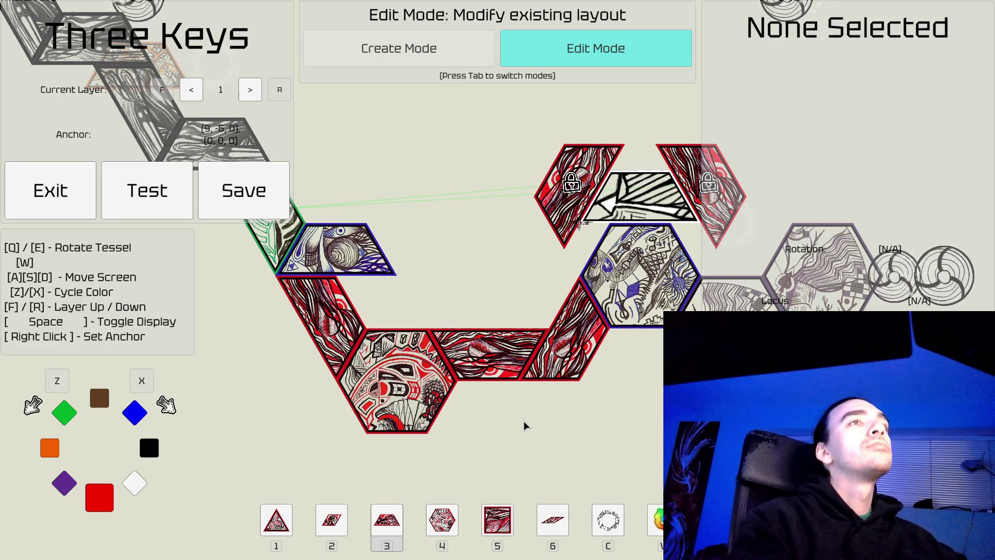
Step: Pan over the start of the level, the black slope and the top red hexagon
{"action": "key", "text": "d"}
{"action": "key", "text": "w"}
{"action": "key", "text": "w"}
{"action": "key", "text": "a"}
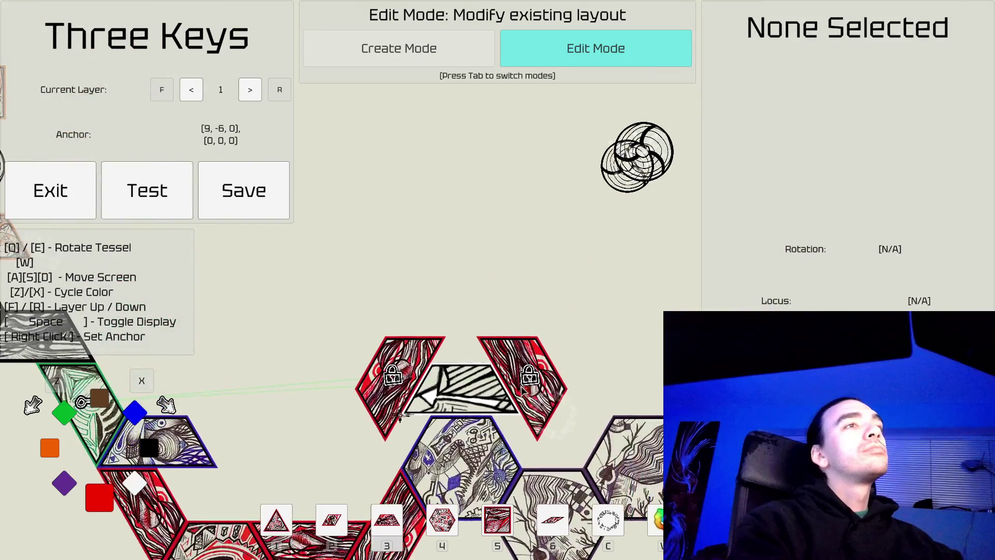
{"action": "key", "text": "w"}
{"action": "key", "text": "a"}
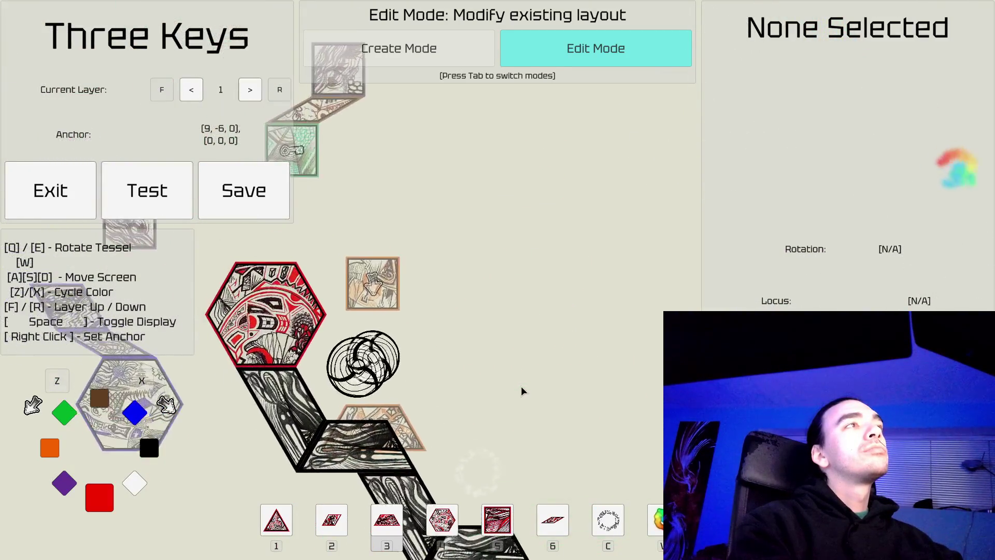
{"action": "key", "text": "s"}
{"action": "key", "text": "d"}
{"action": "key", "text": "s"}
{"action": "key", "text": "d"}
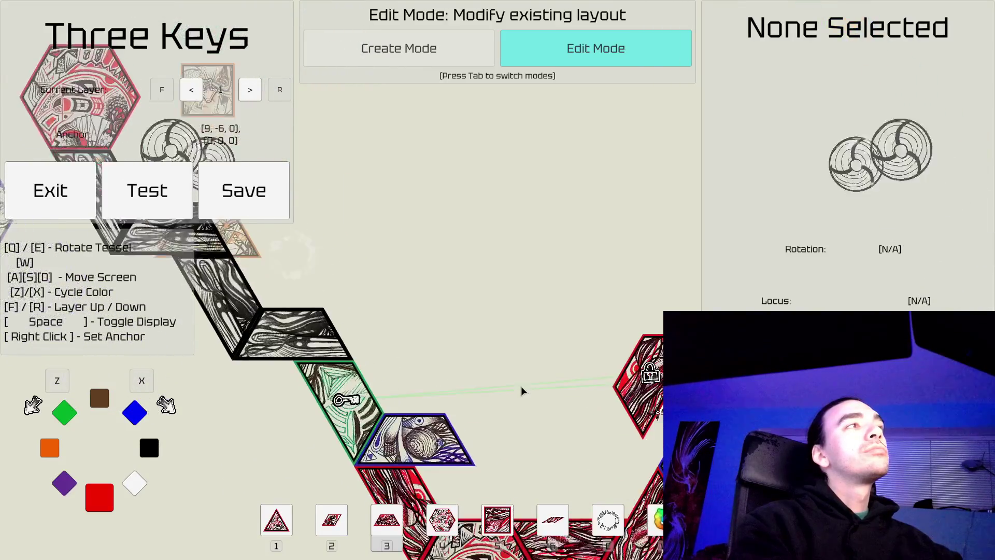
{"action": "key", "text": "w"}
{"action": "key", "text": "a"}
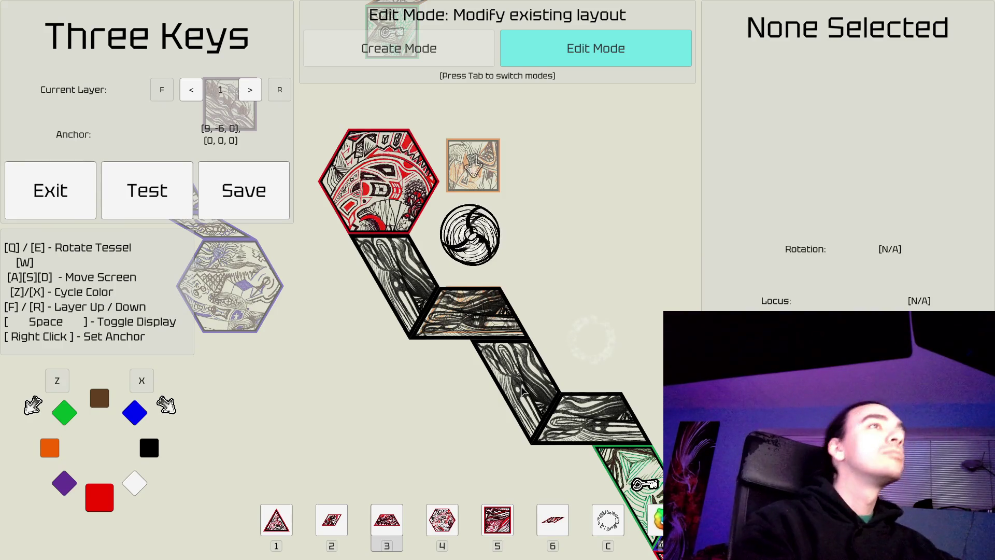
Step: Follow the slope down to the key tile and red chain, then start a playtest
{"action": "key", "text": "d"}
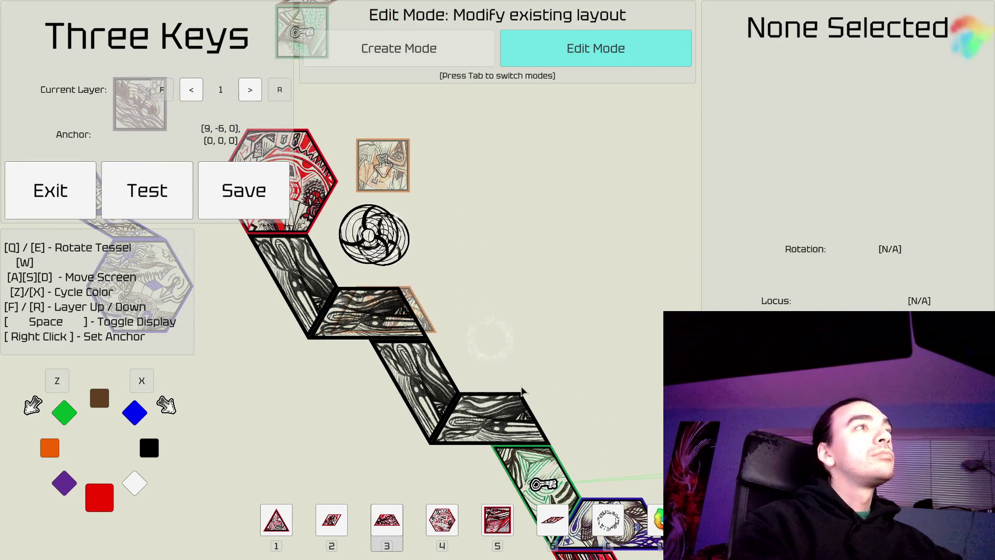
{"action": "key", "text": "s"}
{"action": "key", "text": "d"}
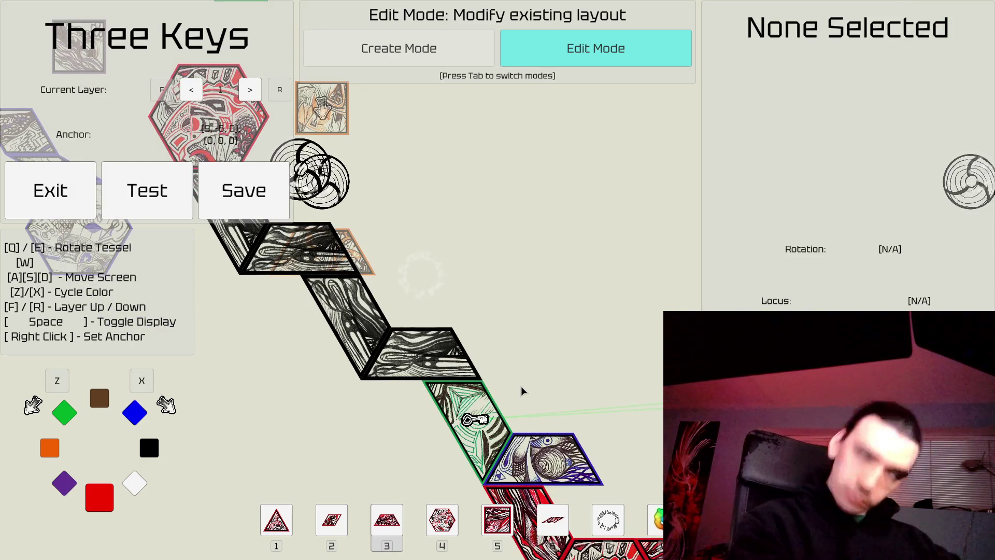
{"action": "key", "text": "s"}
{"action": "key", "text": "d"}
{"action": "key", "text": "s"}
{"action": "key", "text": "d"}
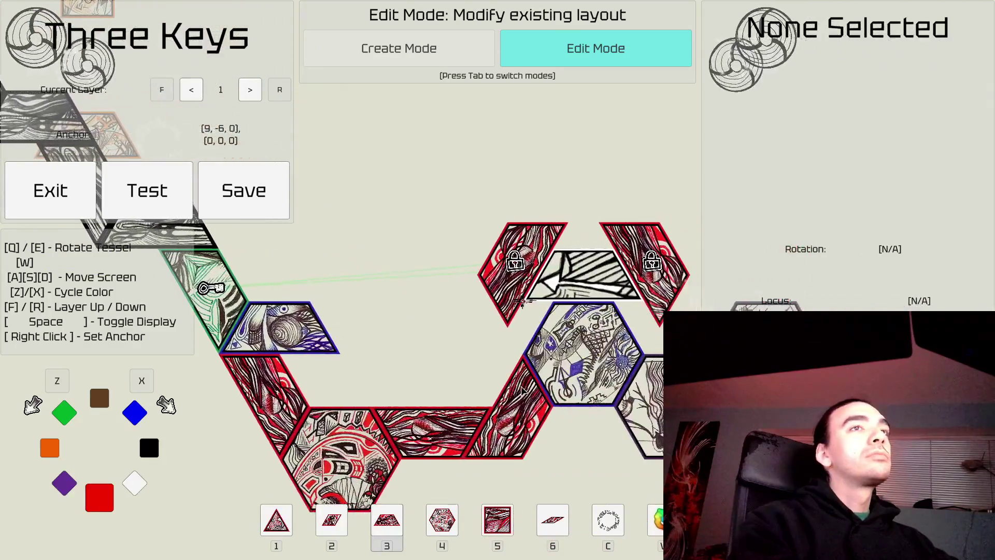
{"action": "left_click", "coordinate": [136, 192]}
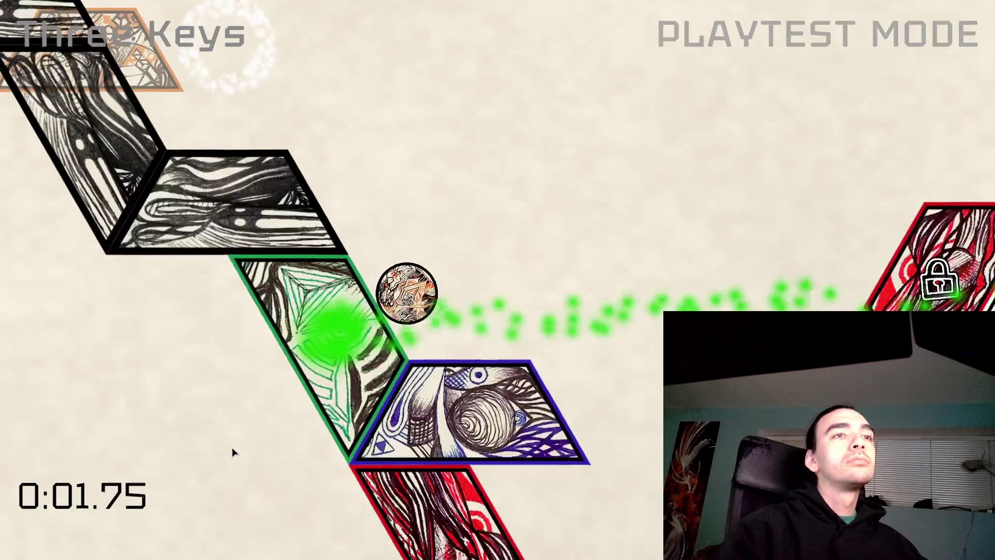
Step: Roll the ball over the blue hexagon and past the wedge, then pause at about 0:23
{"action": "key", "text": "space"}
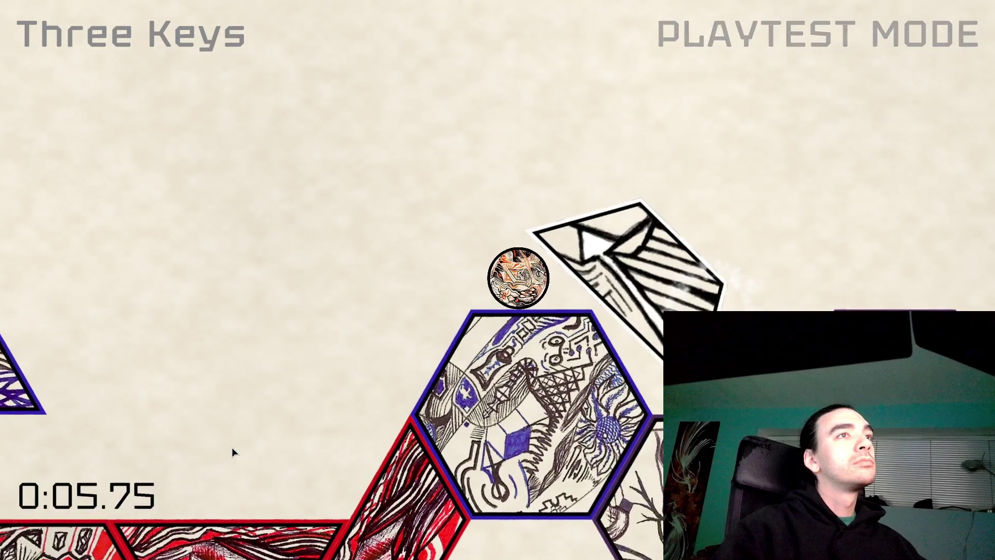
{"action": "key", "text": "Right"}
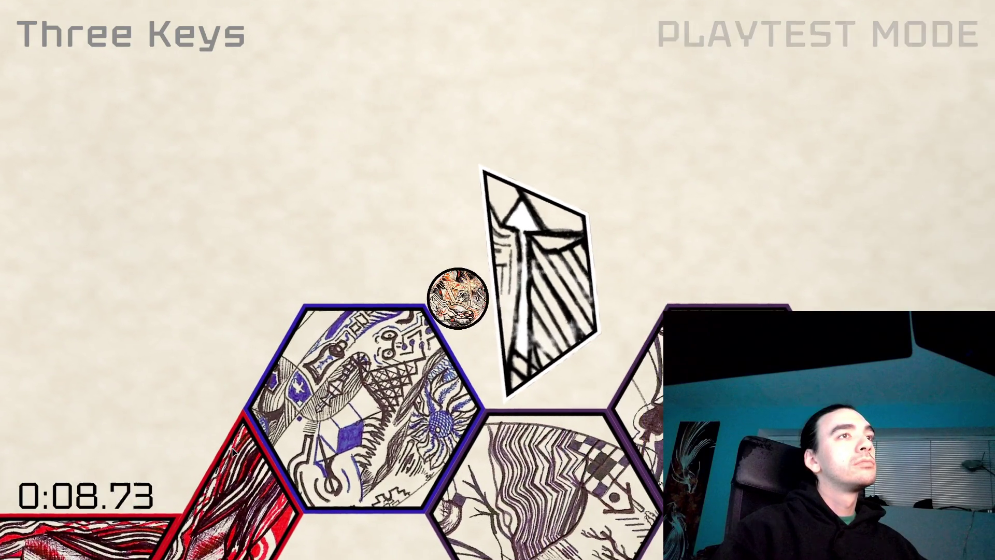
{"action": "key", "text": "Right"}
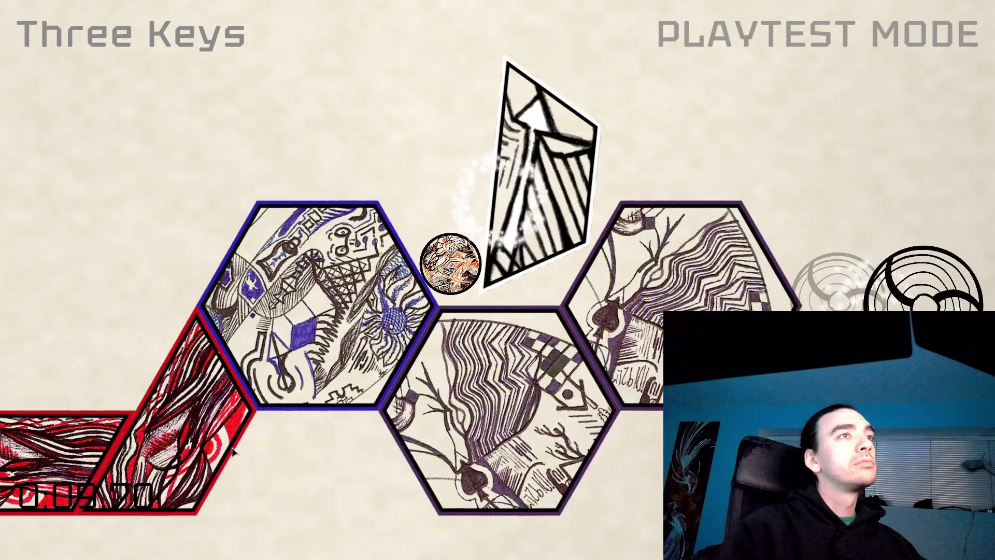
{"action": "key", "text": "Right"}
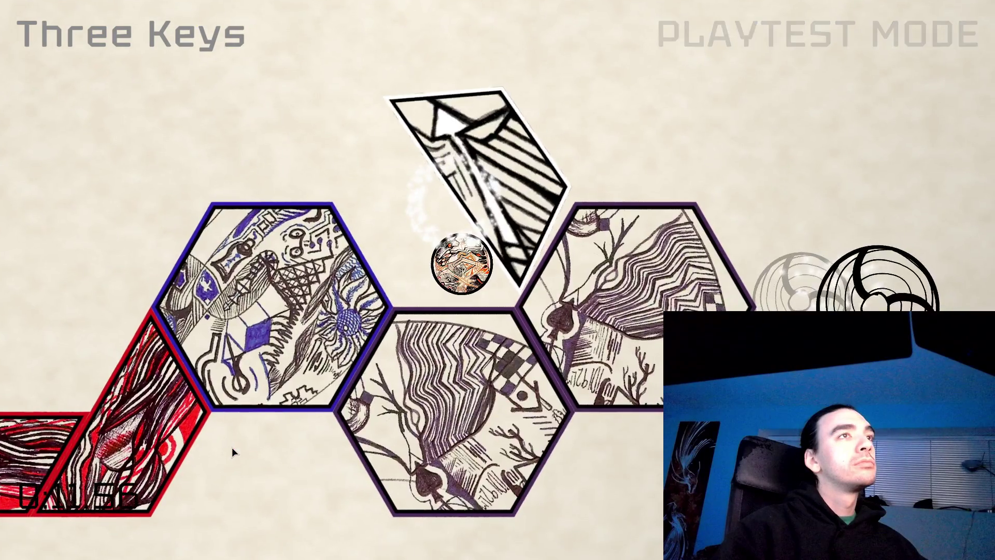
{"action": "key", "text": "Left"}
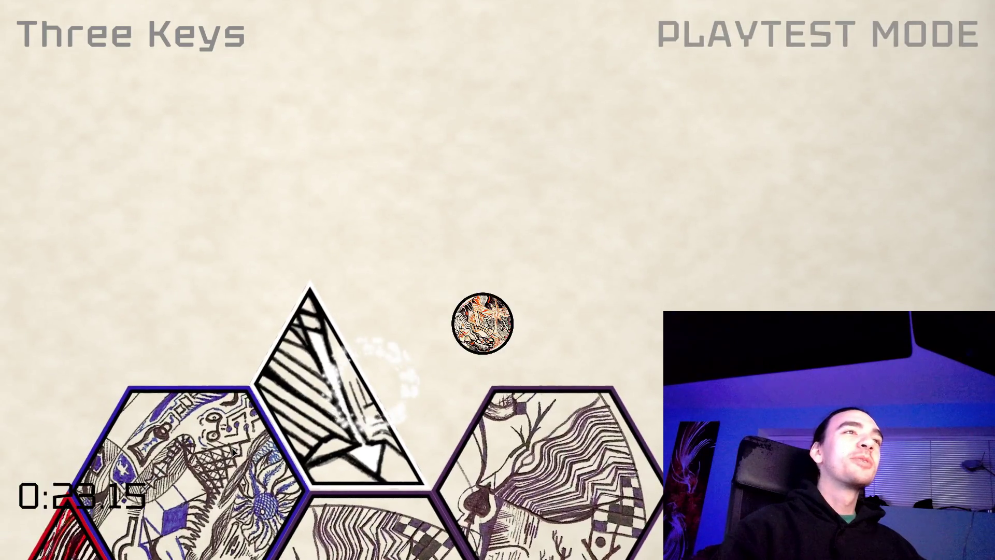
{"action": "key", "text": "Escape"}
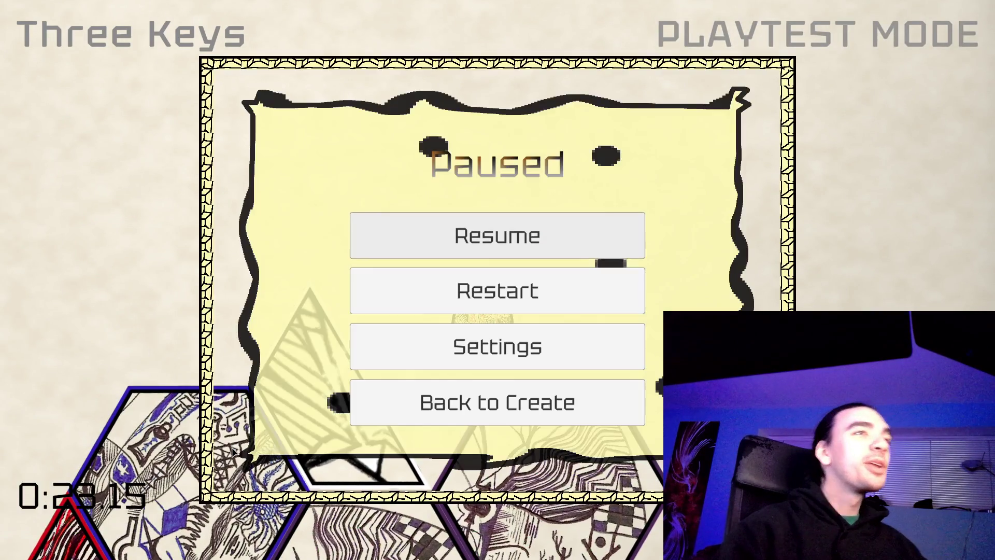
Step: Return to the editor, centre the locked red tiles by the shell, and rerun the playtest
{"action": "key", "text": "Escape"}
{"action": "key", "text": "Escape"}
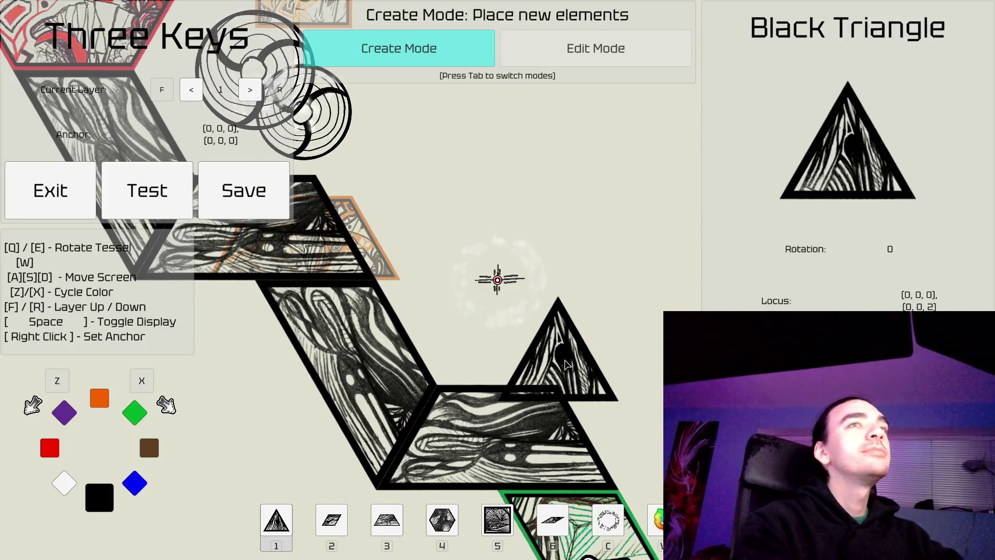
{"action": "key", "text": "s"}
{"action": "key", "text": "d"}
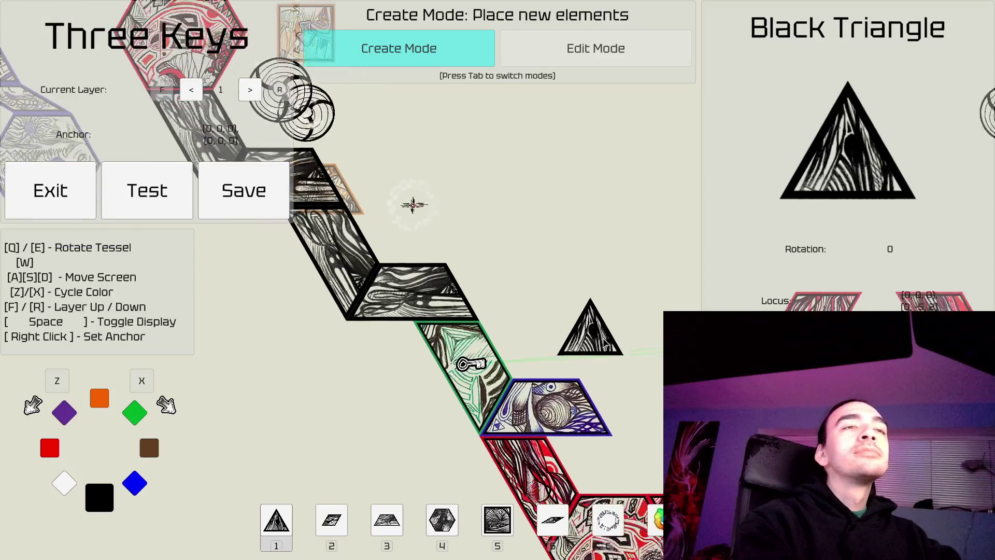
{"action": "key", "text": "d"}
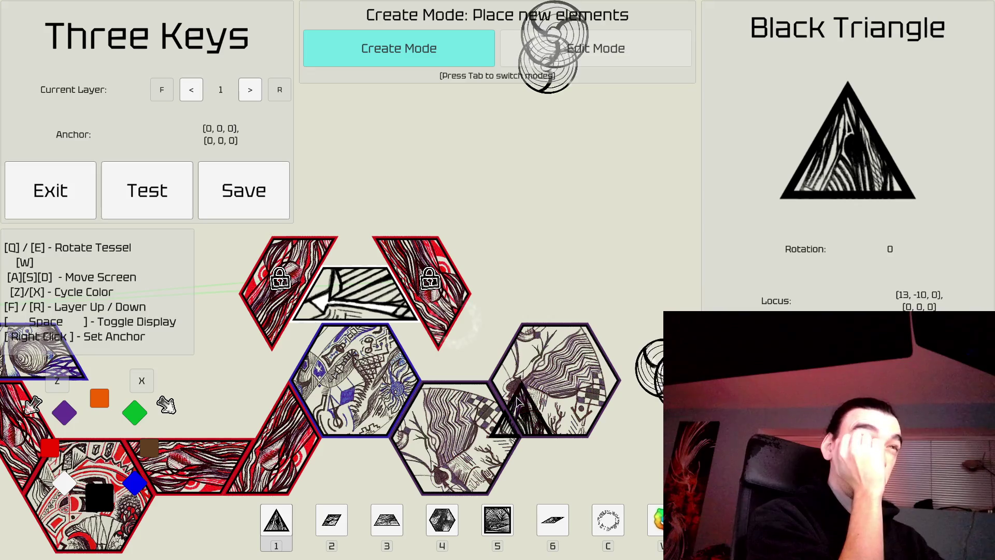
{"action": "key", "text": "w"}
{"action": "key", "text": "d"}
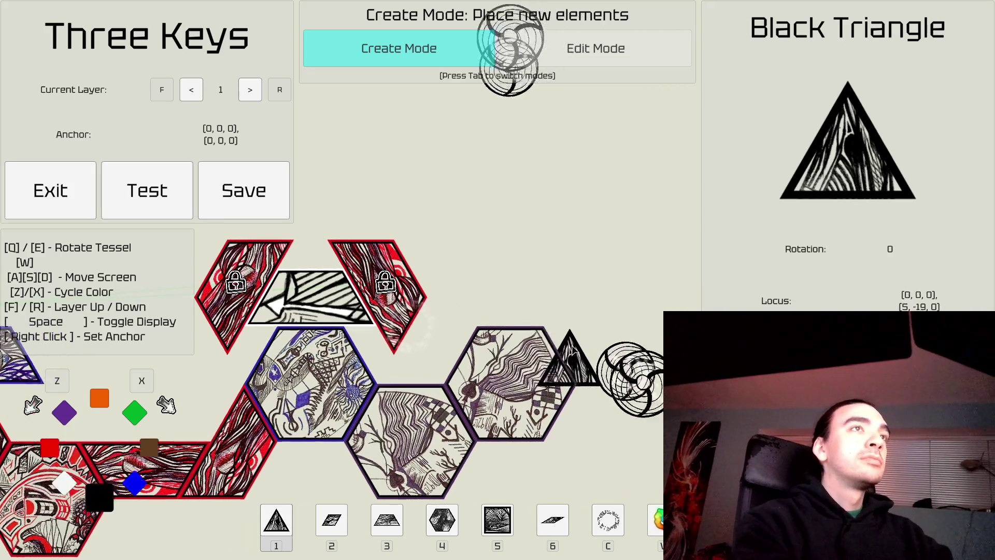
{"action": "left_click", "coordinate": [171, 191]}
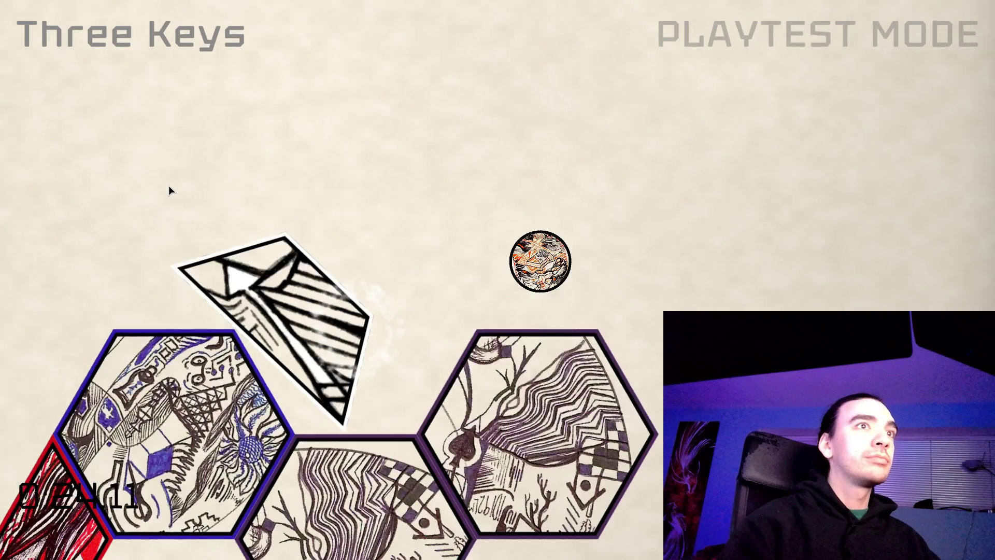
Step: Pause the retest after the ball passes the tilting wedge and go Back to Create
{"action": "key", "text": "Escape"}
{"action": "key", "text": "Up"}
{"action": "key", "text": "Return"}
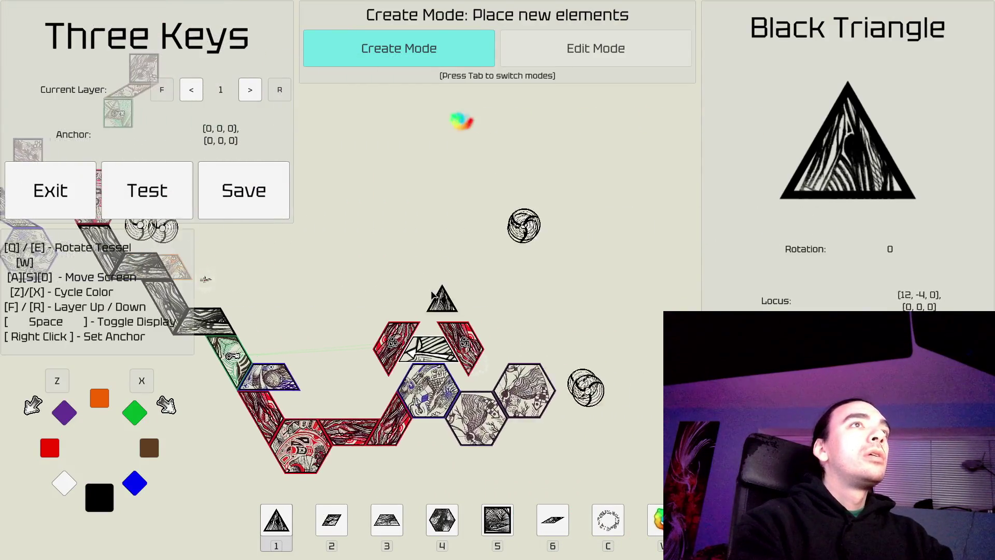
{"action": "key", "text": "Tab"}
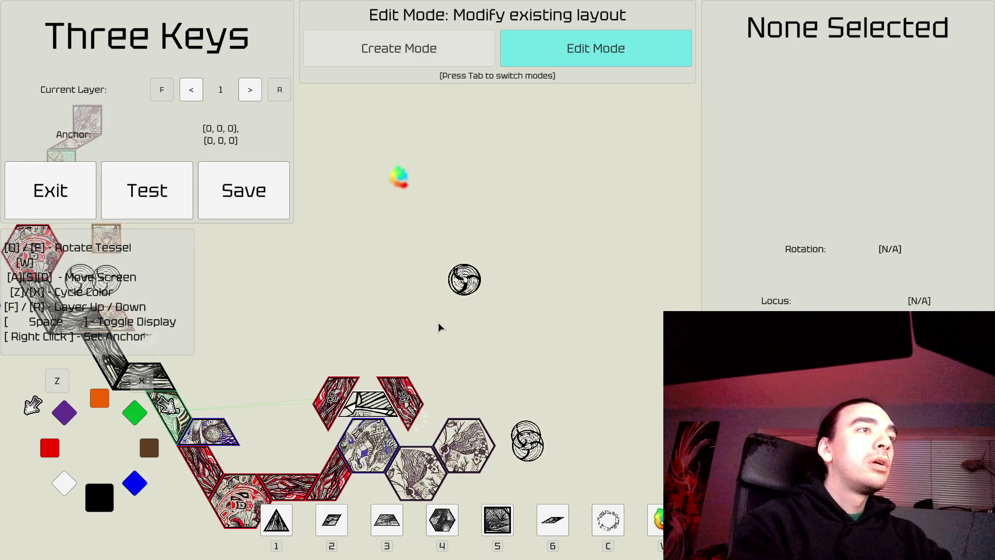
{"action": "key", "text": "Tab"}
{"action": "key", "text": "2"}
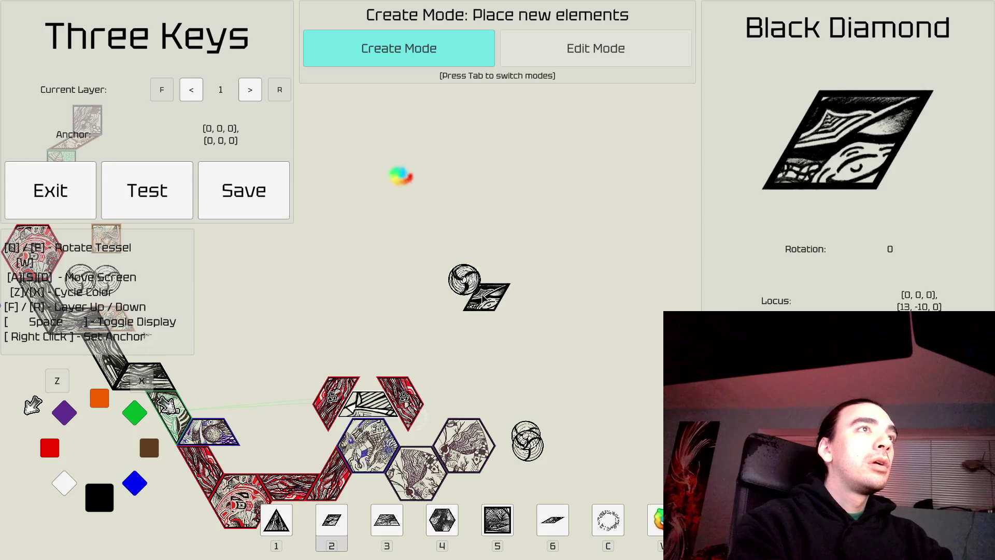
{"action": "key", "text": "e"}
{"action": "key", "text": "e"}
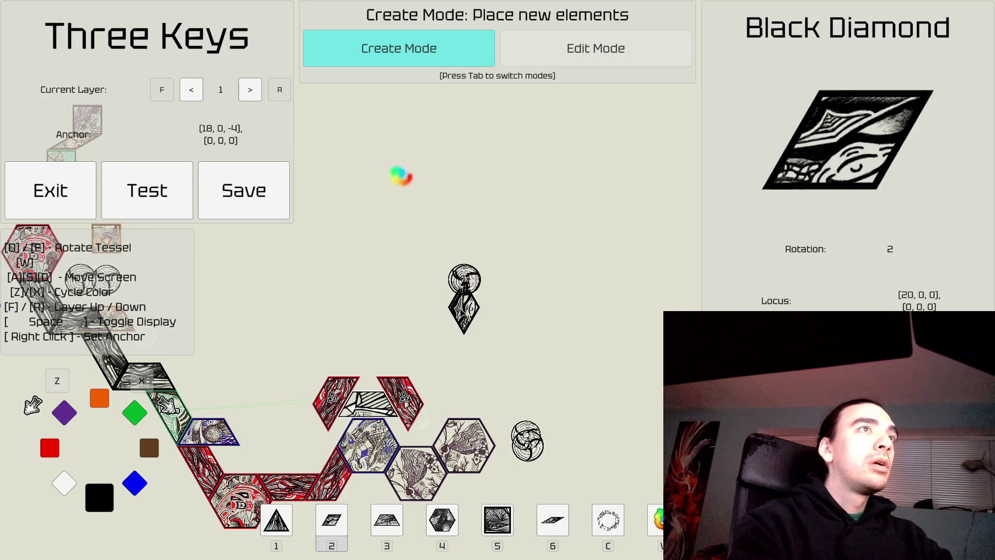
{"action": "key", "text": "Tab"}
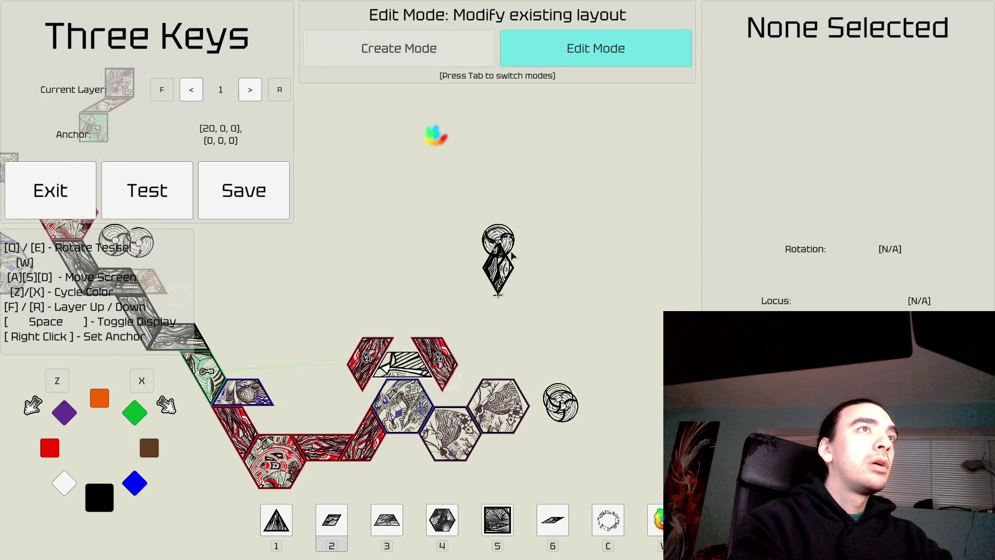
{"action": "left_click", "coordinate": [512, 256]}
{"action": "key", "text": "Tab"}
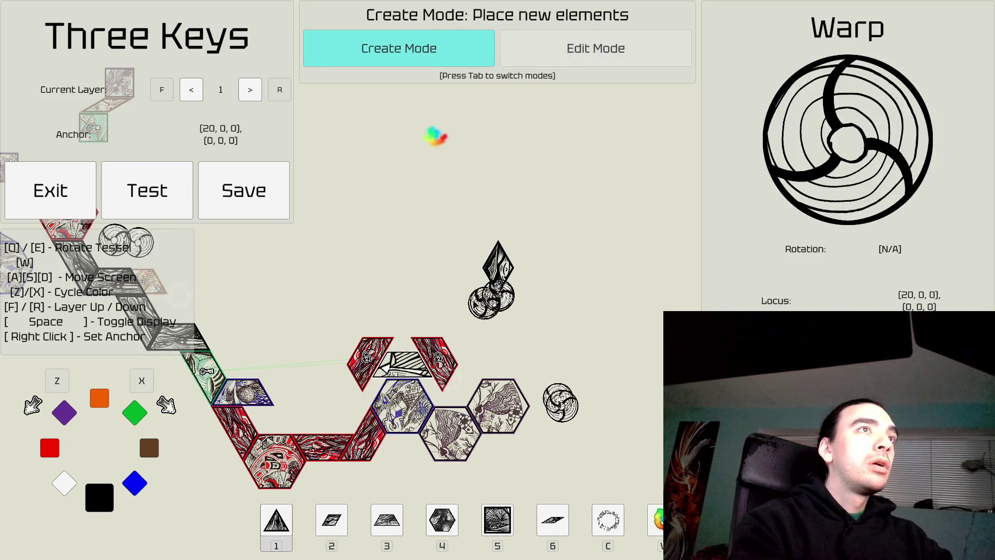
{"action": "key", "text": "Tab"}
{"action": "left_click", "coordinate": [498, 267]}
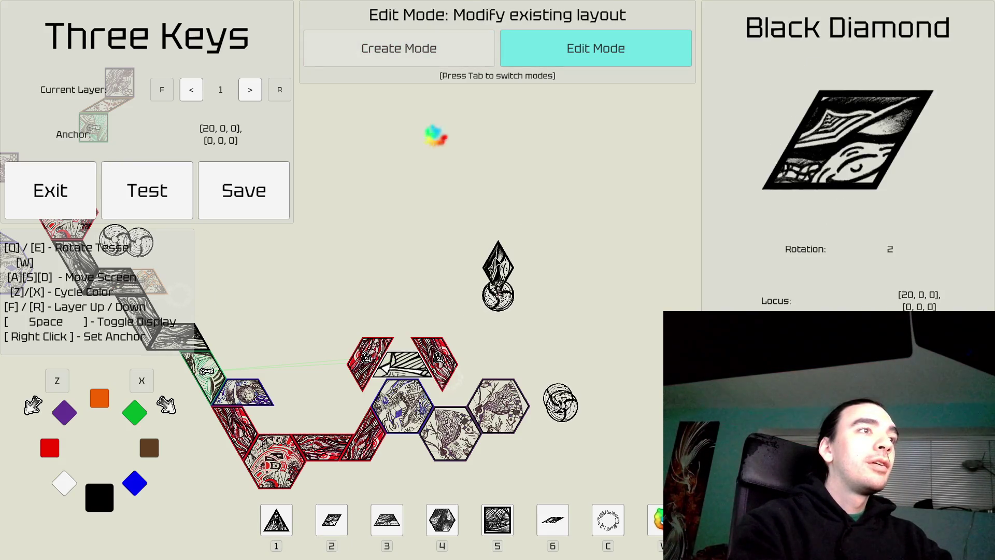
{"action": "key", "text": "Tab"}
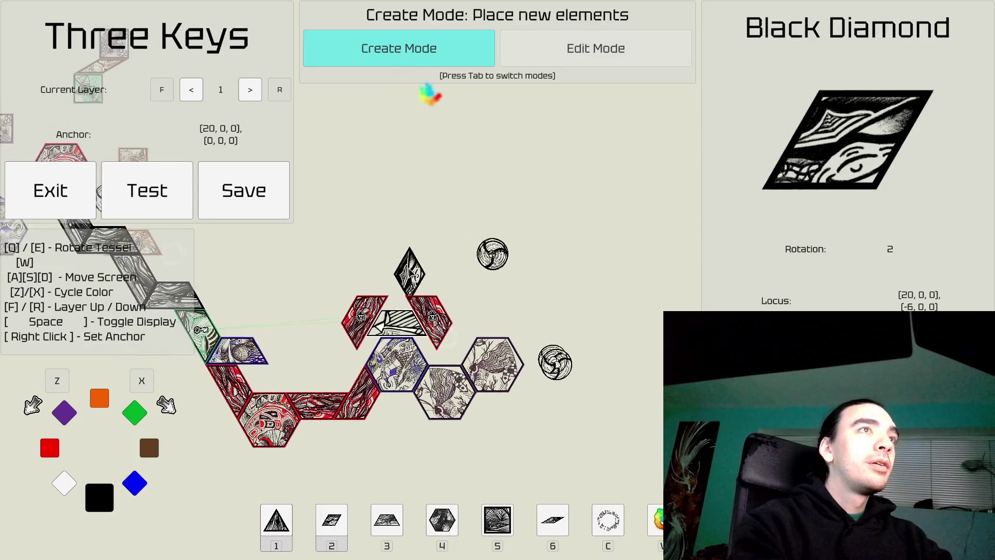
{"action": "key", "text": "d"}
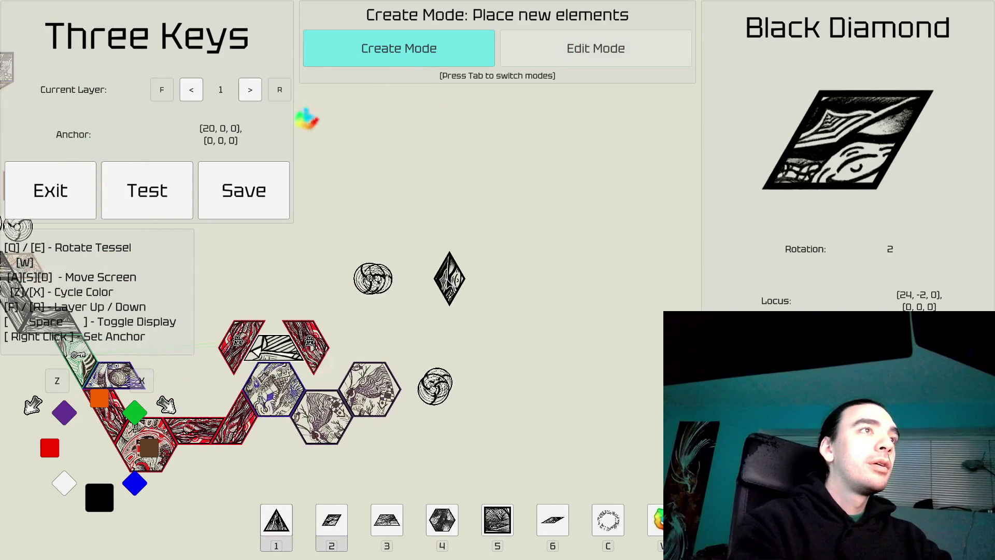
{"action": "key", "text": "w"}
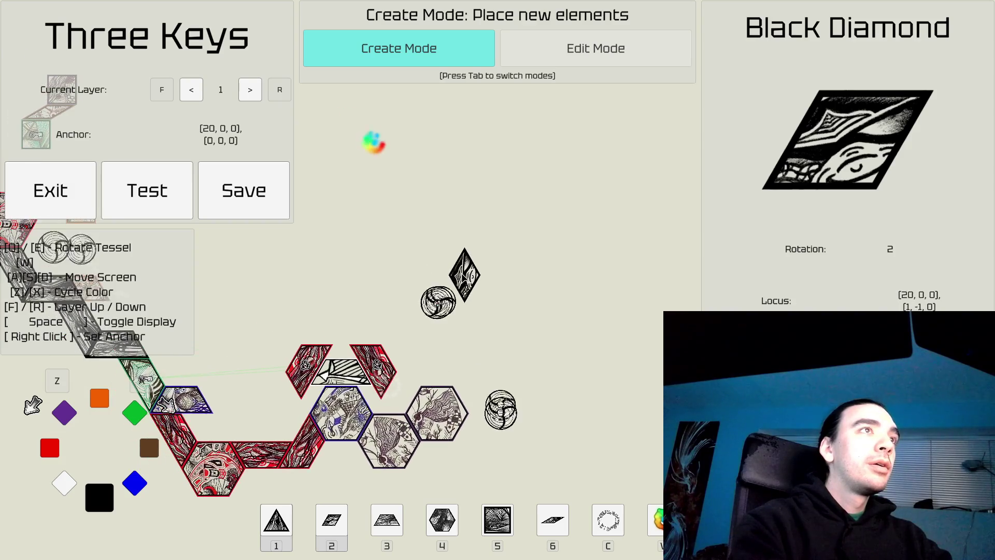
{"action": "key", "text": "w"}
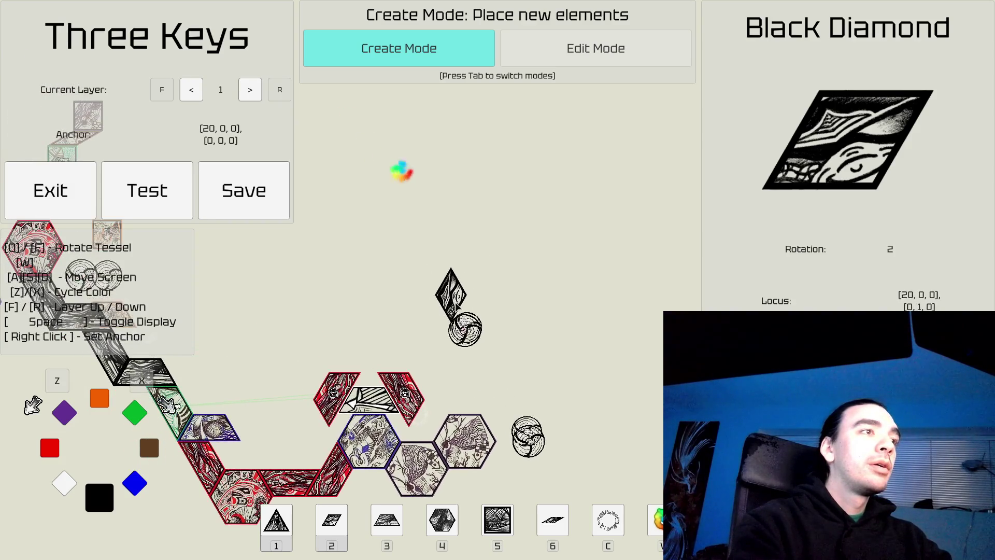
{"action": "key", "text": "1"}
{"action": "key", "text": "e"}
{"action": "key", "text": "e"}
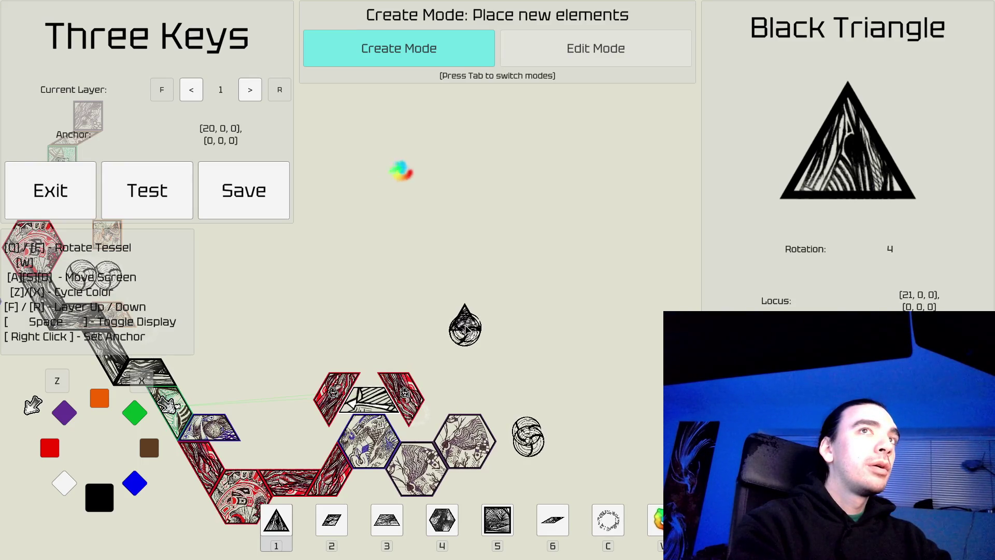
{"action": "key", "text": "Tab"}
{"action": "left_click", "coordinate": [465, 308]}
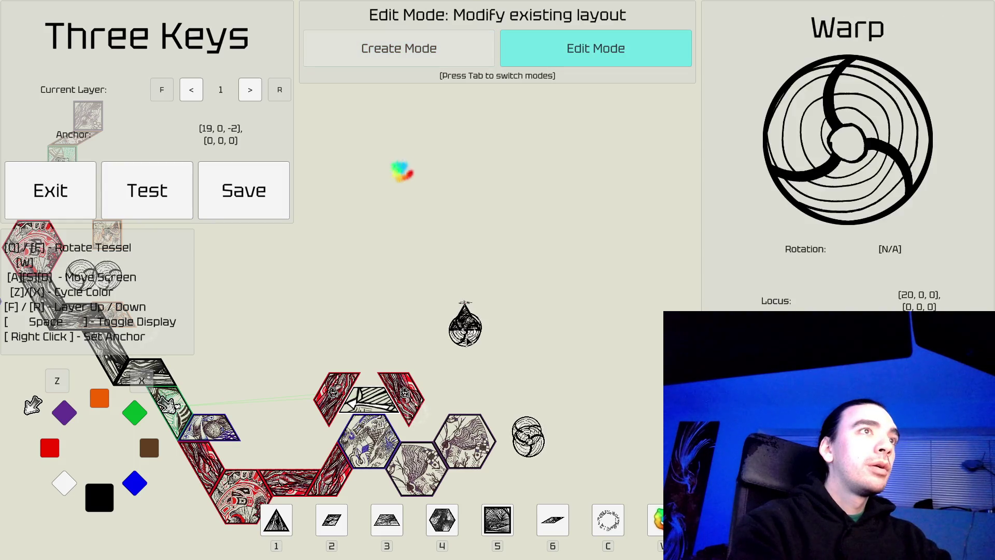
{"action": "key", "text": "Tab"}
{"action": "key", "text": "Tab"}
{"action": "left_click", "coordinate": [469, 324]}
{"action": "key", "text": "Tab"}
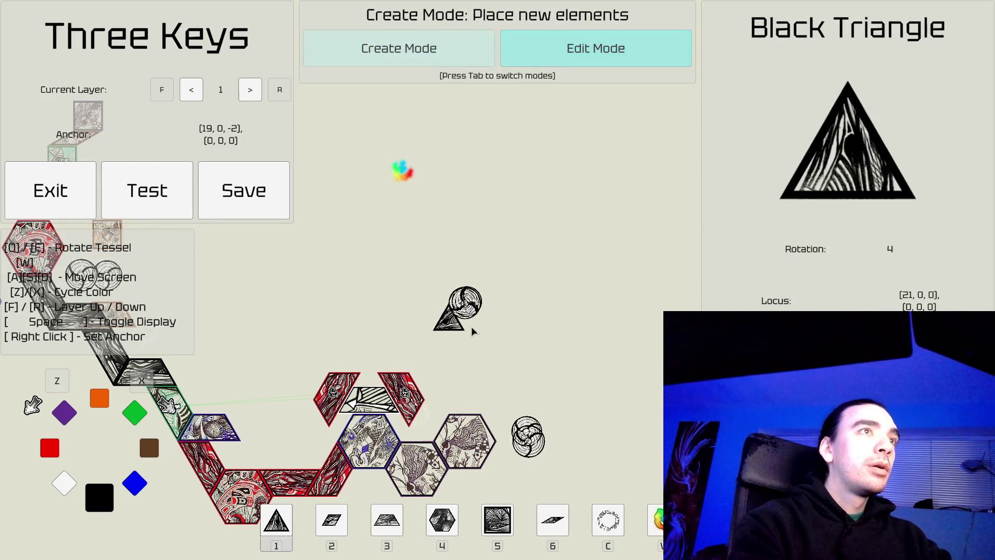
{"action": "key", "text": "d"}
{"action": "key", "text": "s"}
{"action": "key", "text": "d"}
{"action": "key", "text": "w"}
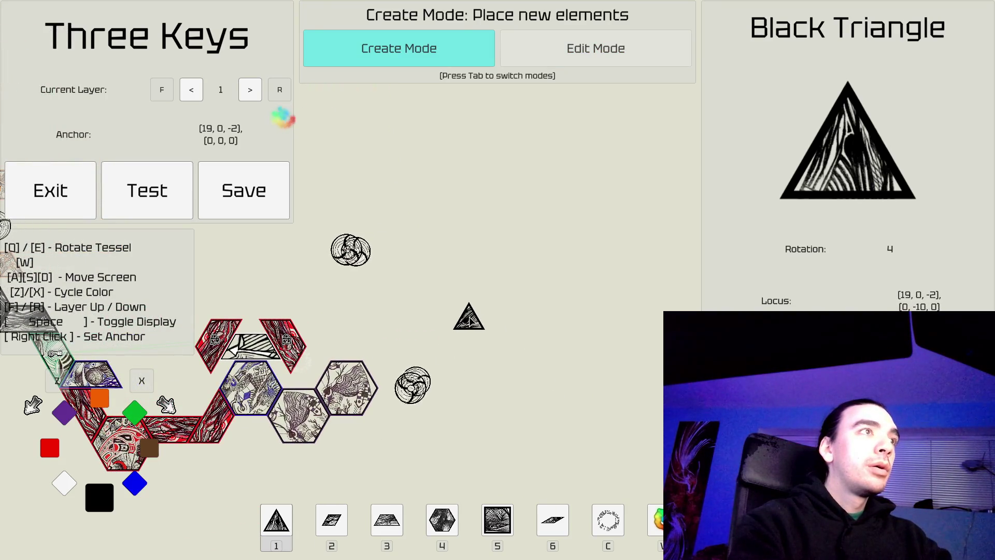
{"action": "key", "text": "3"}
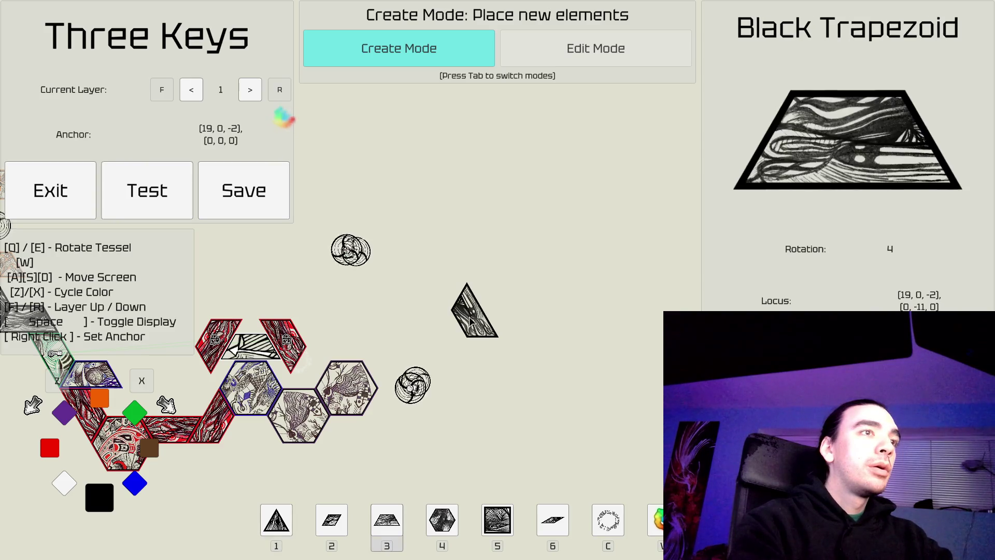
{"action": "key", "text": "Tab"}
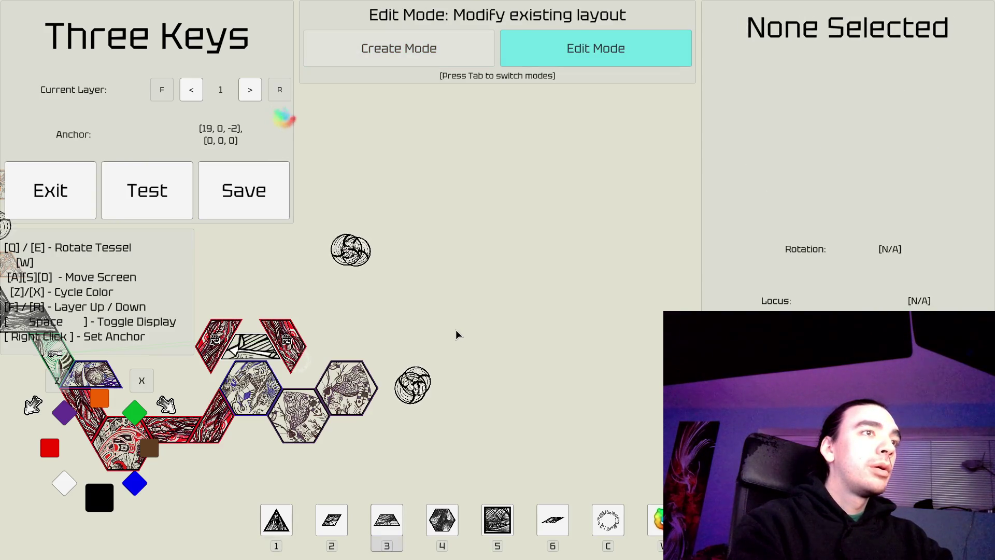
Step: Place brown hexagons (slot 4) by the swirl marker, deleting the extras to keep just one
{"action": "key", "text": "Tab"}
{"action": "key", "text": "4"}
{"action": "key", "text": "x"}
{"action": "key", "text": "x"}
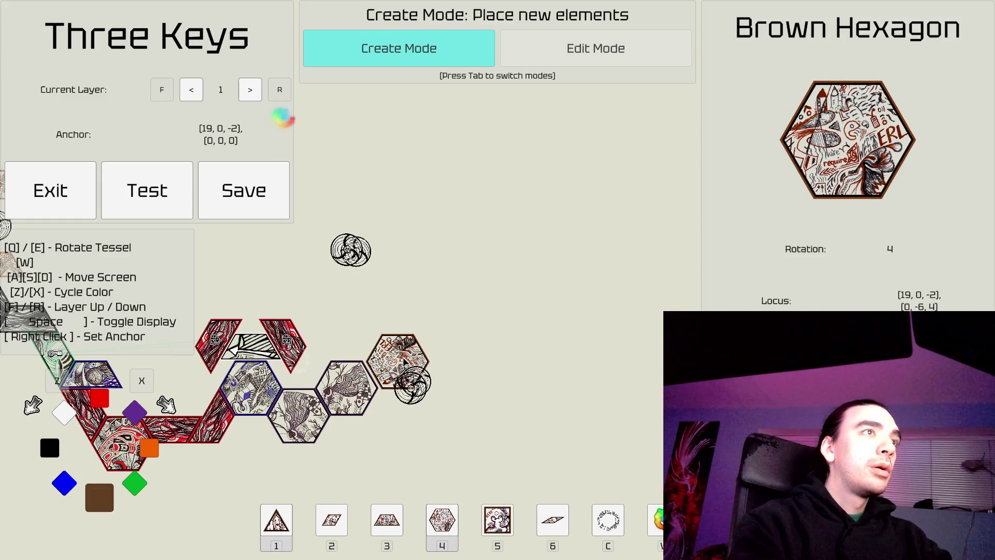
{"action": "key", "text": "e"}
{"action": "key", "text": "e"}
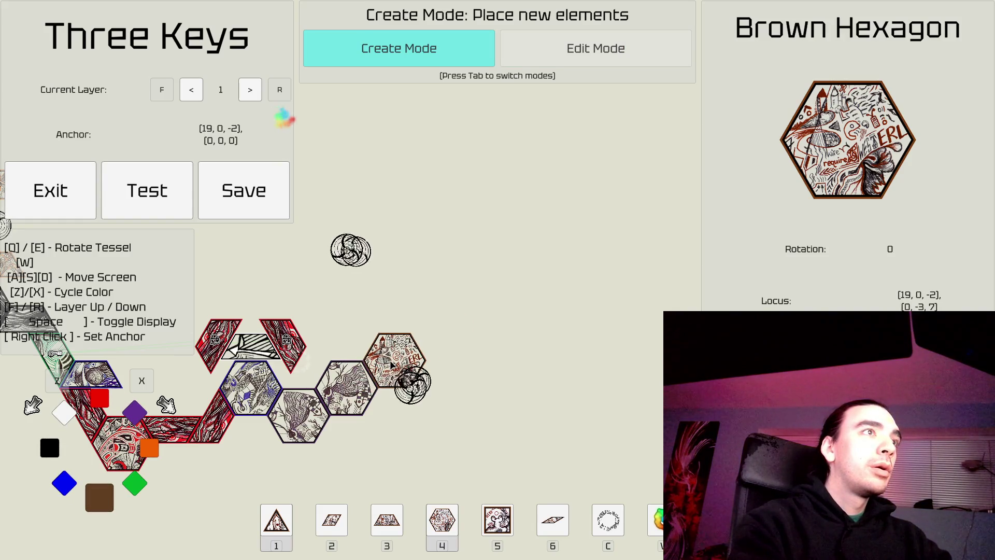
{"action": "left_click", "coordinate": [390, 365]}
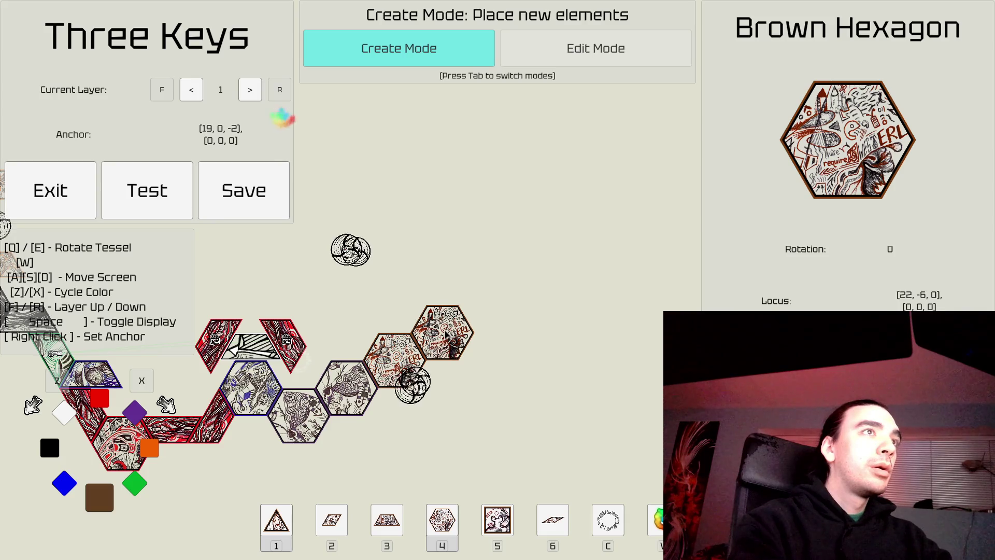
{"action": "left_click", "coordinate": [446, 334]}
{"action": "left_click", "coordinate": [495, 309]}
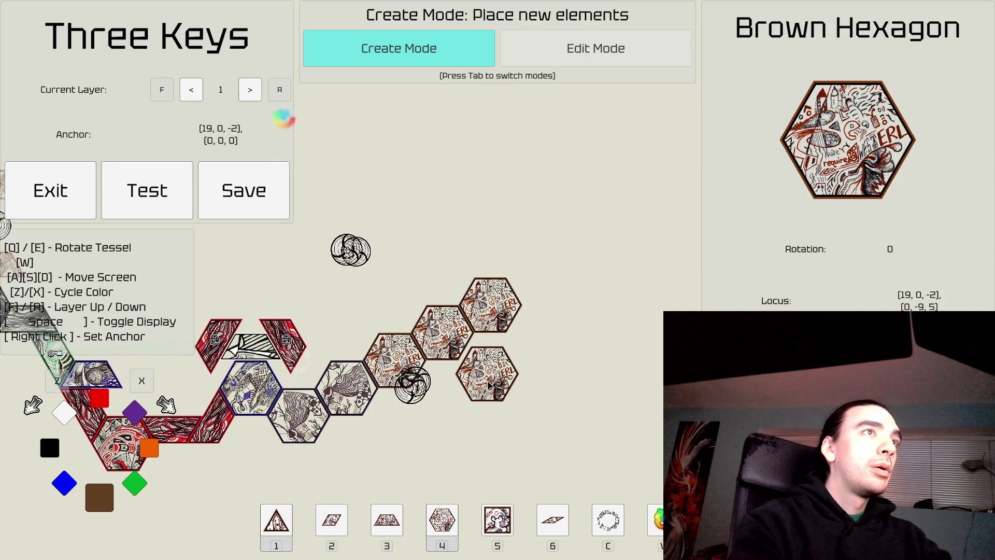
{"action": "key", "text": "Tab"}
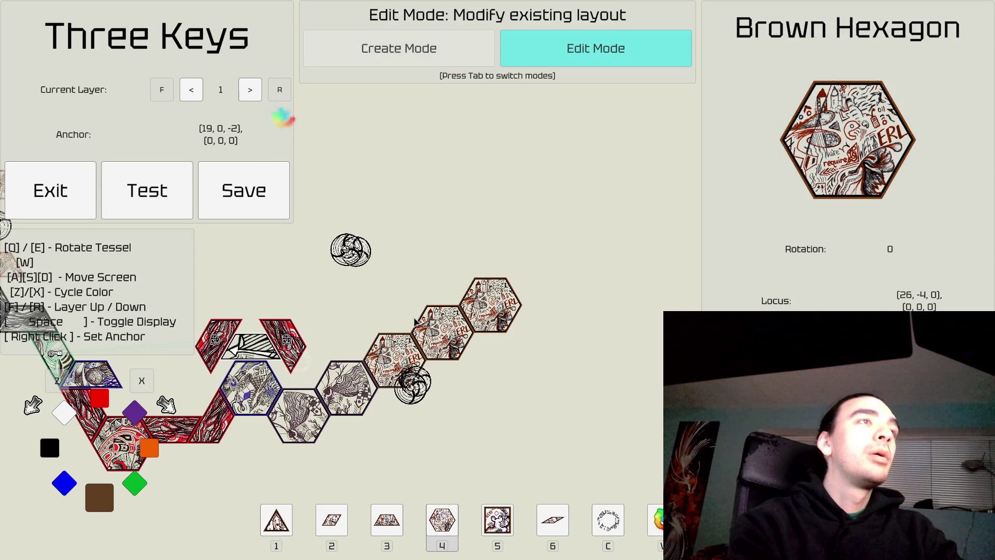
{"action": "key", "text": "Delete"}
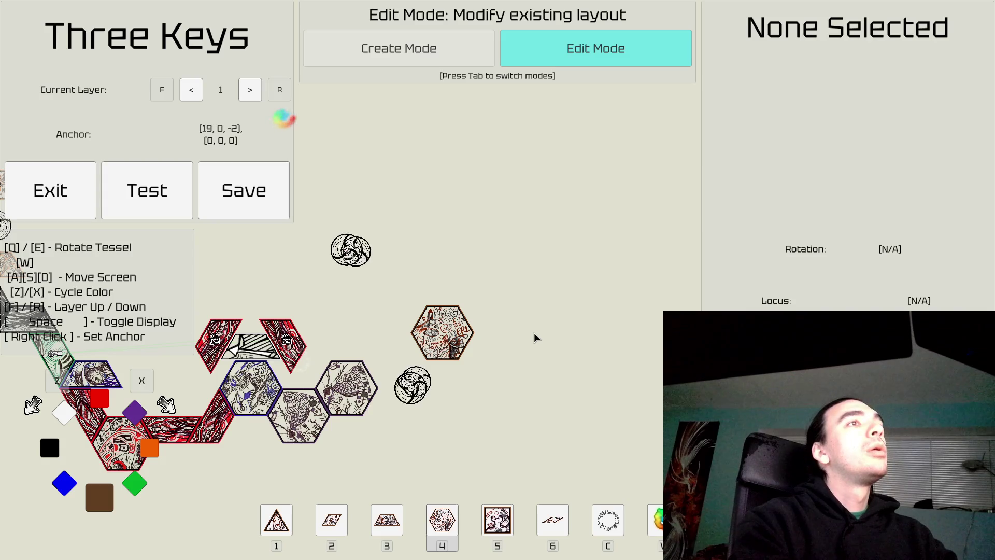
Step: Switch up to layer 2 and pan the board, with layer 1 tiles showing faded behind
{"action": "key", "text": "a"}
{"action": "key", "text": "s"}
{"action": "key", "text": "w"}
{"action": "key", "text": "d"}
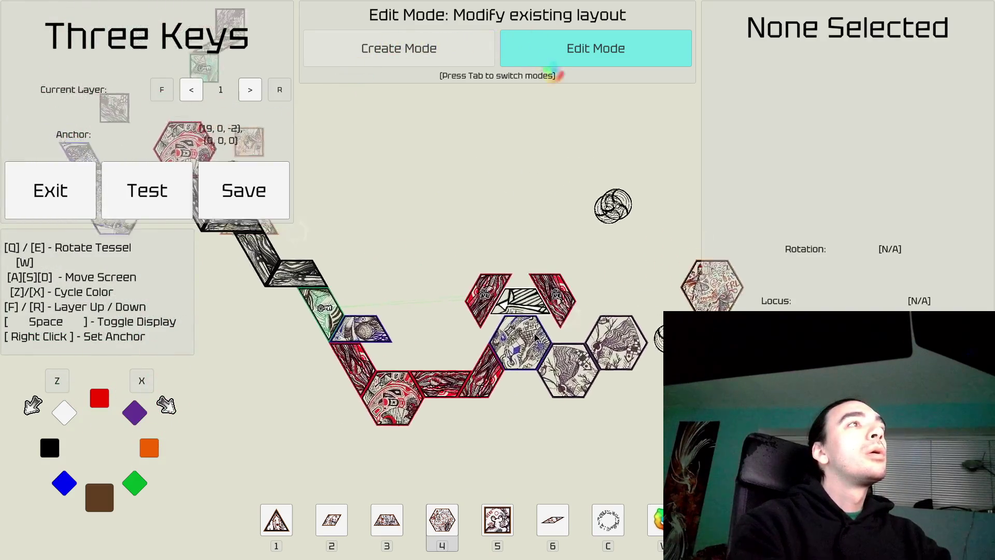
{"action": "key", "text": "s"}
{"action": "key", "text": "d"}
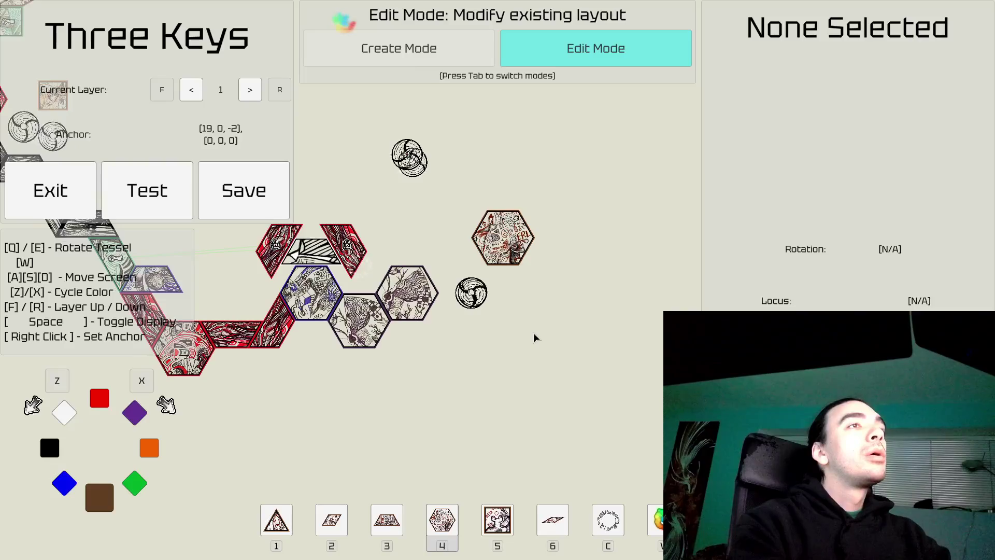
{"action": "key", "text": "f"}
{"action": "key", "text": "s"}
{"action": "key", "text": "w"}
{"action": "key", "text": "d"}
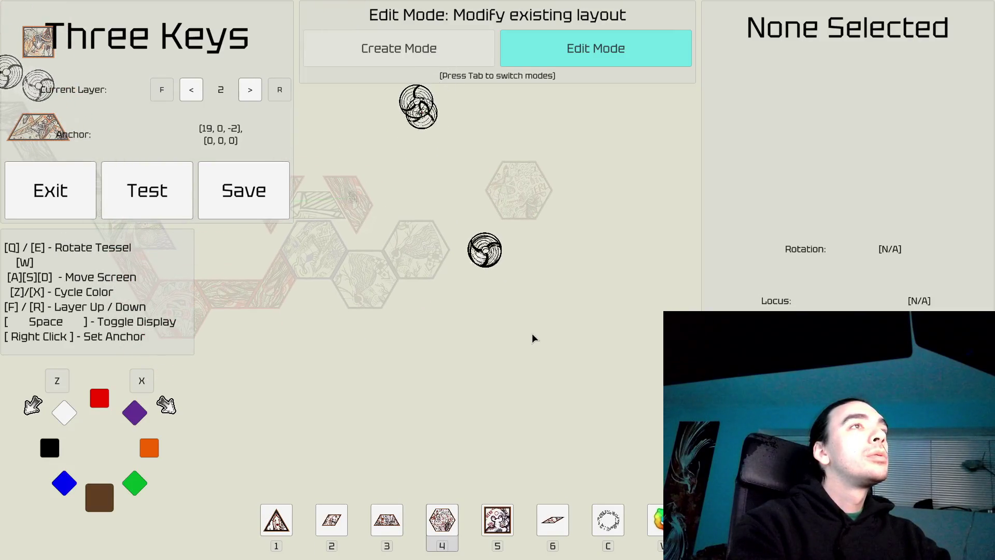
{"action": "key", "text": "s"}
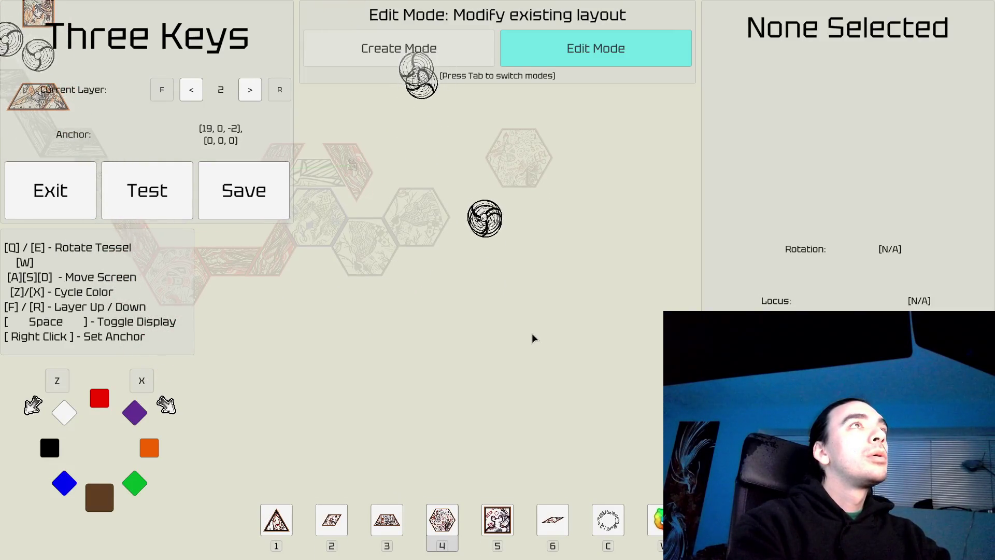
{"action": "key", "text": "w"}
{"action": "key", "text": "a"}
{"action": "key", "text": "w"}
{"action": "key", "text": "a"}
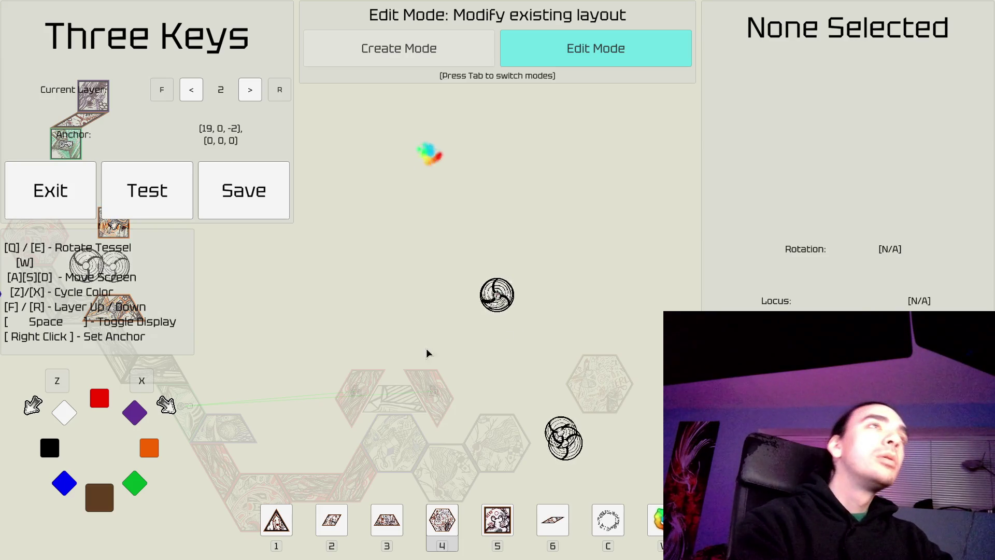
Step: Return to Create Mode with the Brown Triangle piece and shift the board view
{"action": "key", "text": "d"}
{"action": "key", "text": "s"}
{"action": "key", "text": "s"}
{"action": "key", "text": "Tab"}
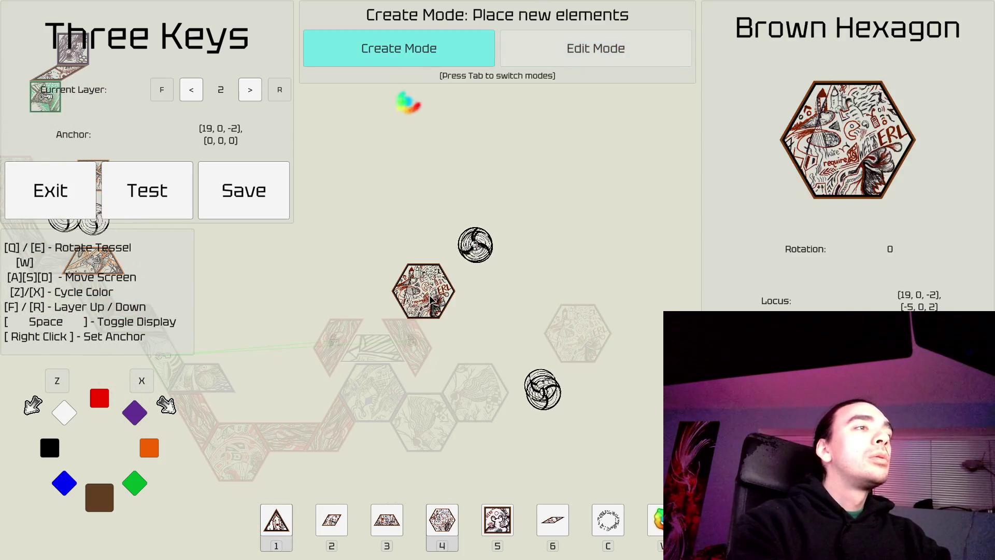
{"action": "key", "text": "1"}
{"action": "key", "text": "w"}
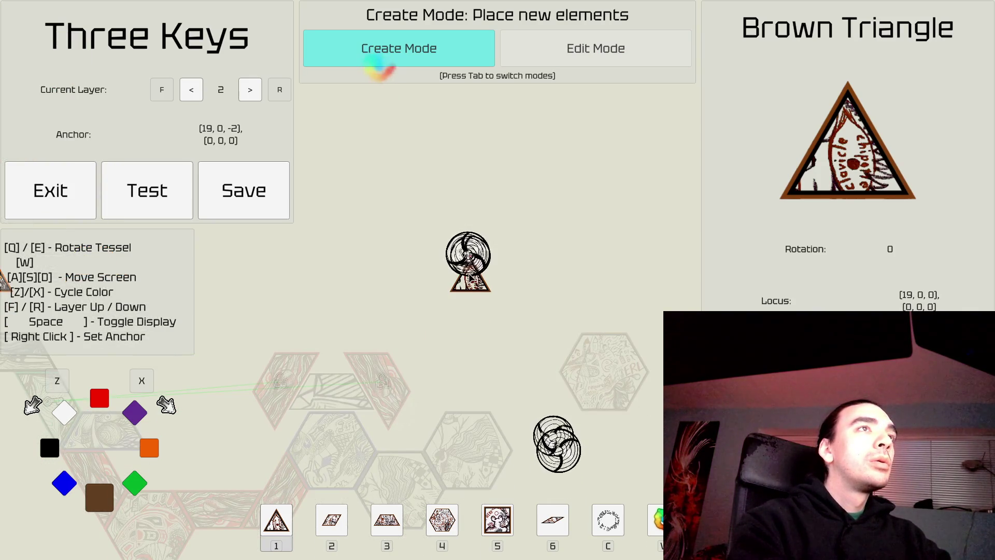
{"action": "key", "text": "s"}
{"action": "key", "text": "a"}
{"action": "key", "text": "w"}
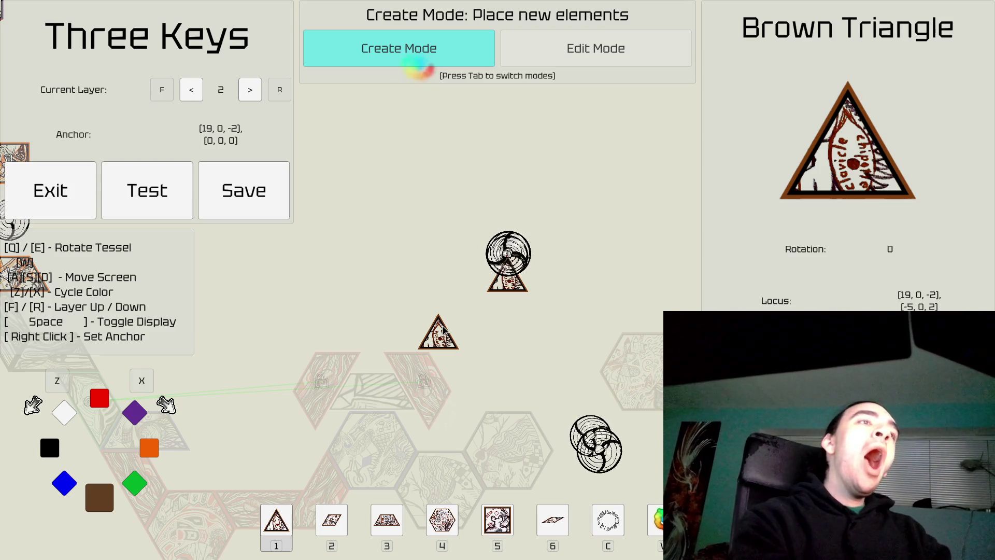
Step: Pick a blue trapezoid piece and adjust its rotation
{"action": "key", "text": "3"}
{"action": "key", "text": "q"}
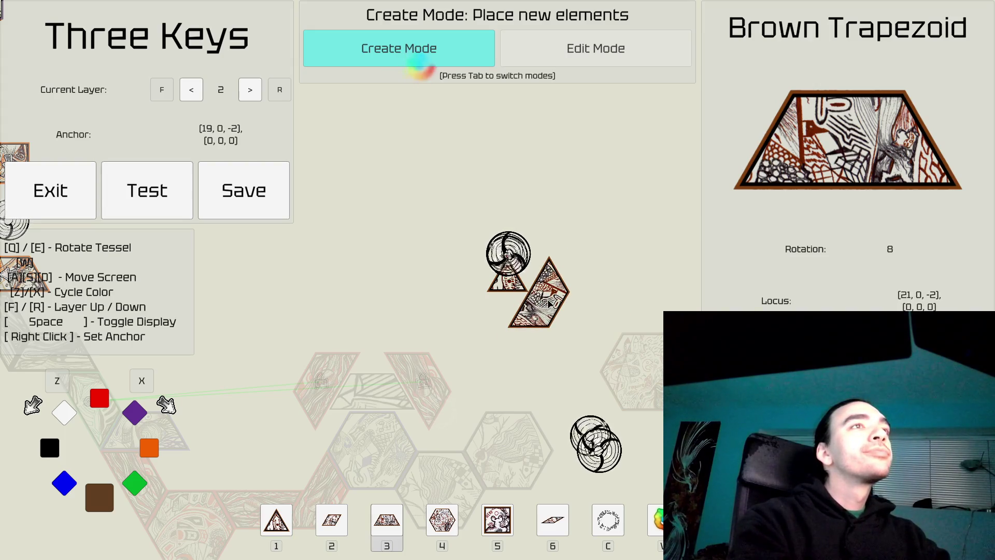
{"action": "key", "text": "x"}
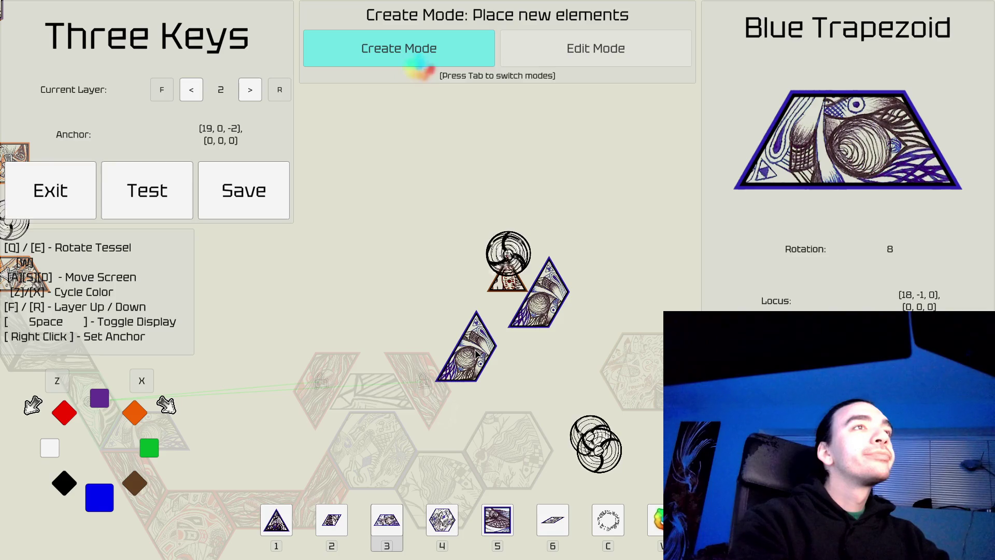
{"action": "key", "text": "q"}
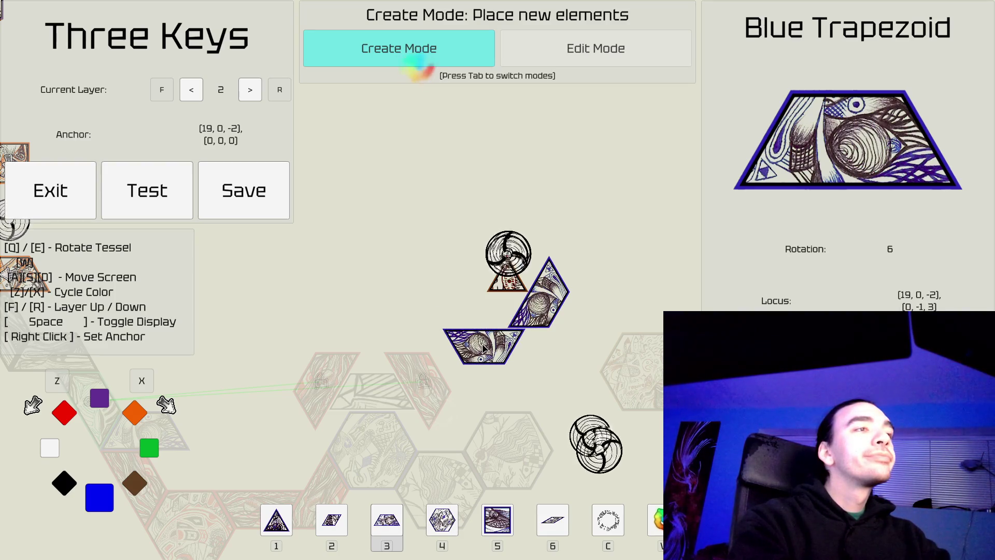
{"action": "key", "text": "Tab"}
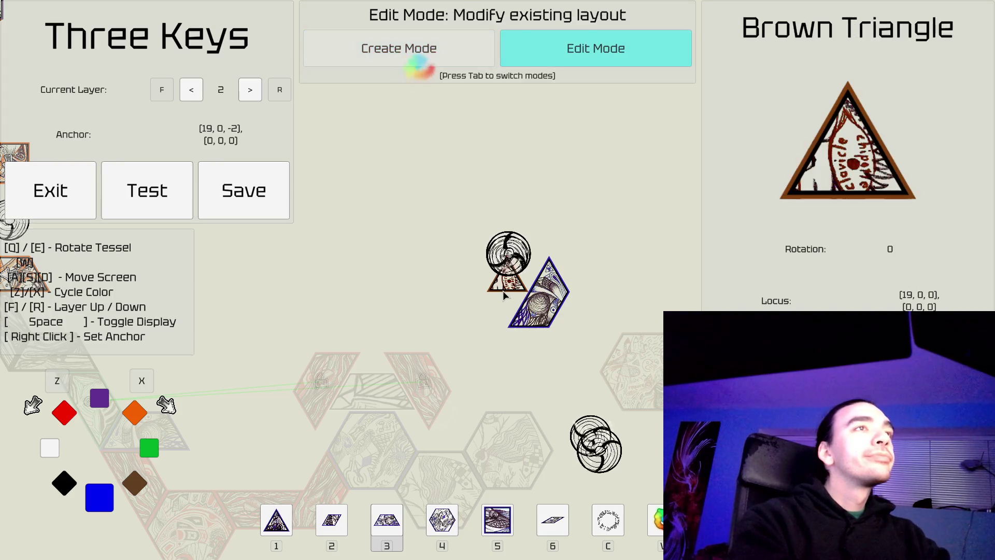
{"action": "key", "text": "Tab"}
Step: Add the second blue wedge, rotated one step steeper
{"action": "key", "text": "5"}
{"action": "key", "text": "6"}
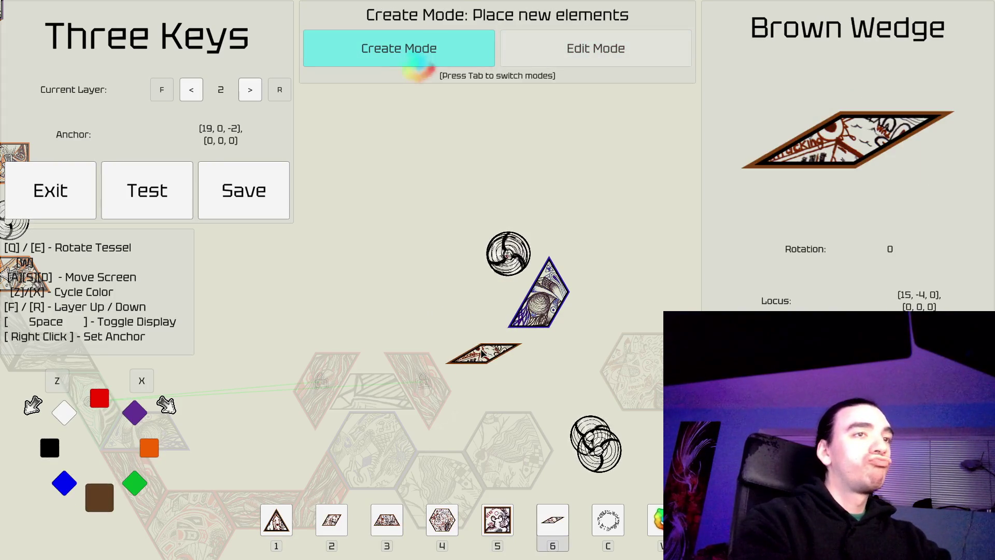
{"action": "key", "text": "x"}
{"action": "key", "text": "e"}
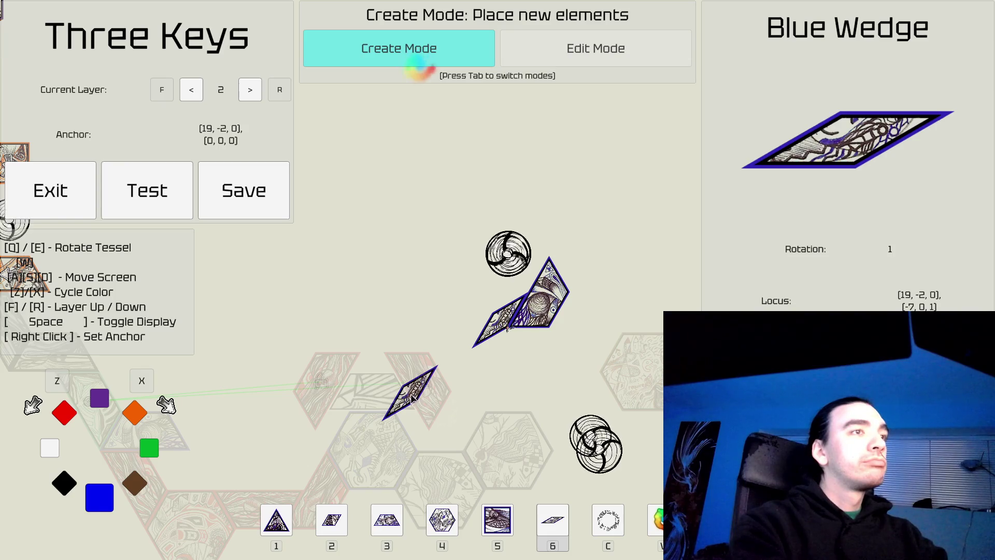
Step: Add an orange trapezoid rotated beside the wedges, then an orange wedge
{"action": "key", "text": "3"}
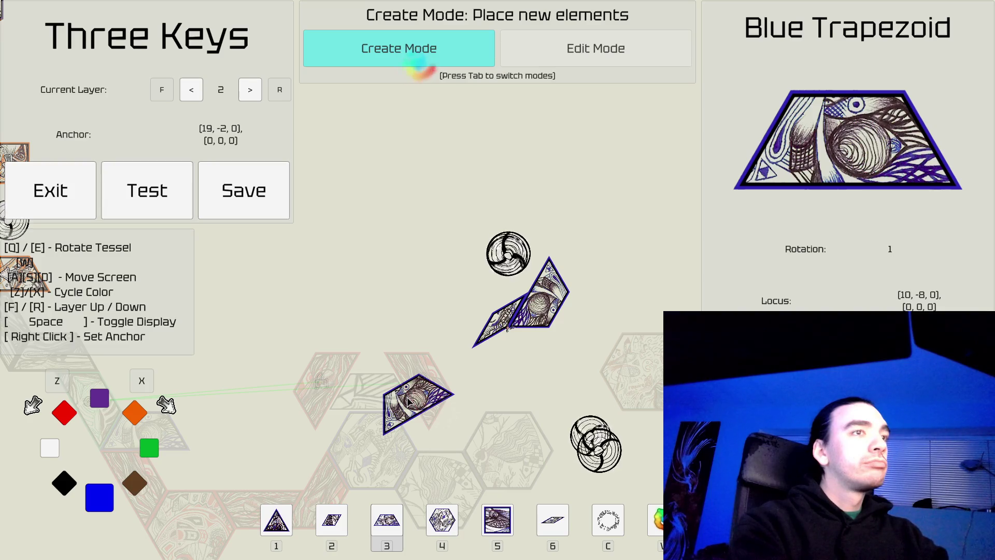
{"action": "key", "text": "e"}
{"action": "key", "text": "e"}
{"action": "key", "text": "e"}
{"action": "key", "text": "e"}
{"action": "key", "text": "e"}
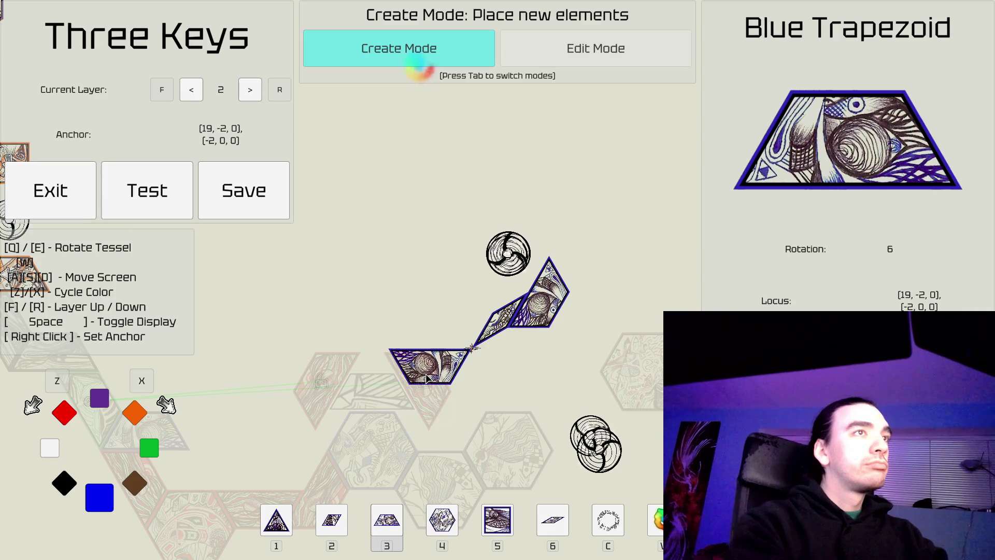
{"action": "key", "text": "x"}
{"action": "key", "text": "x"}
{"action": "key", "text": "x"}
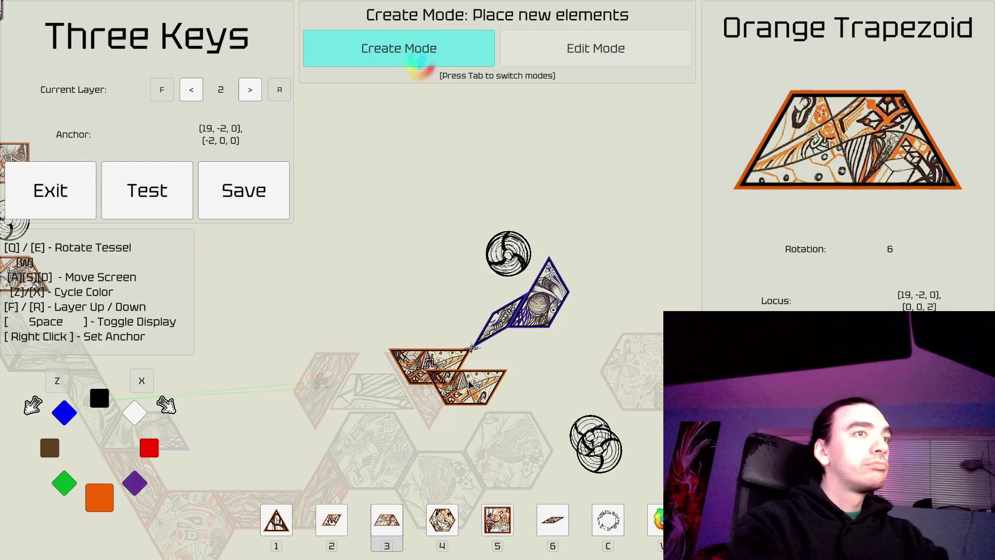
{"action": "key", "text": "6"}
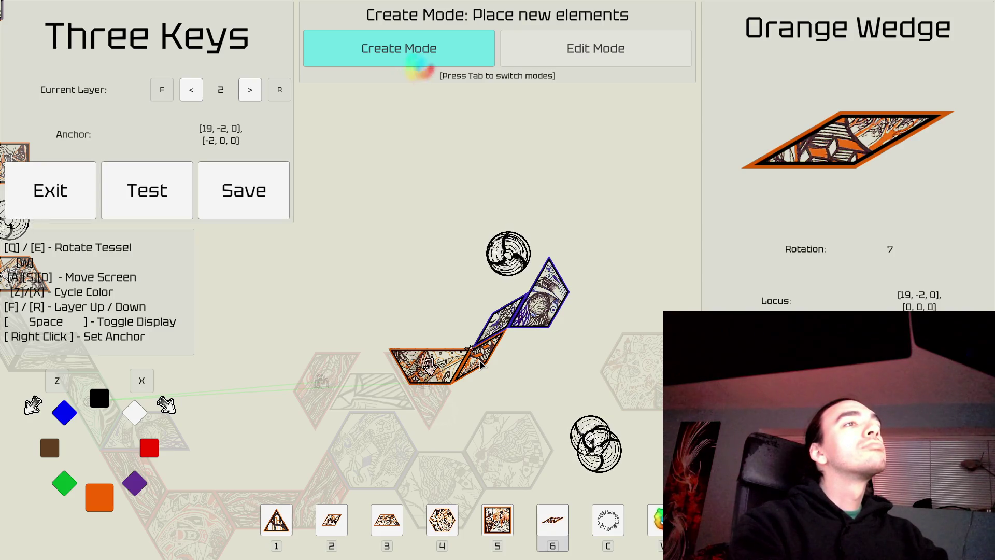
{"action": "key", "text": "Tab"}
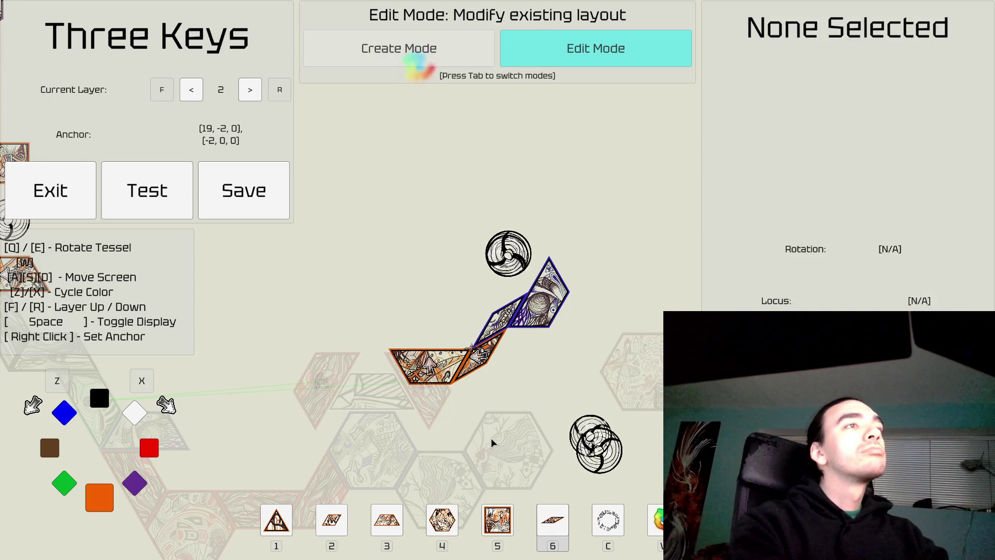
{"action": "key", "text": "s"}
{"action": "key", "text": "w"}
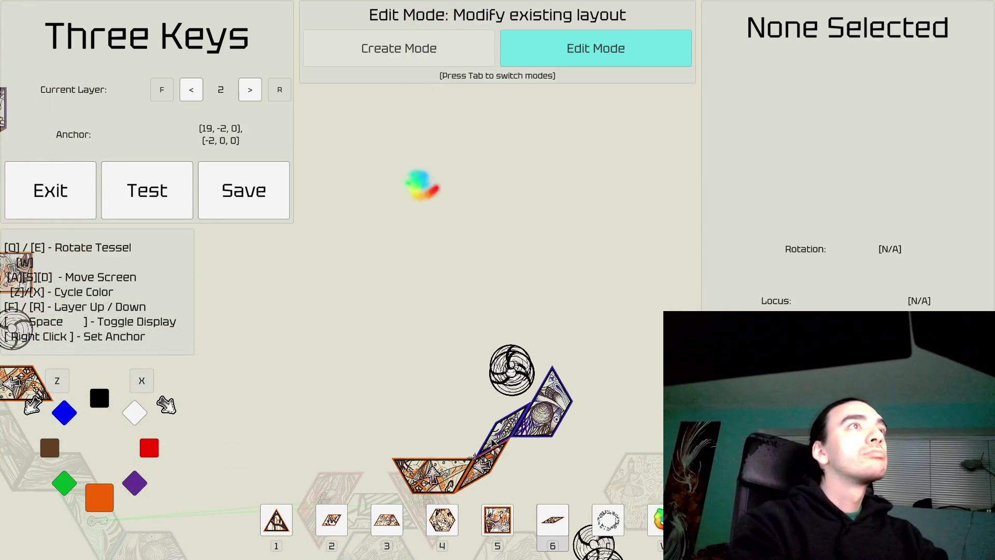
{"action": "key", "text": "a"}
{"action": "key", "text": "s"}
{"action": "key", "text": "s"}
{"action": "key", "text": "d"}
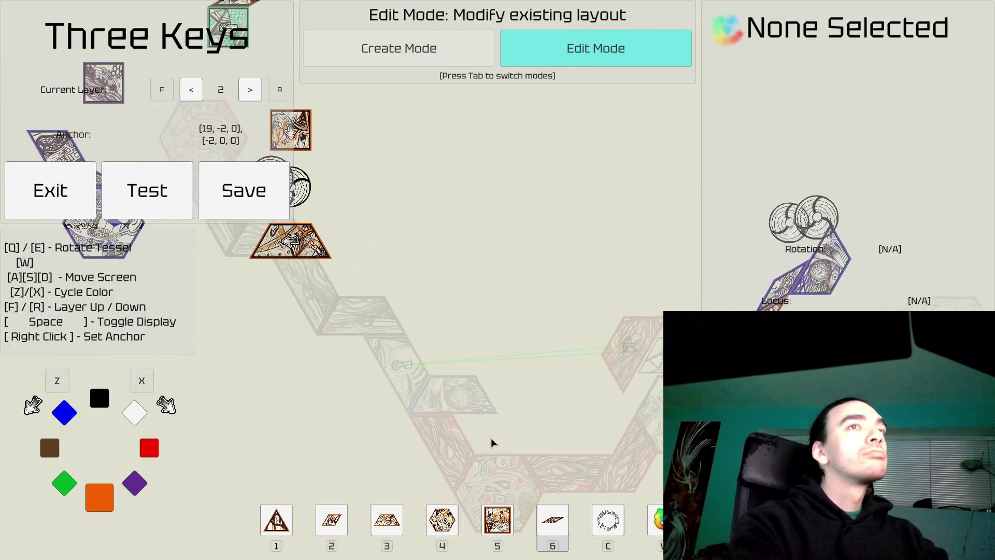
{"action": "key", "text": "d"}
{"action": "key", "text": "w"}
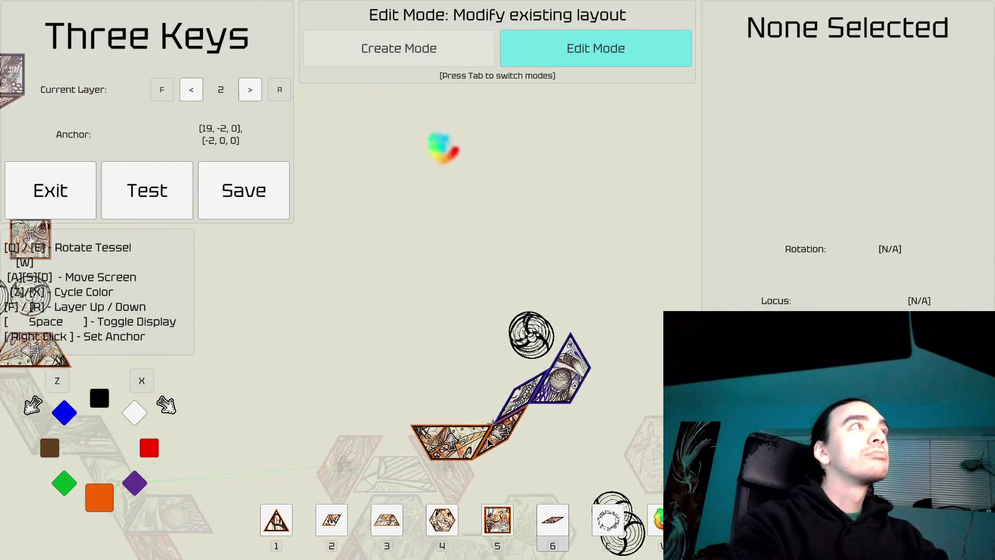
{"action": "key", "text": "a"}
{"action": "key", "text": "a"}
{"action": "key", "text": "s"}
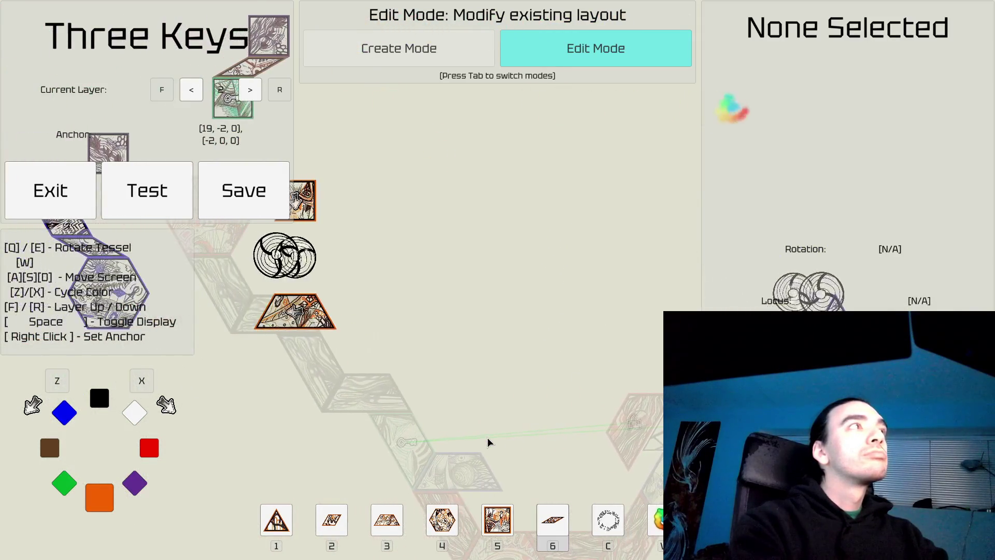
{"action": "key", "text": "d"}
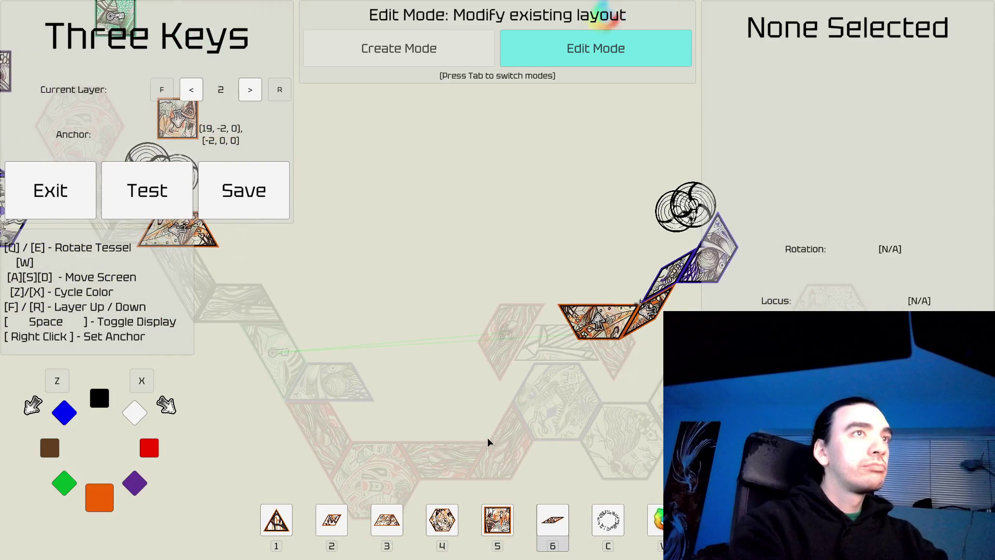
{"action": "key", "text": "a"}
{"action": "key", "text": "w"}
{"action": "key", "text": "a"}
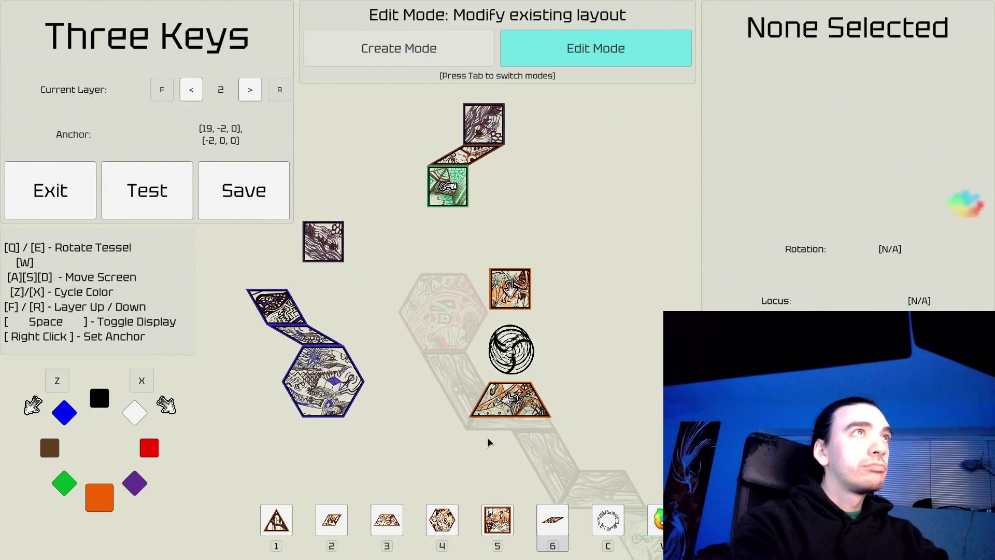
{"action": "key", "text": "d"}
{"action": "key", "text": "d"}
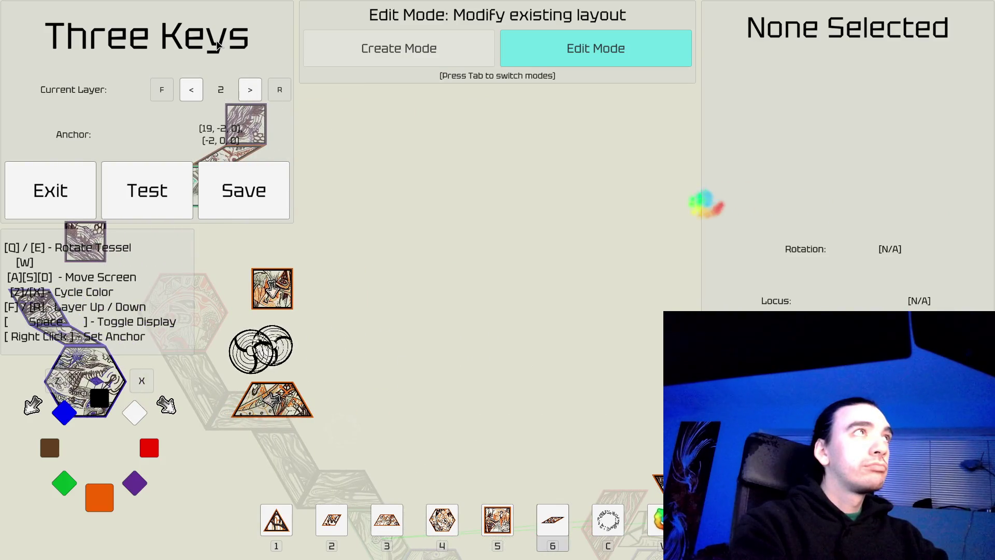
{"action": "left_click", "coordinate": [218, 46]}
{"action": "left_click", "coordinate": [251, 58]}
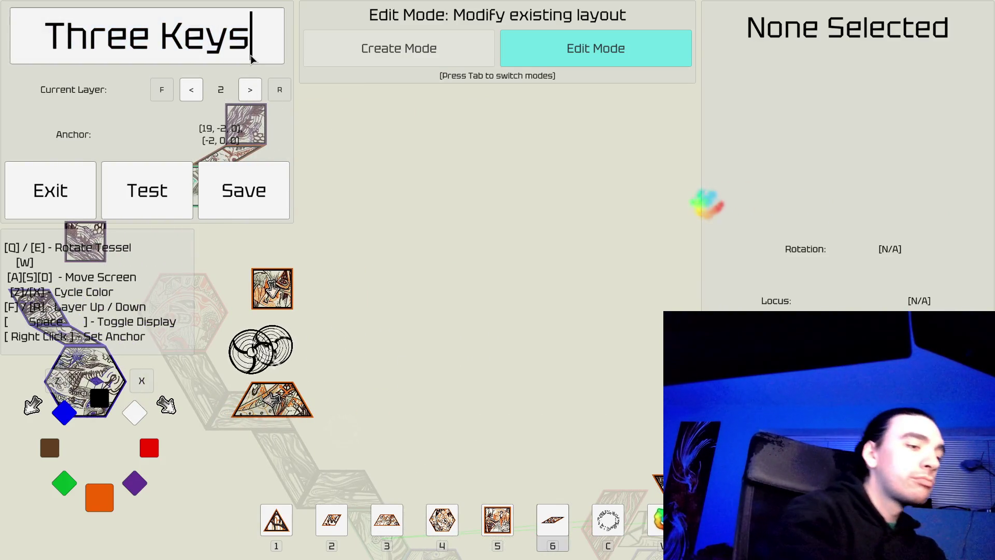
Step: Replace 'Keys' in the title with 'Shells', discarding a trial 'Loops', and confirm
{"action": "key", "text": "BackSpace"}
{"action": "key", "text": "BackSpace"}
{"action": "key", "text": "BackSpace"}
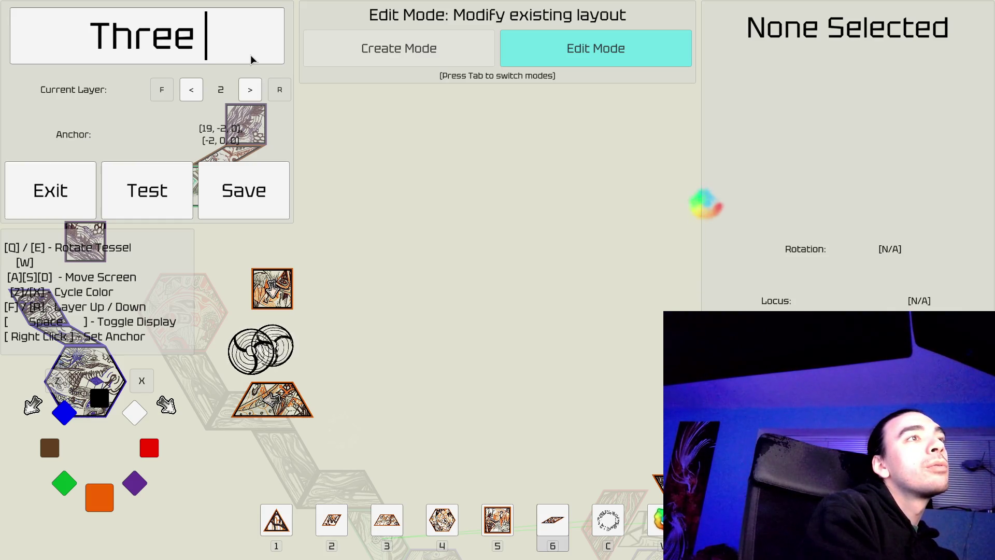
{"action": "type", "text": "Loops"}
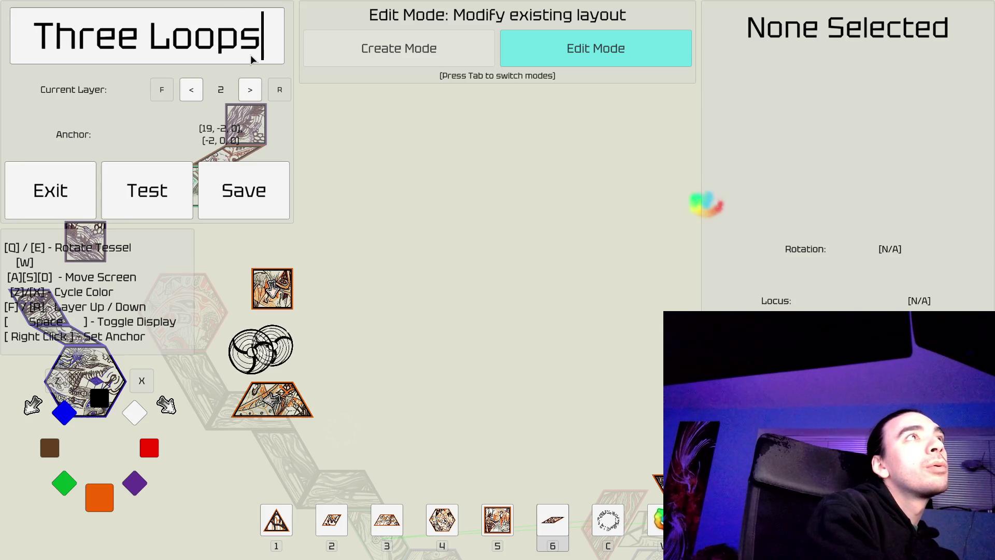
{"action": "key", "text": "BackSpace"}
{"action": "key", "text": "BackSpace"}
{"action": "key", "text": "BackSpace"}
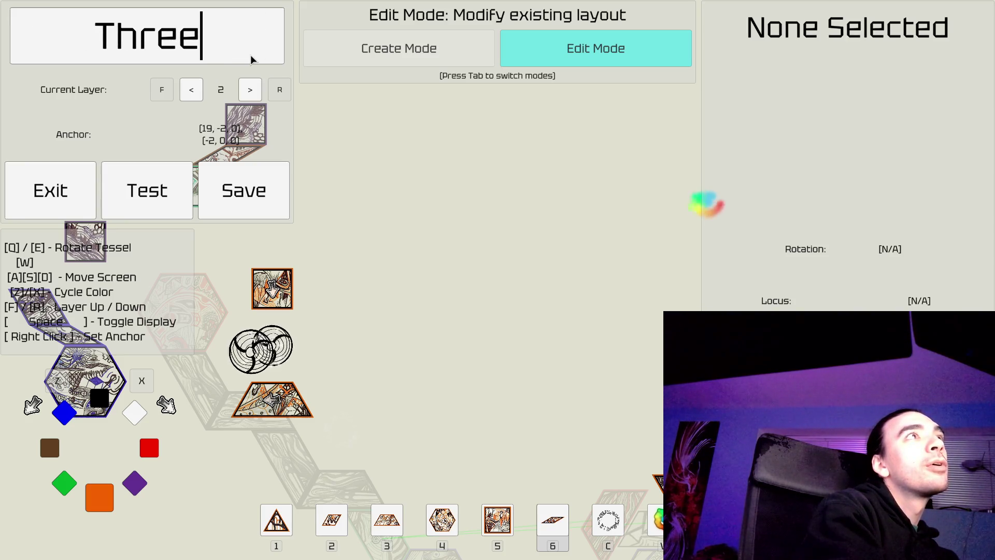
{"action": "type", "text": " Shells"}
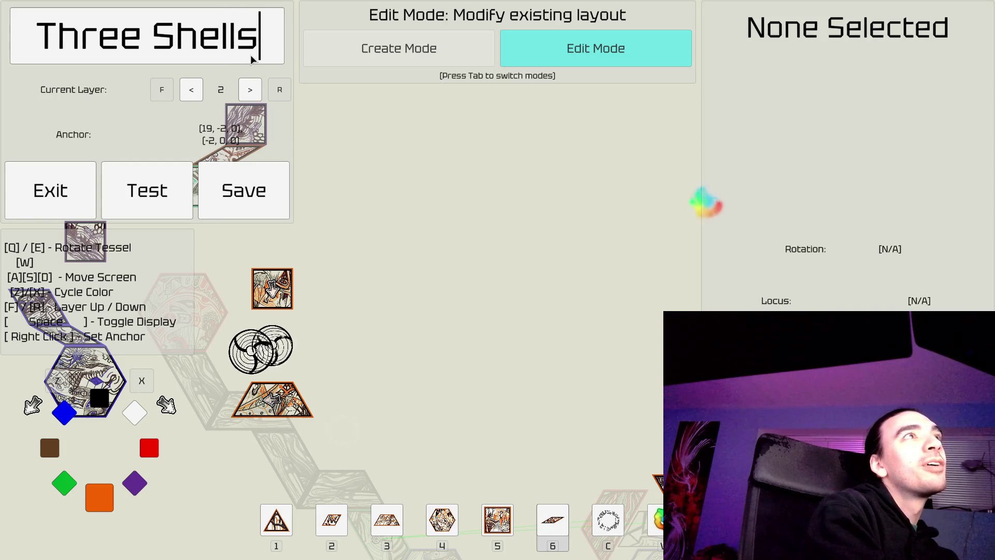
{"action": "key", "text": "Return"}
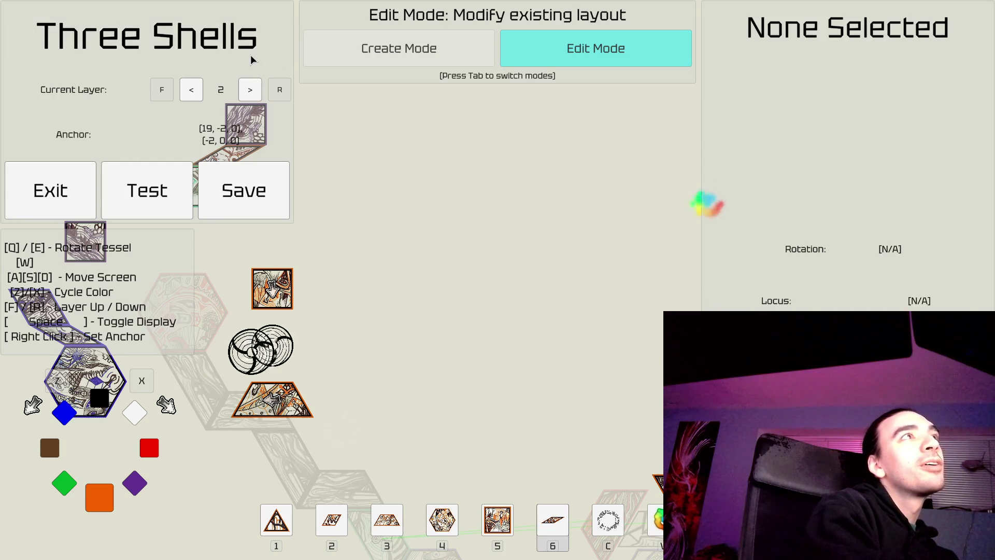
Step: Pan and zoom onto the new piece chain and switch back to Create Mode
{"action": "key", "text": "a"}
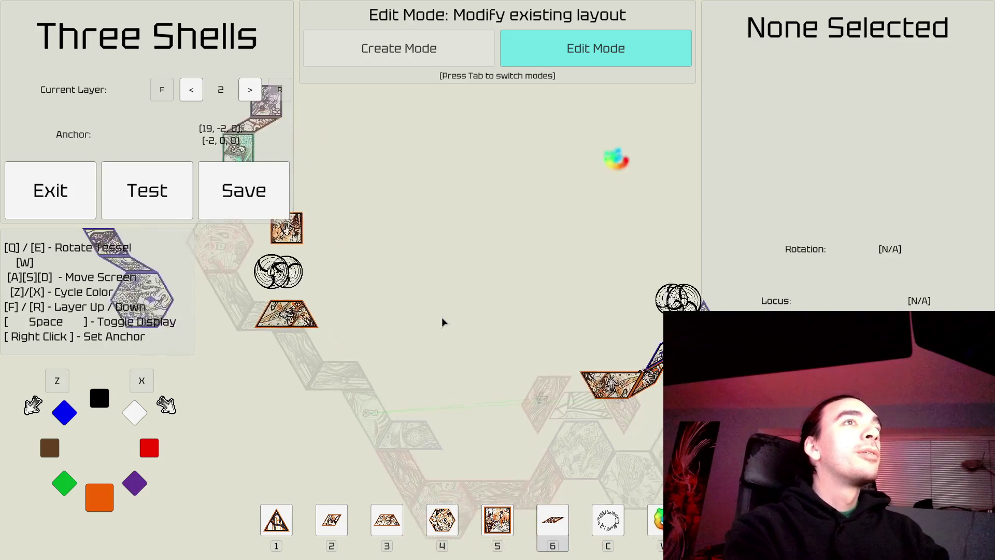
{"action": "key", "text": "s"}
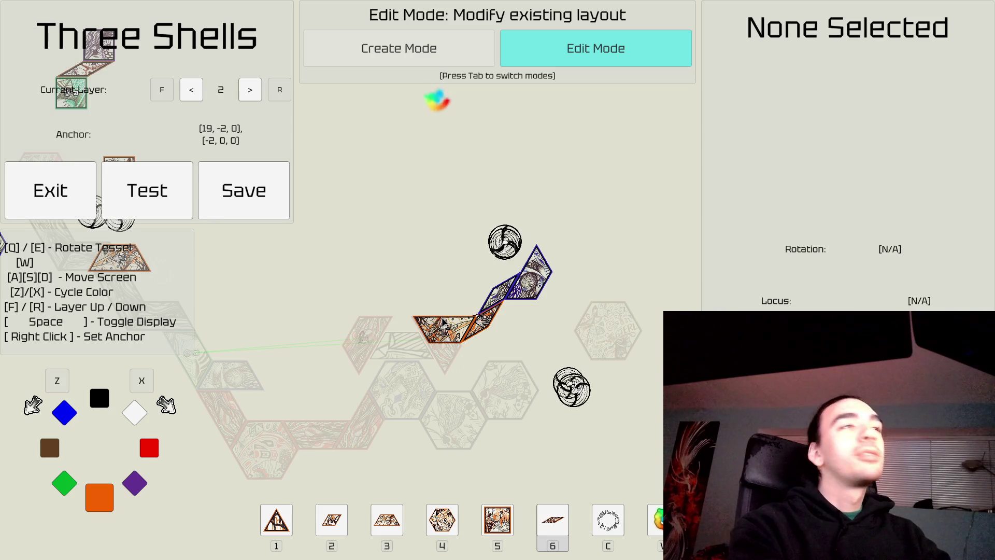
{"action": "scroll", "coordinate": [455, 313], "scroll_direction": "up", "scroll_amount": 2}
{"action": "scroll", "coordinate": [454, 309], "scroll_direction": "up", "scroll_amount": 1}
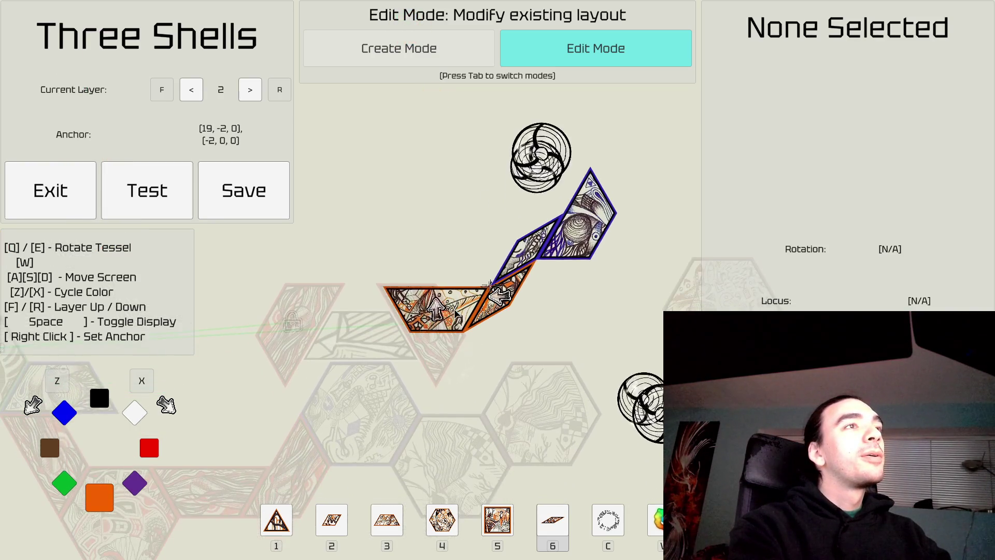
{"action": "key", "text": "s"}
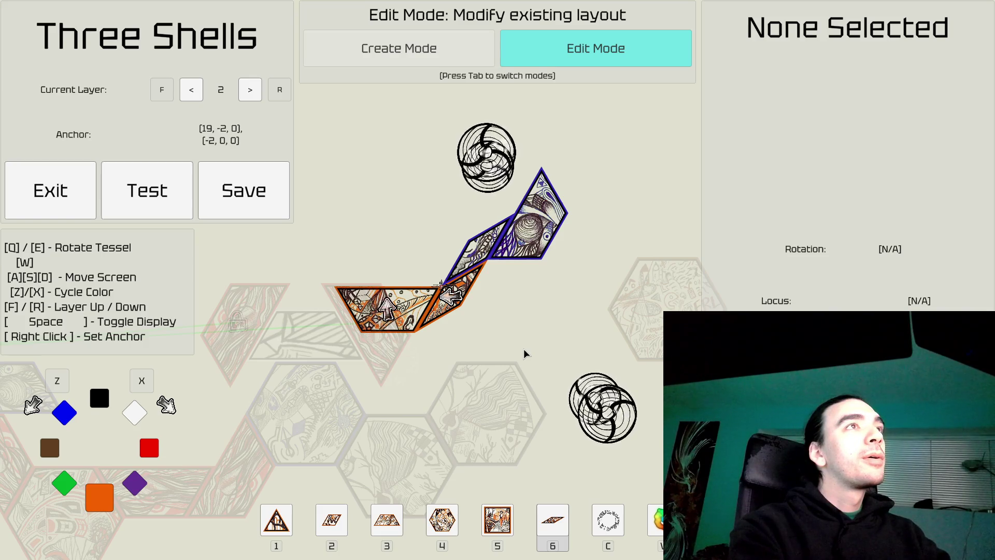
{"action": "key", "text": "a"}
{"action": "key", "text": "w"}
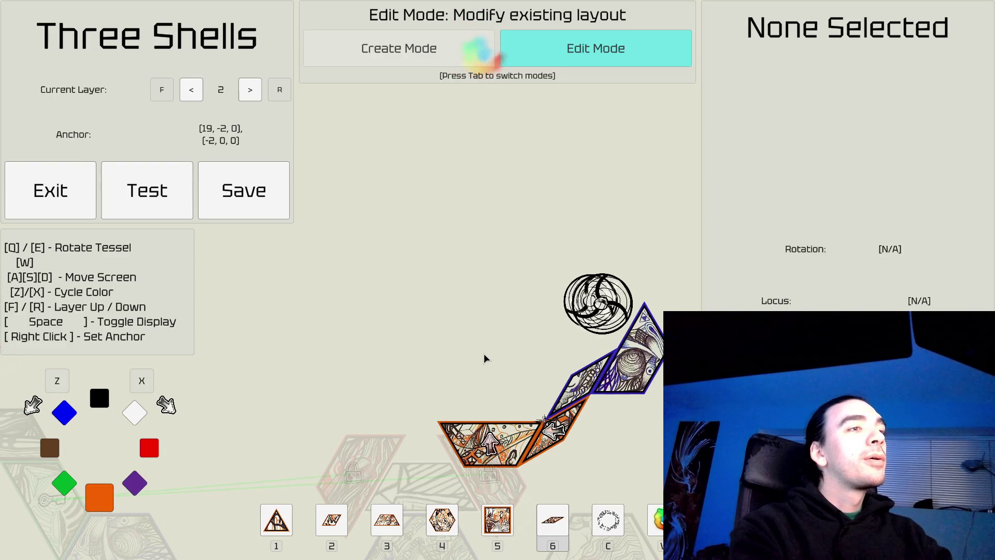
{"action": "key", "text": "Tab"}
Step: Place an upright black trapezoid on top of the orange trapezoid
{"action": "key", "text": "x"}
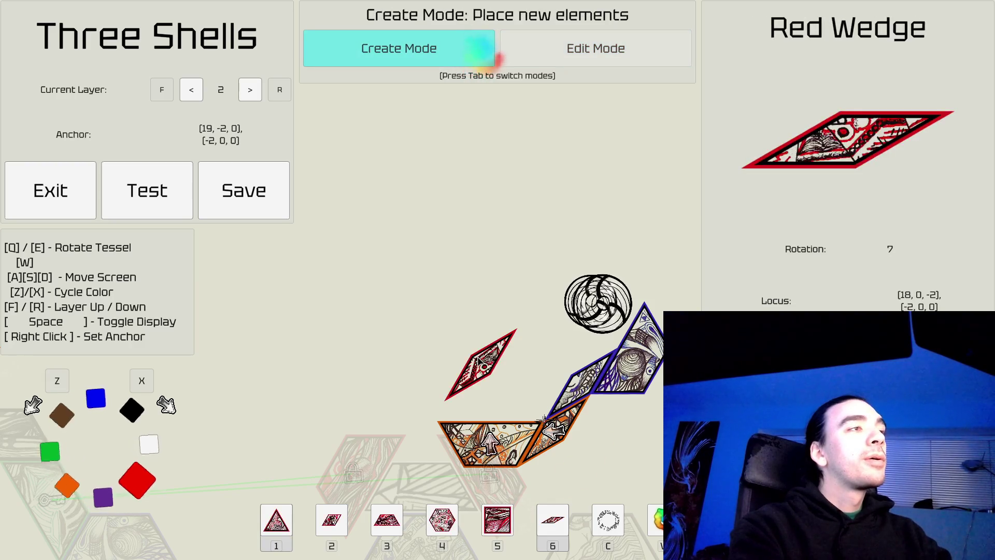
{"action": "key", "text": "x"}
{"action": "key", "text": "3"}
{"action": "key", "text": "q"}
{"action": "key", "text": "q"}
{"action": "key", "text": "q"}
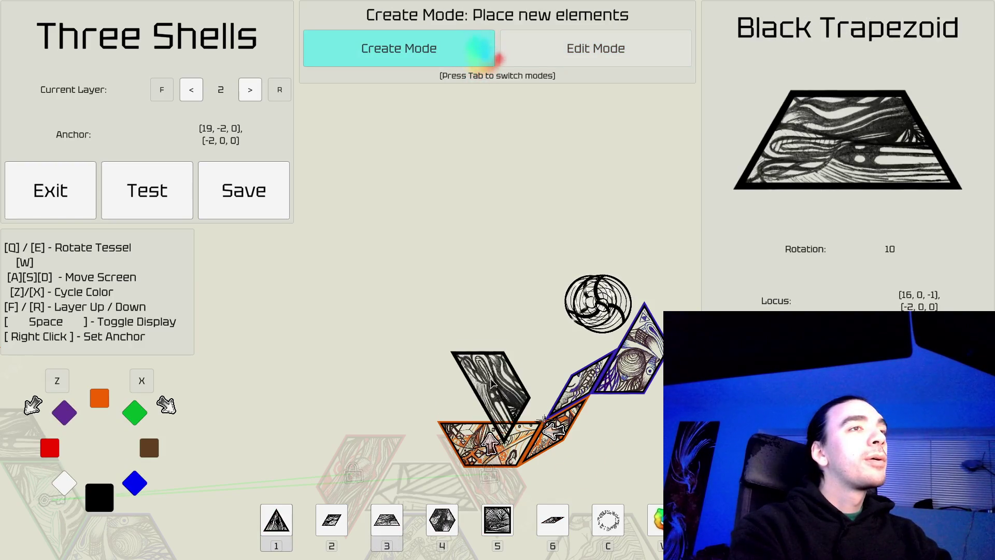
{"action": "left_click", "coordinate": [495, 397]}
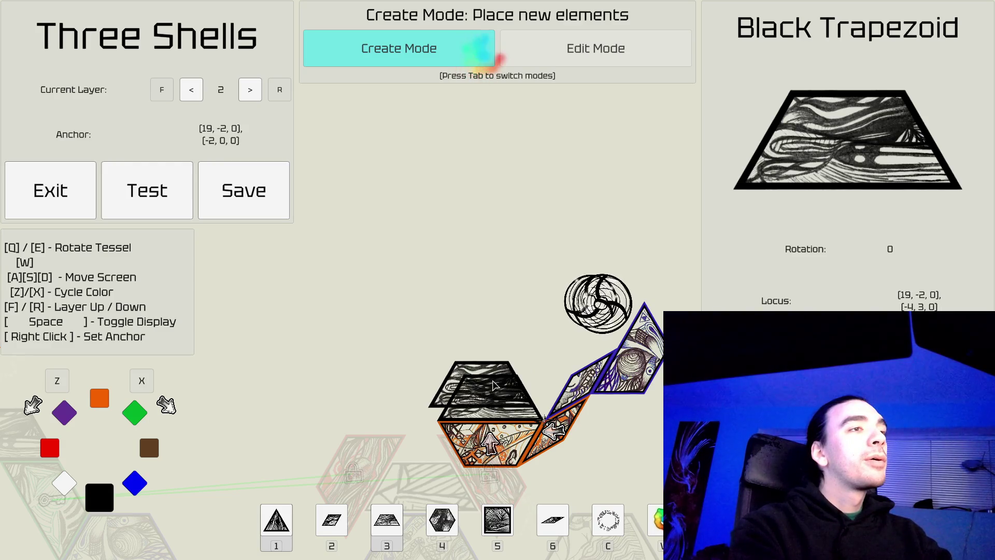
Step: Stack three black hexagons up the column and top it with a green hexagon
{"action": "key", "text": "4"}
{"action": "left_click", "coordinate": [491, 325]}
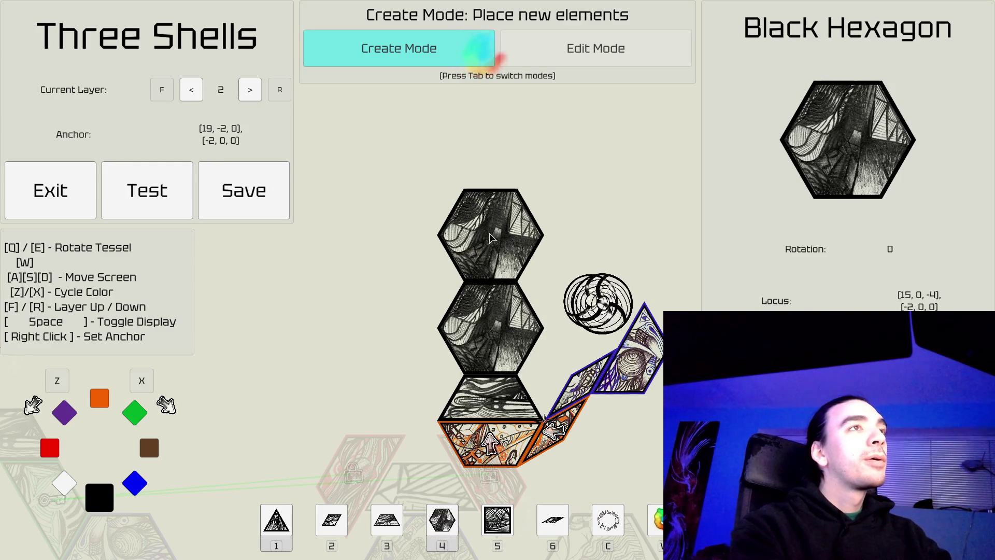
{"action": "left_click", "coordinate": [491, 234]}
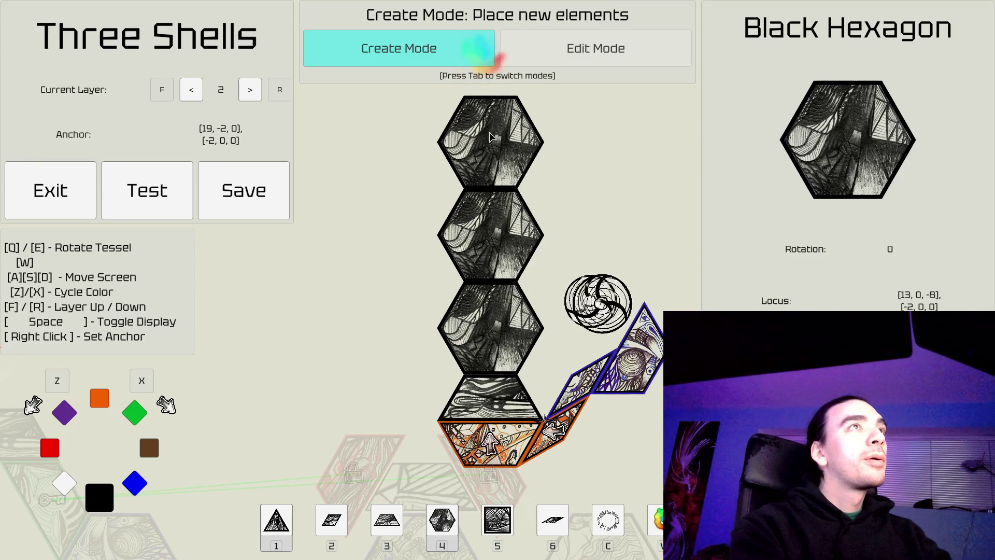
{"action": "left_click", "coordinate": [491, 138]}
{"action": "key", "text": "w"}
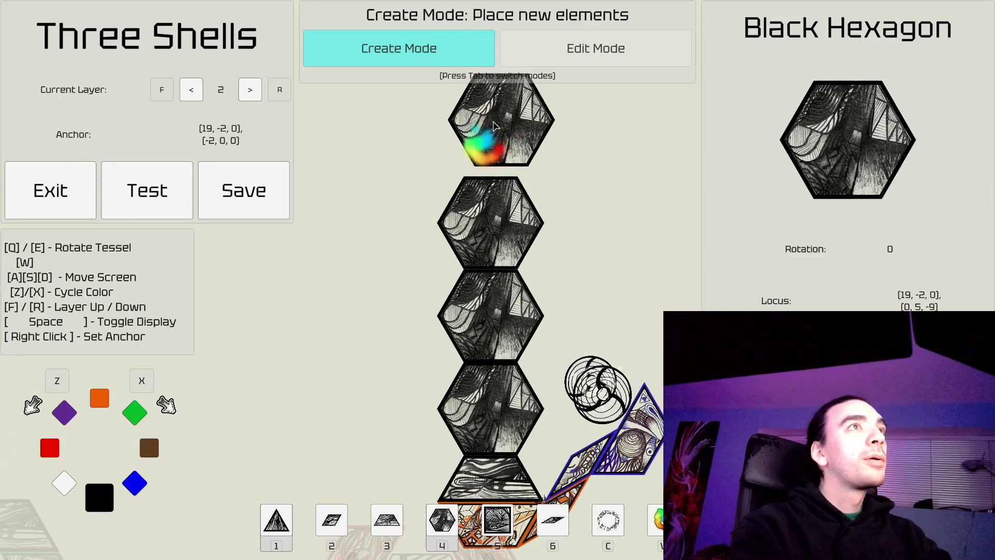
{"action": "key", "text": "x"}
{"action": "key", "text": "x"}
{"action": "key", "text": "x"}
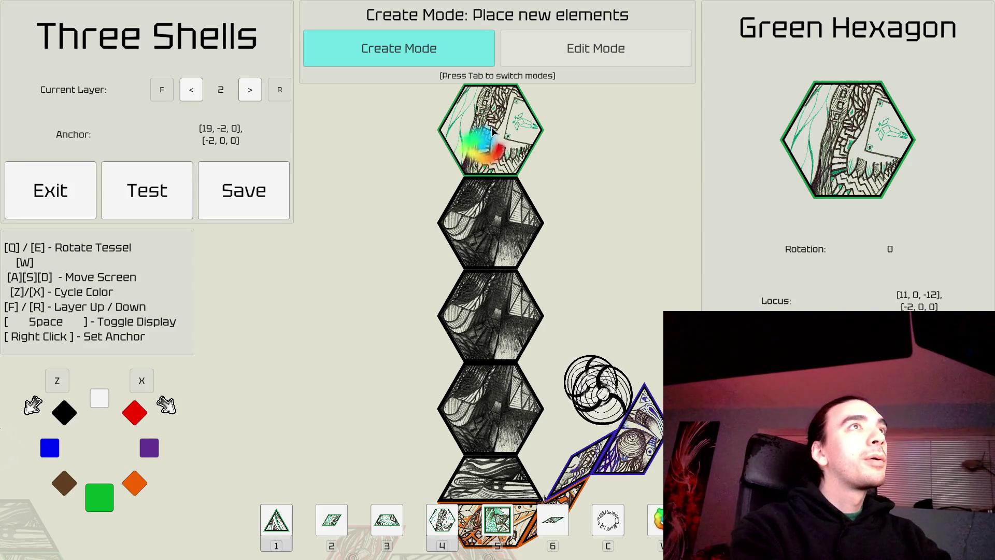
{"action": "left_click", "coordinate": [492, 132]}
Step: Switch to Edit Mode, deselect the green hexagon and pan across the layout
{"action": "key", "text": "w"}
{"action": "key", "text": "a"}
{"action": "key", "text": "Tab"}
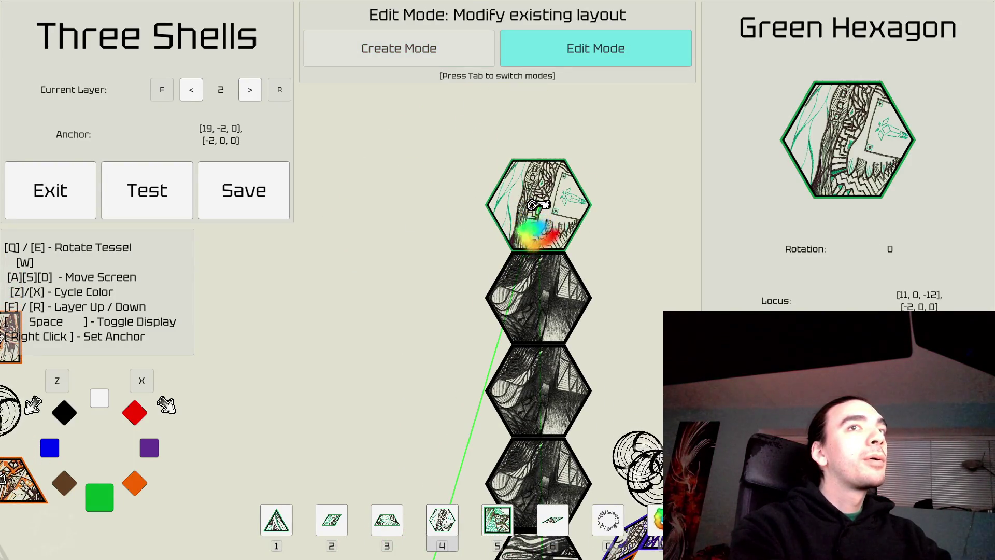
{"action": "left_click", "coordinate": [390, 296]}
{"action": "key", "text": "d"}
{"action": "key", "text": "s"}
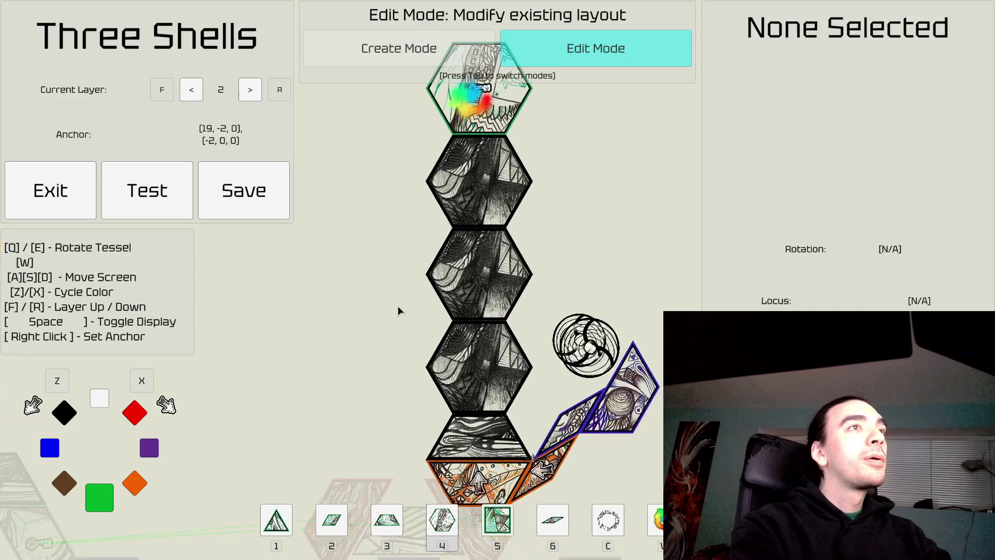
{"action": "key", "text": "d"}
{"action": "key", "text": "s"}
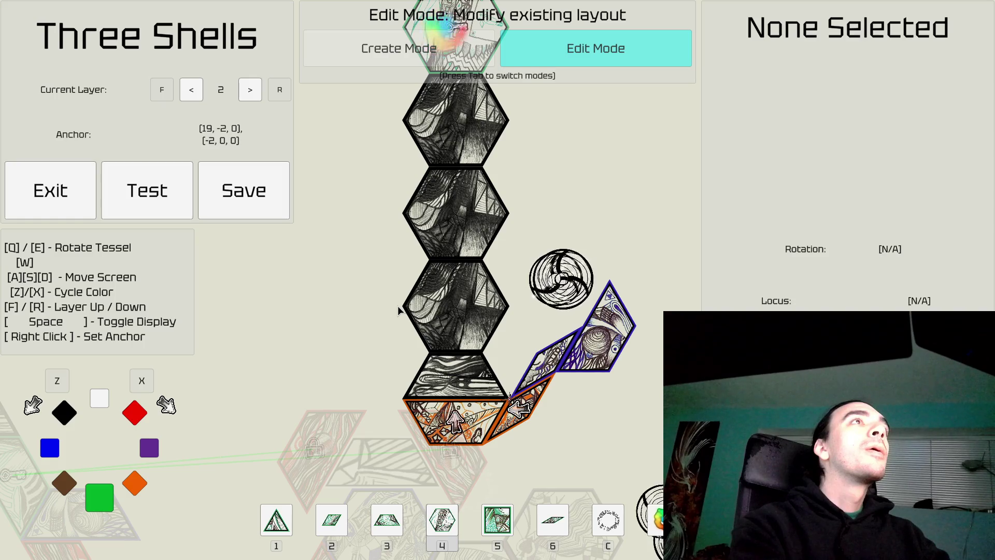
Step: Remove the black hexagon below the green one and pick a purple hexagon
{"action": "key", "text": "a"}
{"action": "key", "text": "w"}
{"action": "key", "text": "a"}
{"action": "key", "text": "w"}
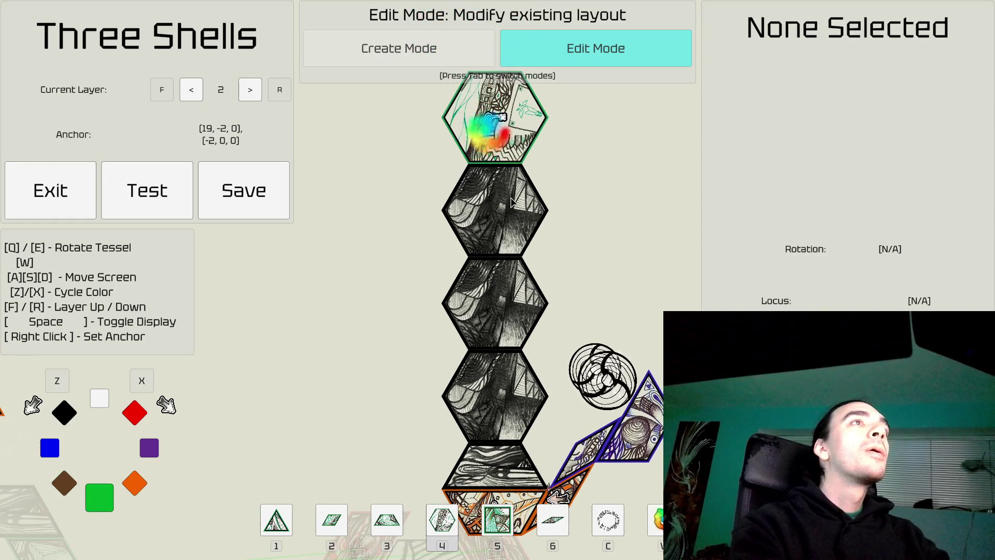
{"action": "left_click", "coordinate": [502, 208]}
{"action": "key", "text": "Delete"}
{"action": "key", "text": "Tab"}
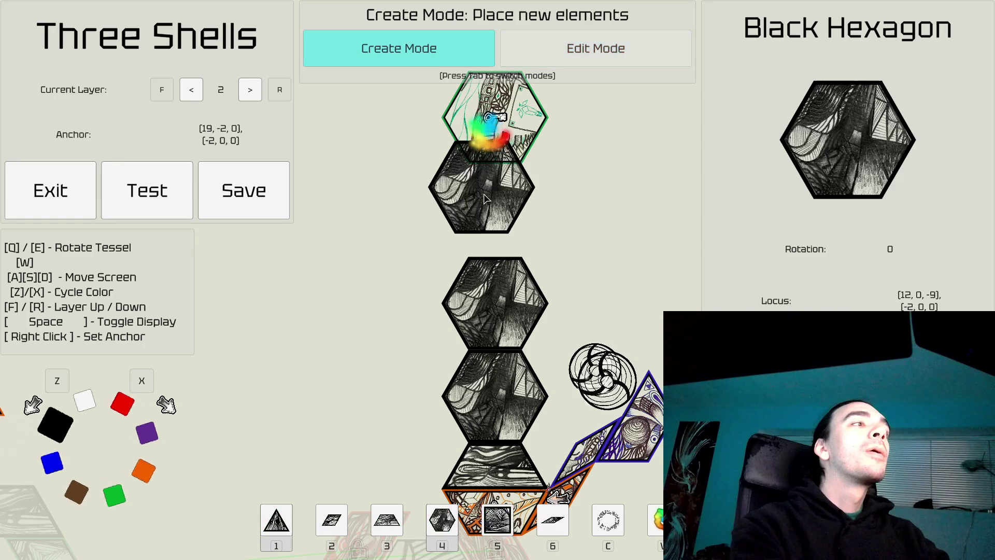
{"action": "key", "text": "z"}
{"action": "key", "text": "z"}
{"action": "key", "text": "z"}
{"action": "key", "text": "z"}
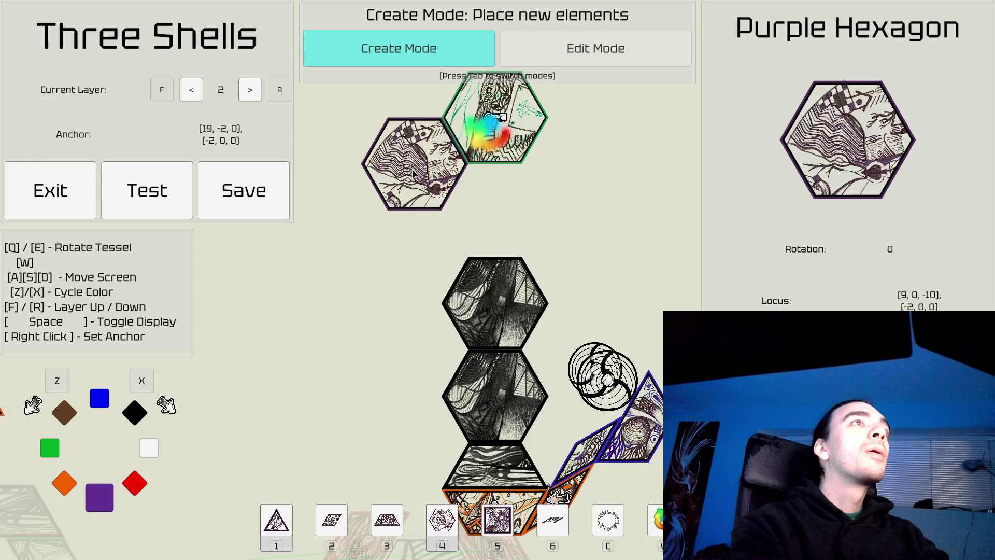
Step: Place two purple hexagons curving left from the green hexagon
{"action": "key", "text": "s"}
{"action": "key", "text": "a"}
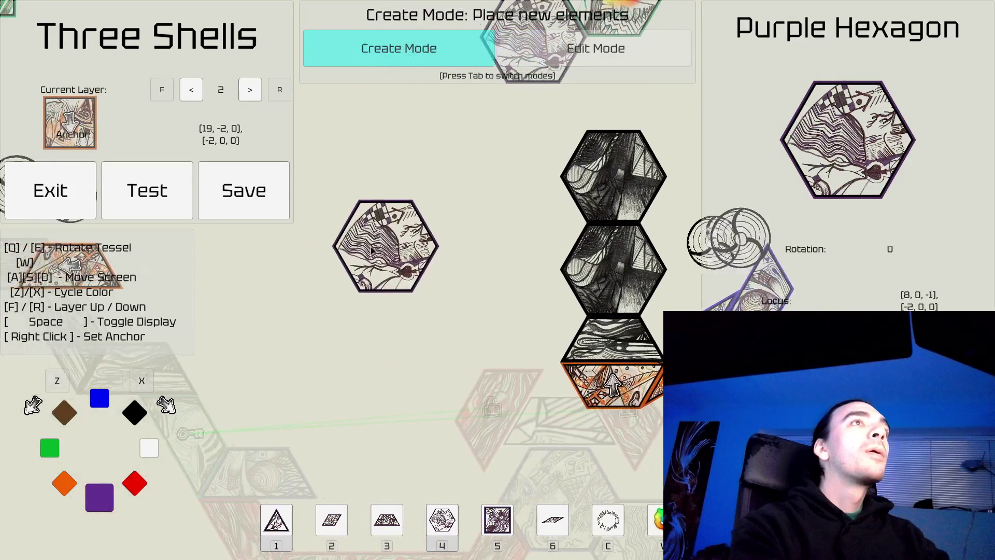
{"action": "key", "text": "w"}
{"action": "key", "text": "a"}
{"action": "key", "text": "d"}
{"action": "key", "text": "a"}
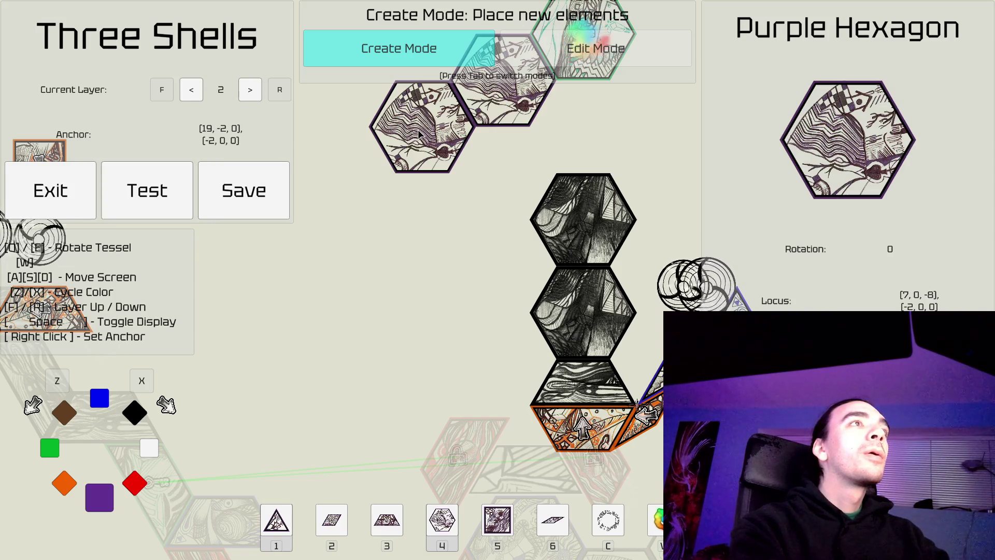
{"action": "left_click", "coordinate": [420, 133]}
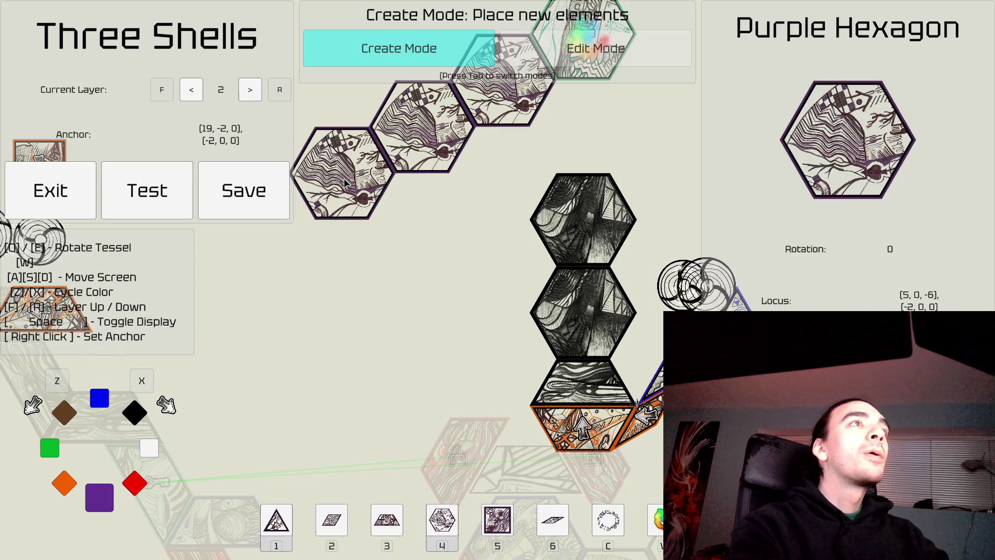
{"action": "left_click", "coordinate": [345, 183]}
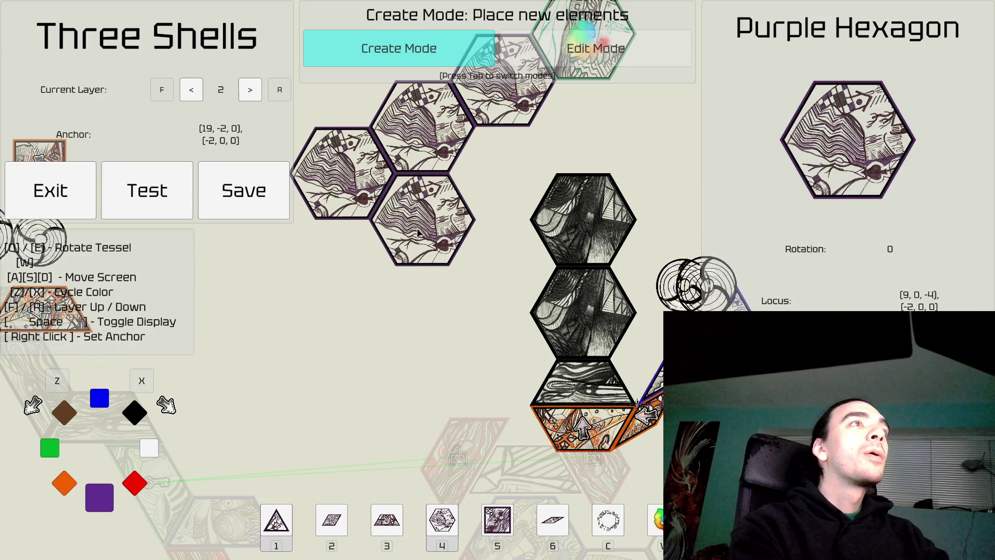
Step: Rotate the purple hexagon and anchor placement on the upper purple hexagons
{"action": "key", "text": "q"}
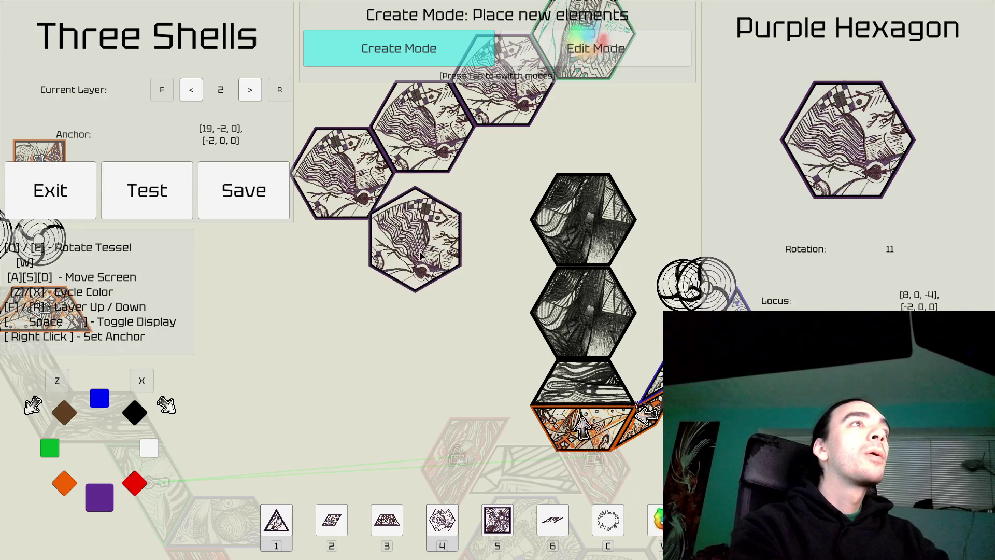
{"action": "right_click", "coordinate": [369, 236]}
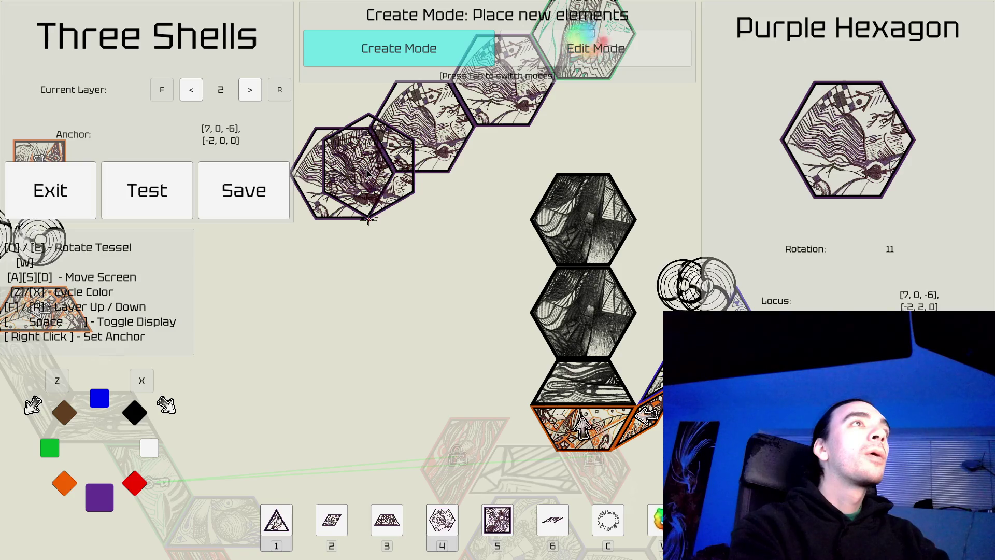
{"action": "right_click", "coordinate": [327, 177]}
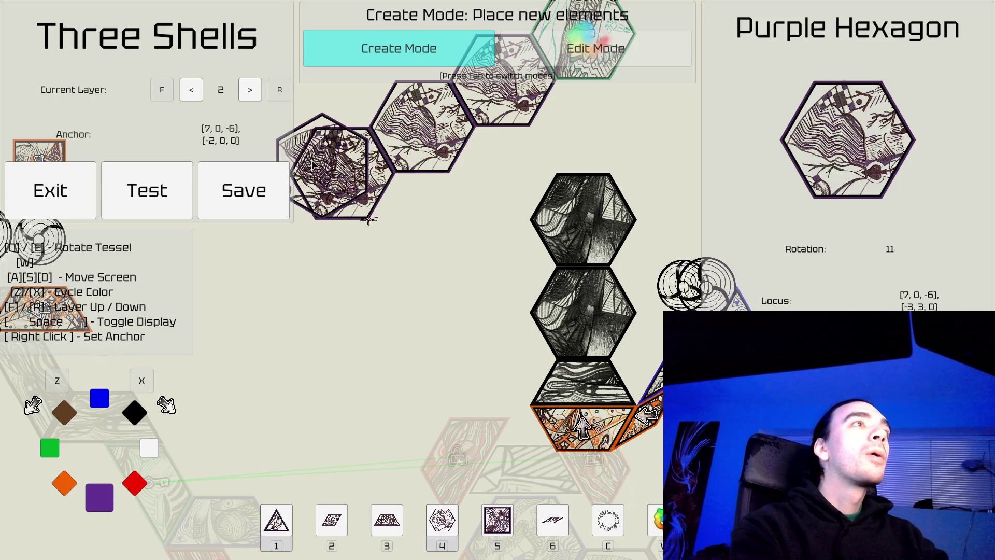
{"action": "key", "text": "a"}
{"action": "key", "text": "w"}
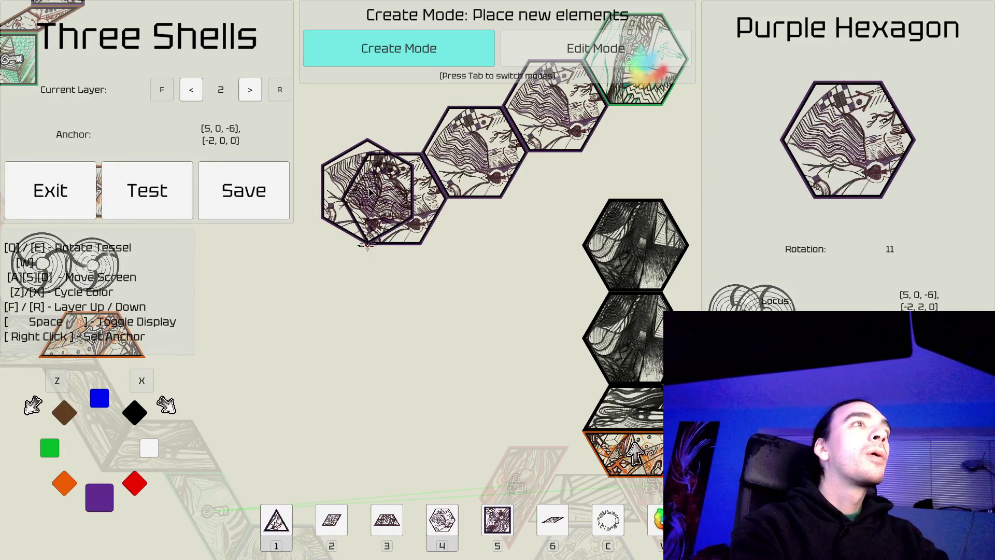
Step: Remove the misplaced purple hexagon and place one at the chain's lower end
{"action": "key", "text": "Tab"}
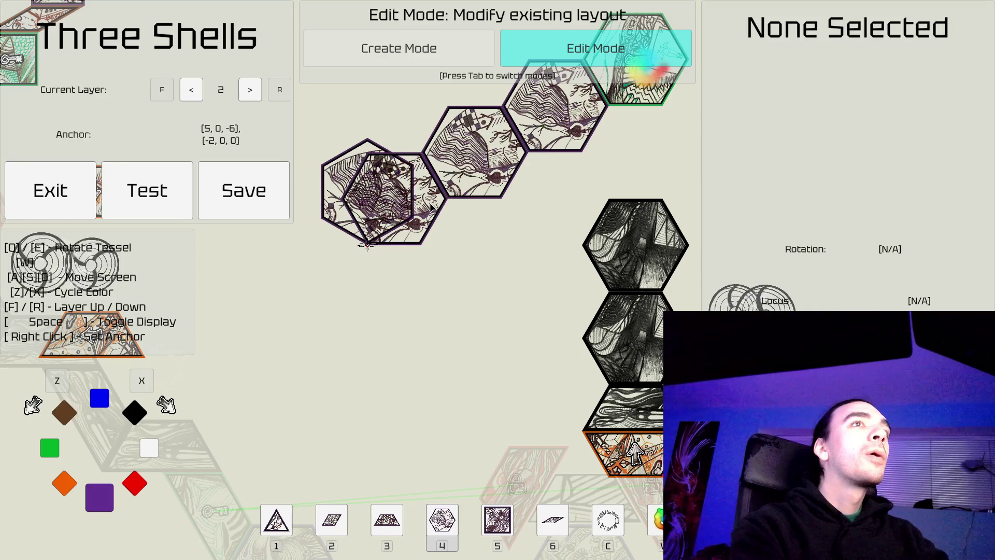
{"action": "left_click", "coordinate": [430, 206]}
{"action": "key", "text": "Tab"}
{"action": "key", "text": "Tab"}
{"action": "key", "text": "Tab"}
{"action": "key", "text": "s"}
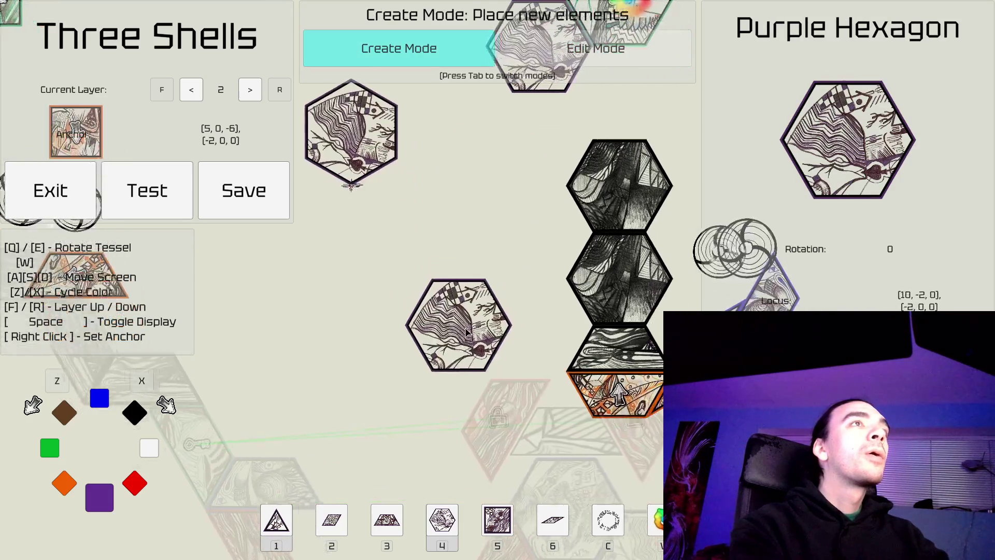
{"action": "key", "text": "w"}
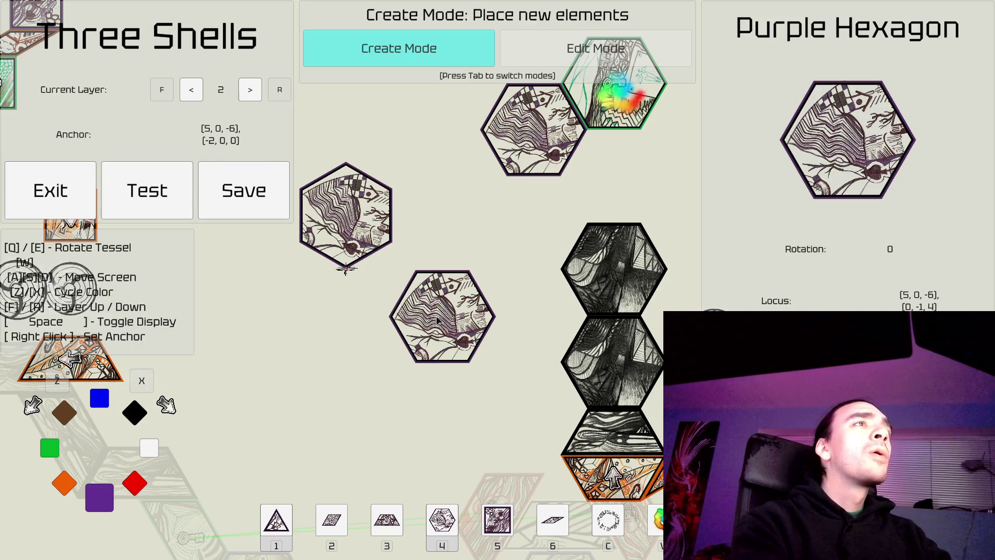
{"action": "key", "text": "s"}
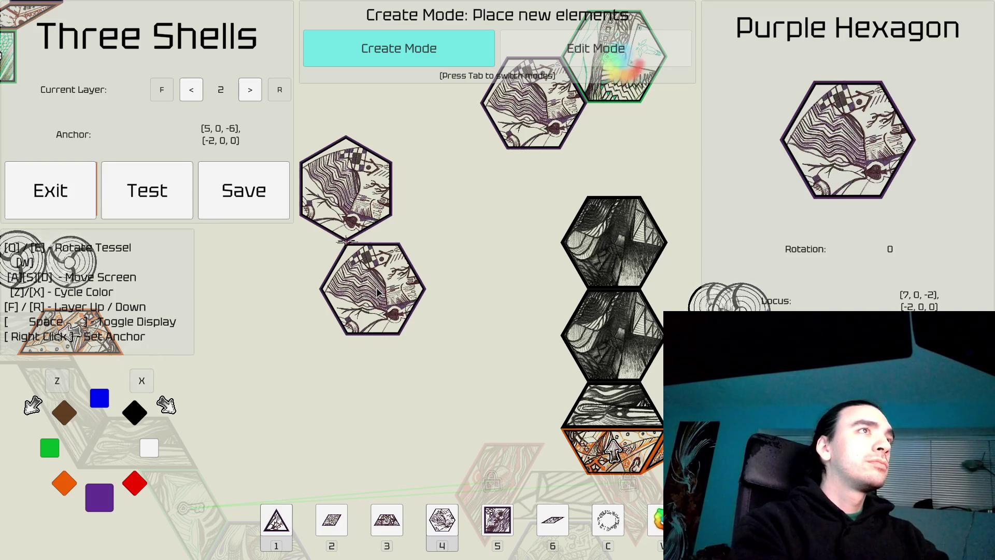
{"action": "left_click", "coordinate": [378, 293]}
{"action": "key", "text": "x"}
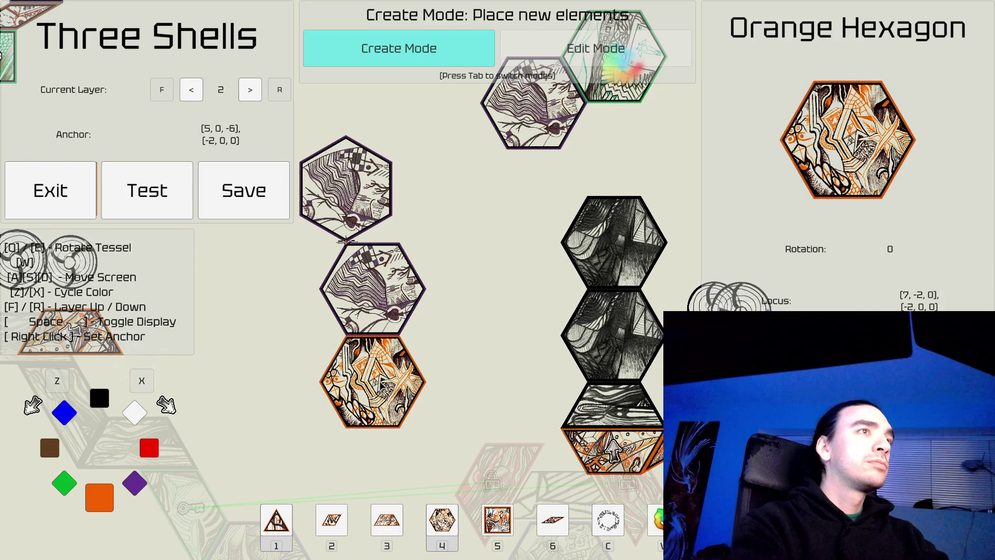
Step: Place the orange hexagon below the lowest purple one and confirm it sits at (7, -2, 0)
{"action": "left_click", "coordinate": [373, 383]}
{"action": "key", "text": "a"}
{"action": "key", "text": "Tab"}
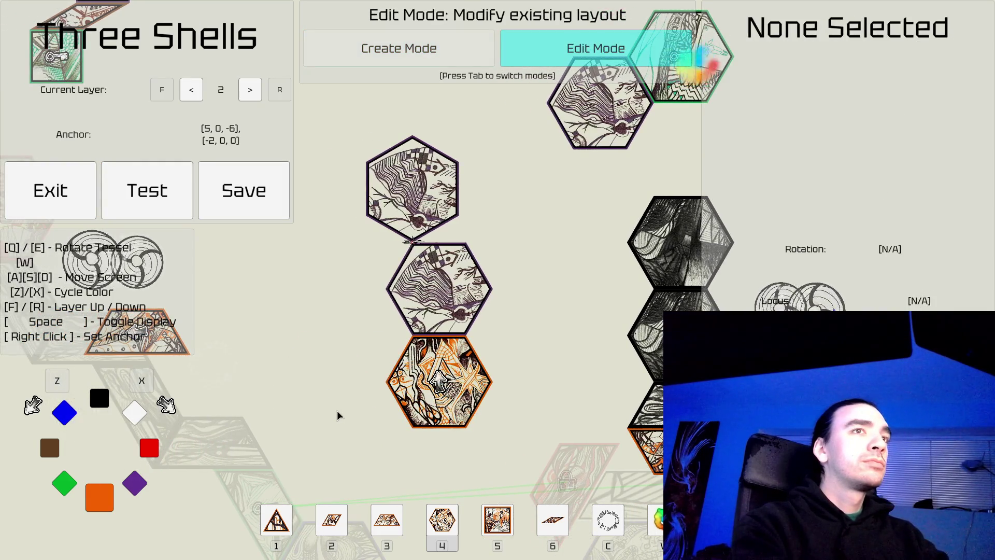
{"action": "key", "text": "s"}
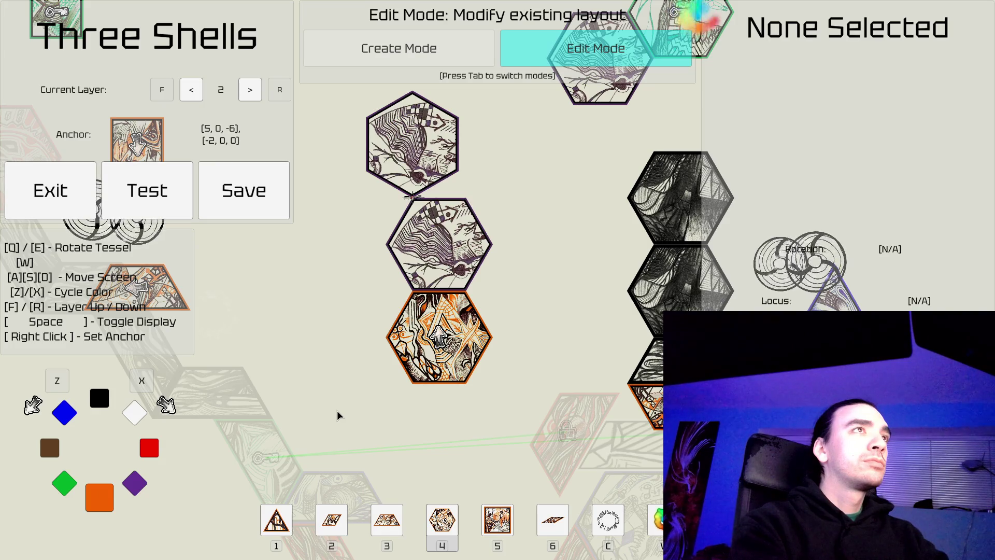
{"action": "key", "text": "d"}
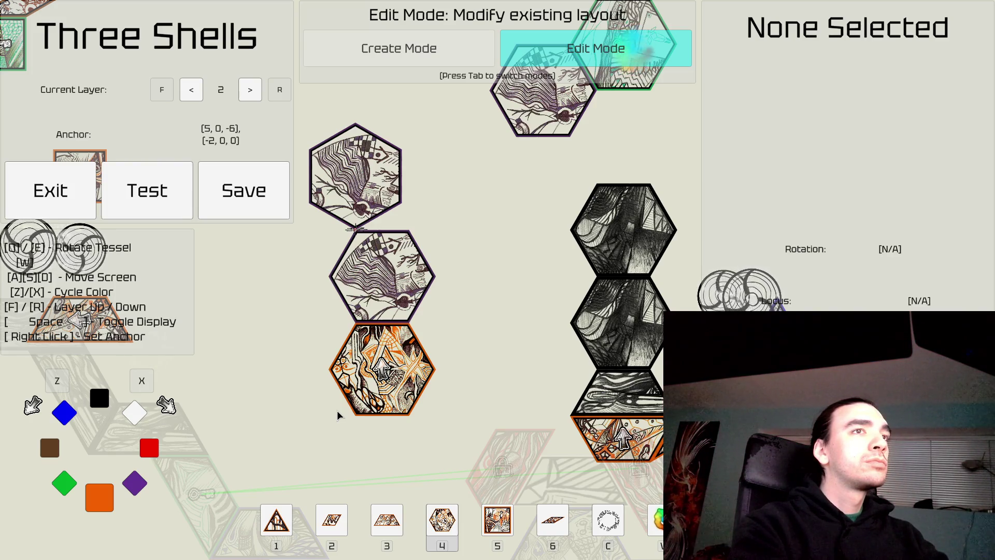
{"action": "left_click", "coordinate": [395, 373]}
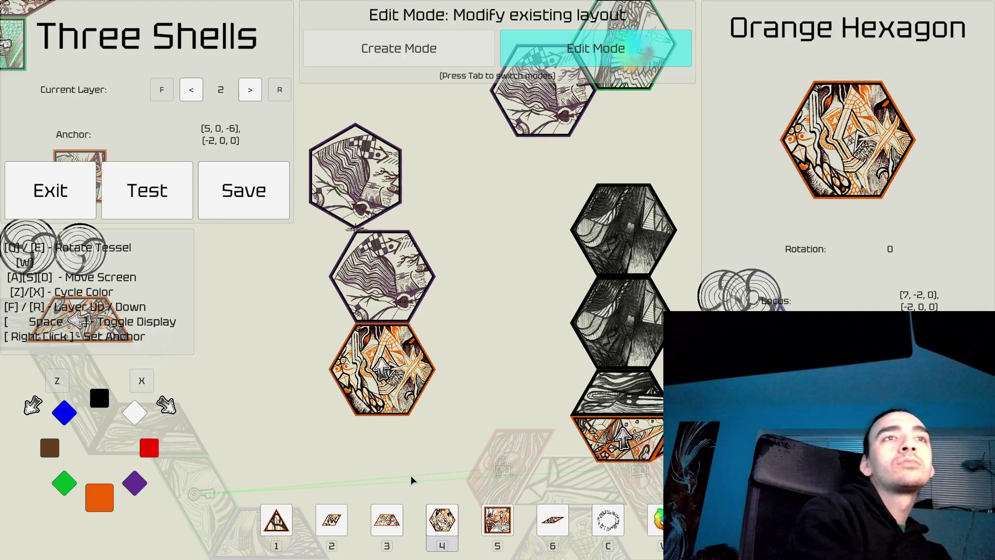
{"action": "left_click", "coordinate": [516, 383]}
Step: Select the middle purple hexagon to take its piece back into Create Mode
{"action": "key", "text": "s"}
{"action": "key", "text": "a"}
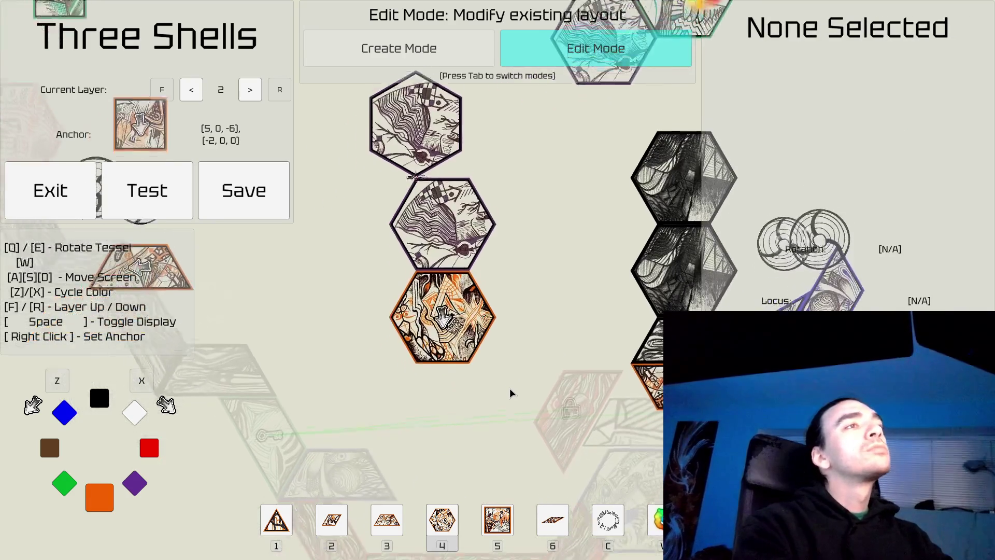
{"action": "key", "text": "w"}
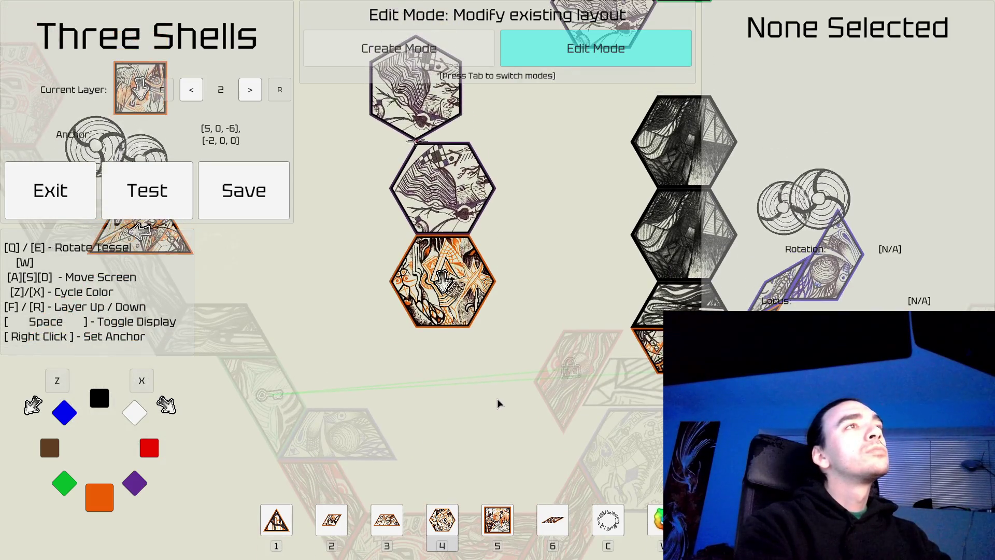
{"action": "left_click", "coordinate": [451, 201]}
{"action": "key", "text": "Tab"}
{"action": "key", "text": "s"}
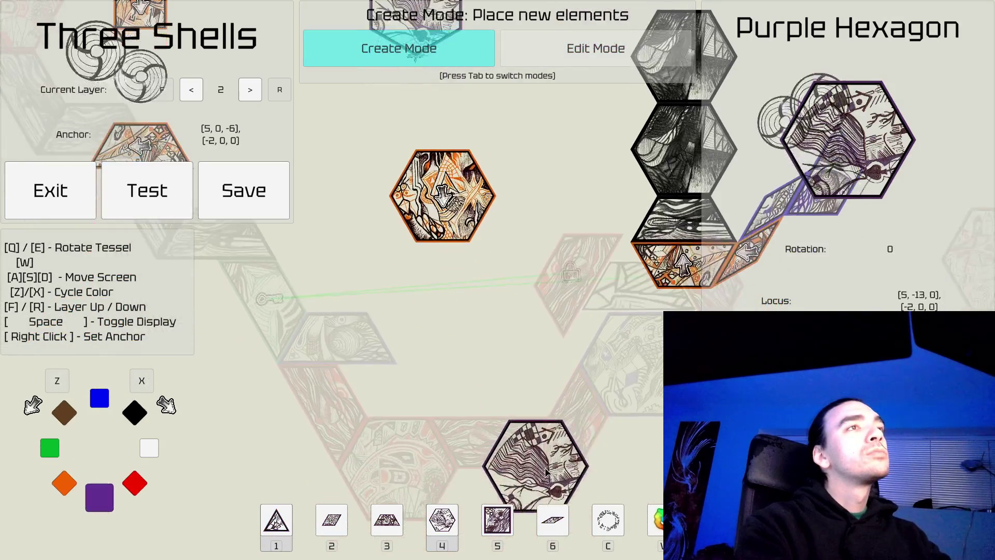
{"action": "key", "text": "d"}
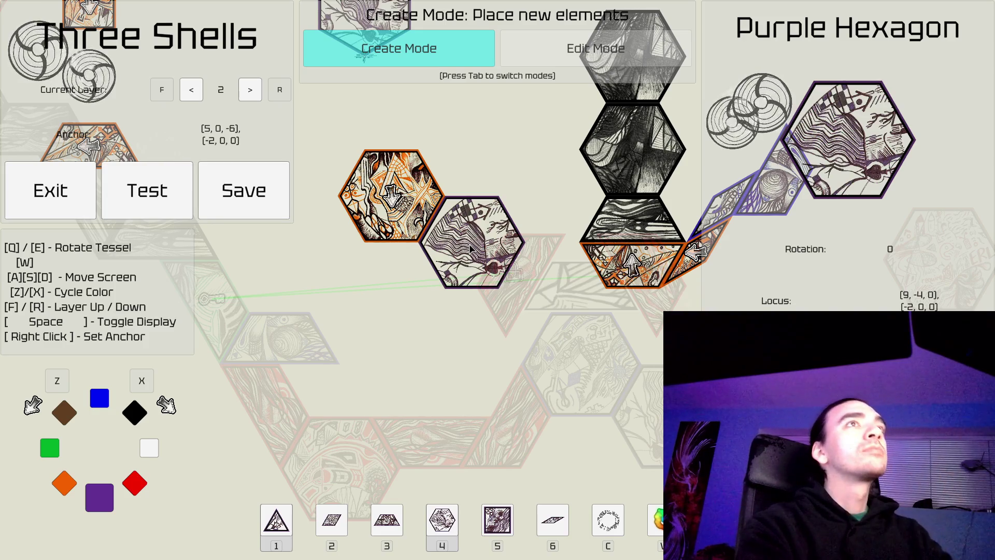
Step: Place four purple hexagons running down from the orange one, then review the chain
{"action": "left_click", "coordinate": [471, 249]}
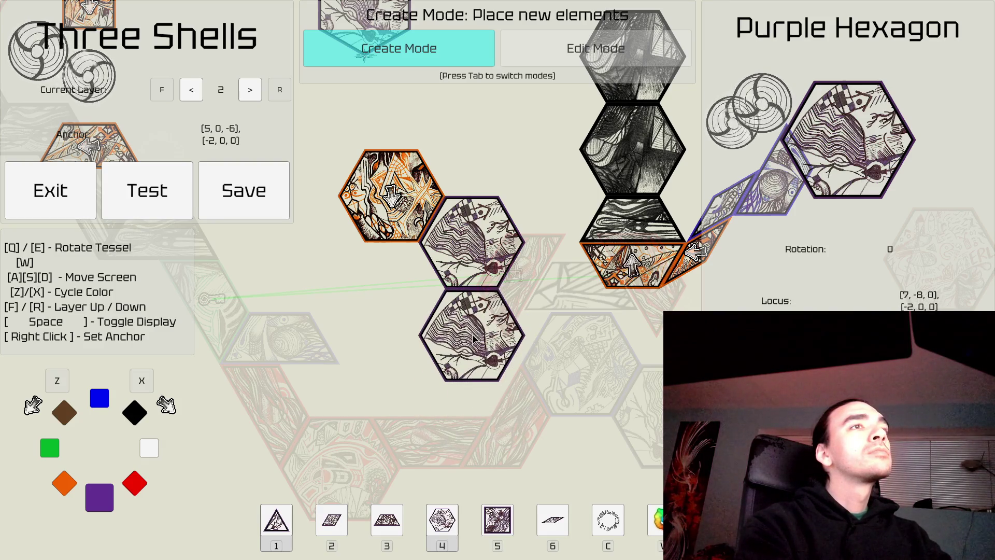
{"action": "left_click", "coordinate": [473, 338]}
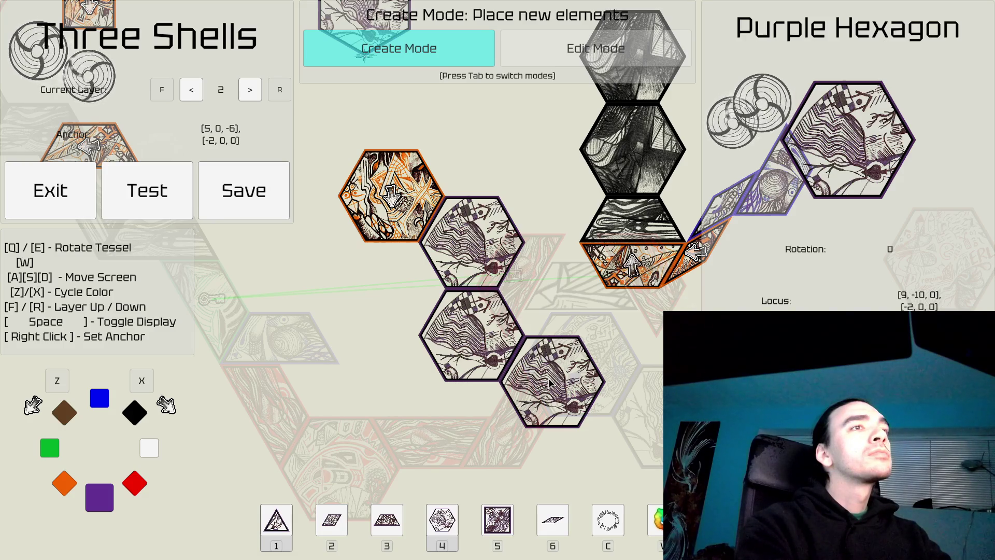
{"action": "left_click", "coordinate": [551, 382]}
{"action": "left_click", "coordinate": [553, 383]}
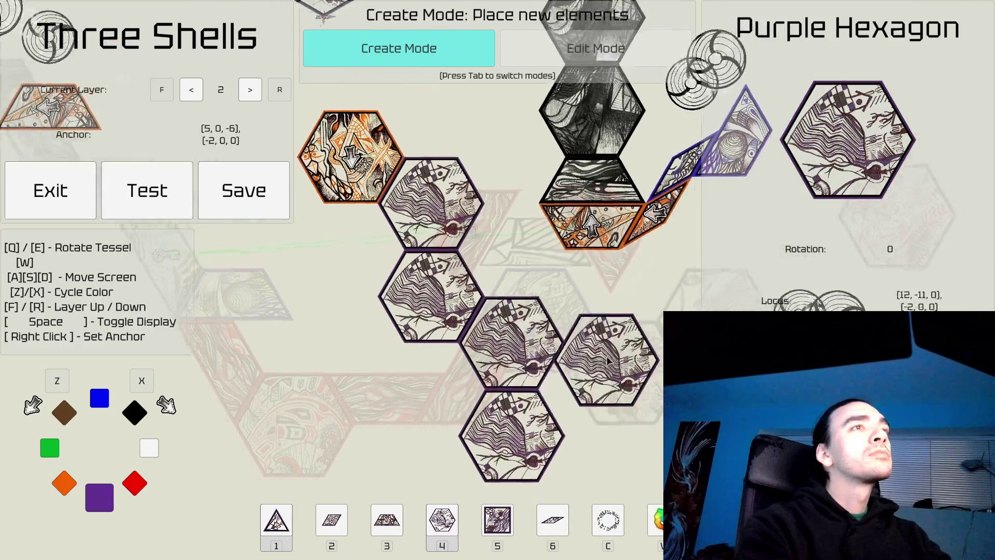
{"action": "key", "text": "Tab"}
{"action": "key", "text": "d"}
{"action": "key", "text": "d"}
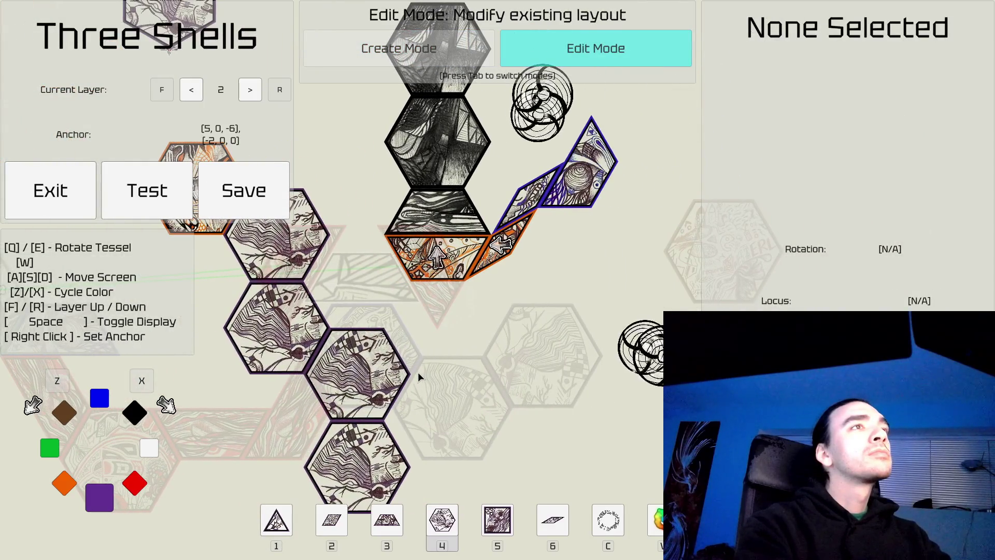
{"action": "key", "text": "d"}
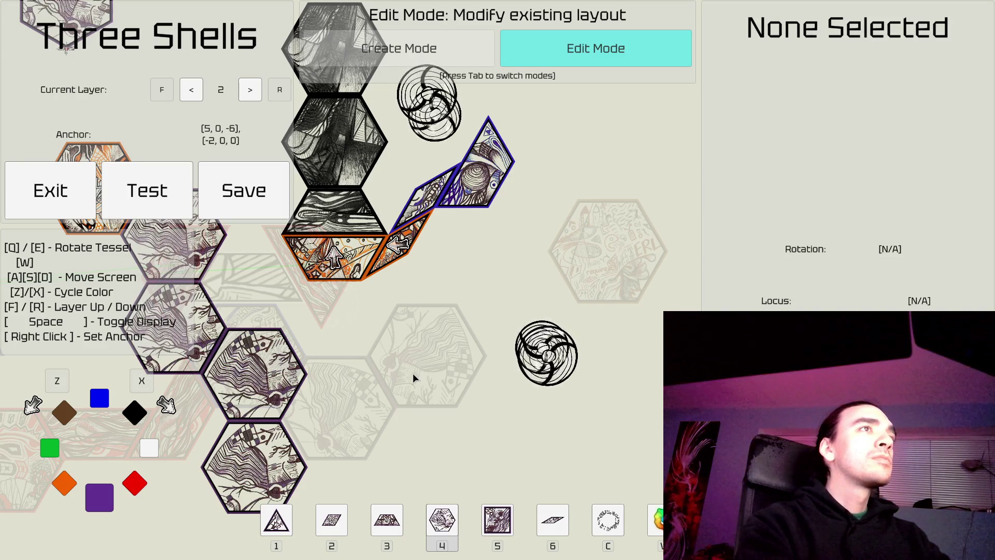
{"action": "key", "text": "Tab"}
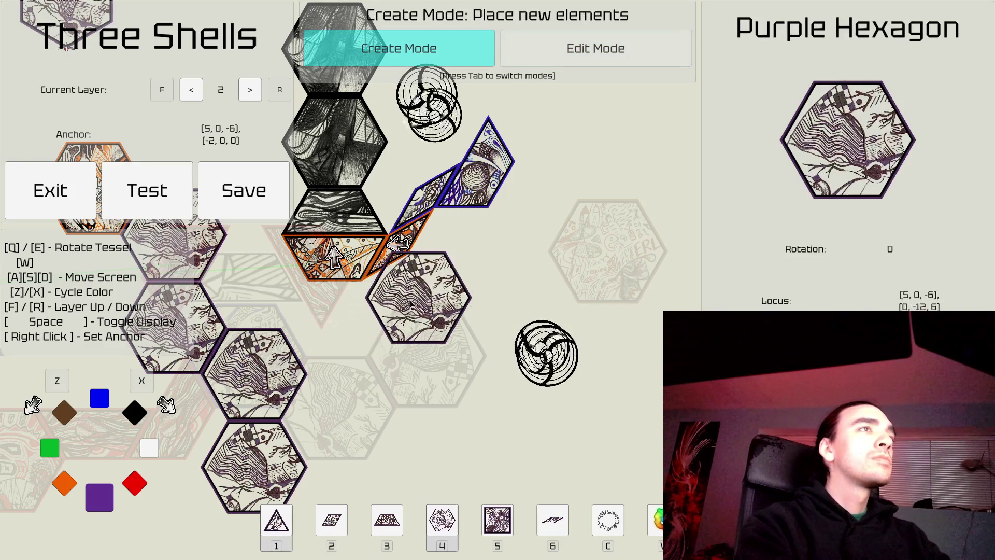
Step: Place a rotated purple triangle under the orange trapezoid and anchor on its cell
{"action": "key", "text": "1"}
{"action": "key", "text": "q"}
{"action": "left_click", "coordinate": [399, 277]}
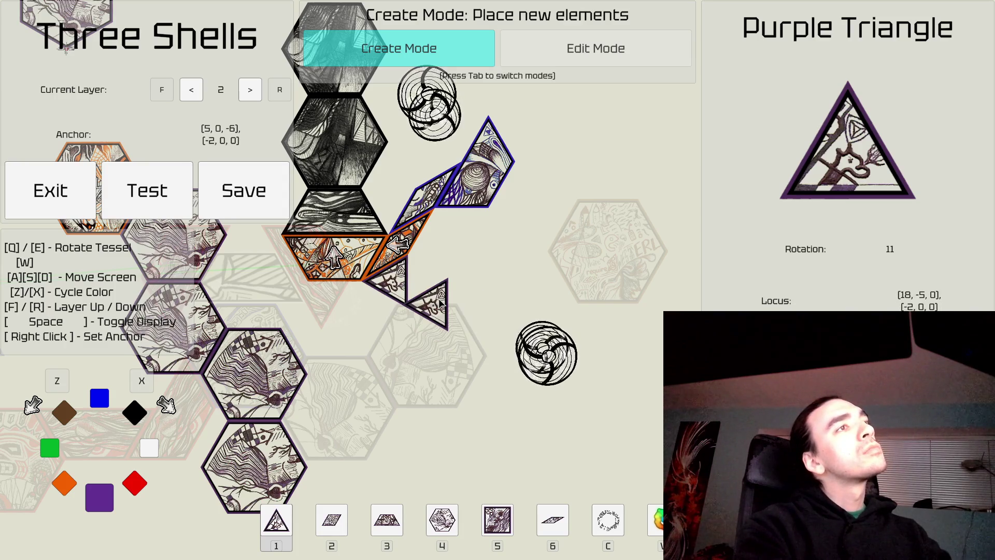
{"action": "right_click", "coordinate": [410, 324]}
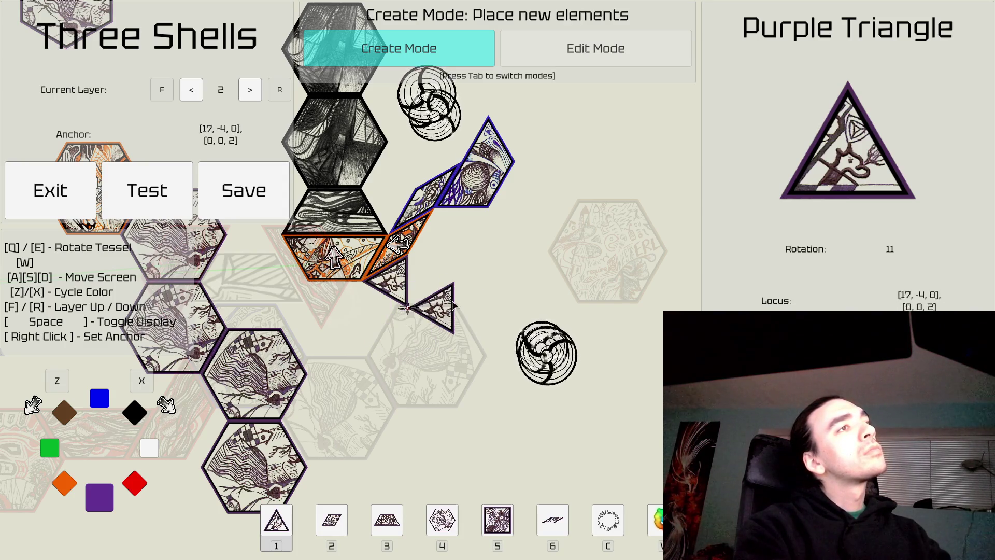
{"action": "key", "text": "a"}
{"action": "key", "text": "a"}
{"action": "key", "text": "w"}
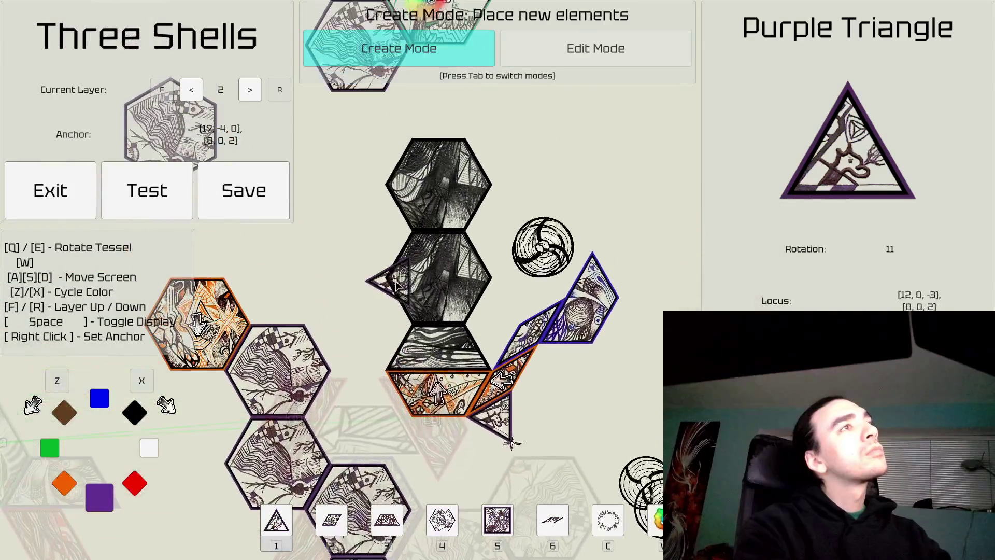
Step: In edit mode, delete the black trapezoid and the black hexagons
{"action": "key", "text": "Tab"}
{"action": "left_click", "coordinate": [446, 352]}
{"action": "key", "text": "Delete"}
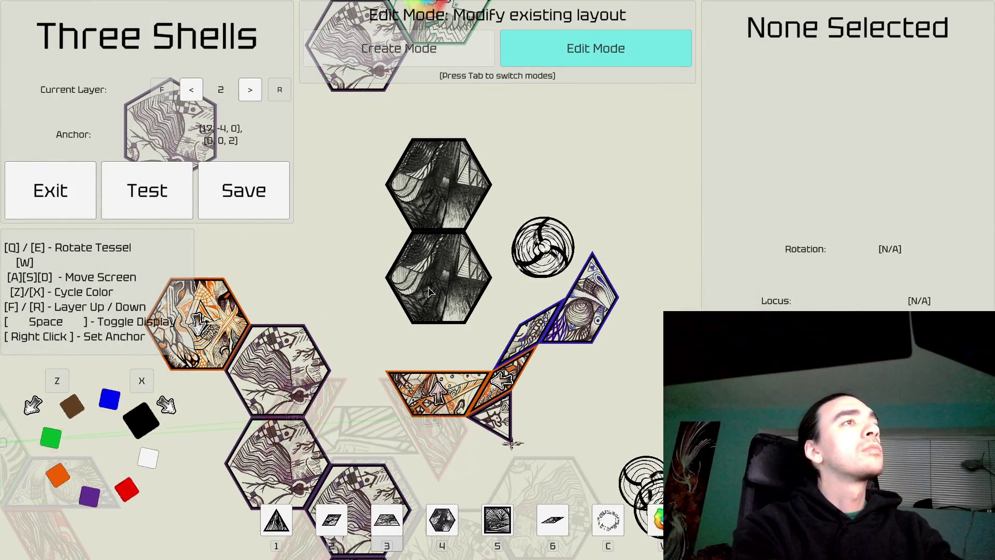
{"action": "left_click", "coordinate": [442, 275]}
{"action": "key", "text": "Delete"}
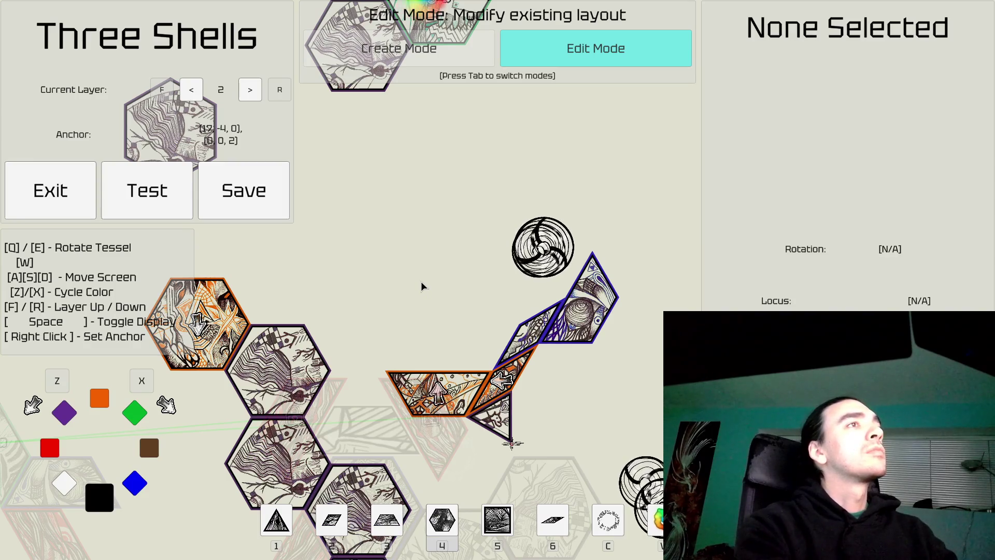
{"action": "key", "text": "s"}
{"action": "key", "text": "s"}
Step: Delete purple hexagons from the chain, leaving the bottom one
{"action": "left_click", "coordinate": [319, 352]}
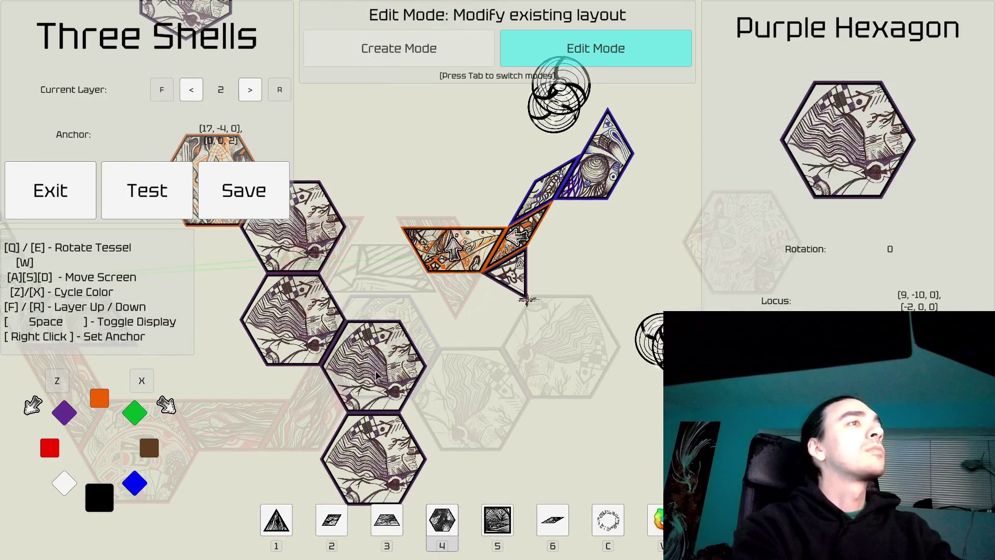
{"action": "key", "text": "Delete"}
{"action": "left_click", "coordinate": [319, 351]}
{"action": "key", "text": "Delete"}
{"action": "left_click", "coordinate": [324, 259]}
{"action": "key", "text": "Delete"}
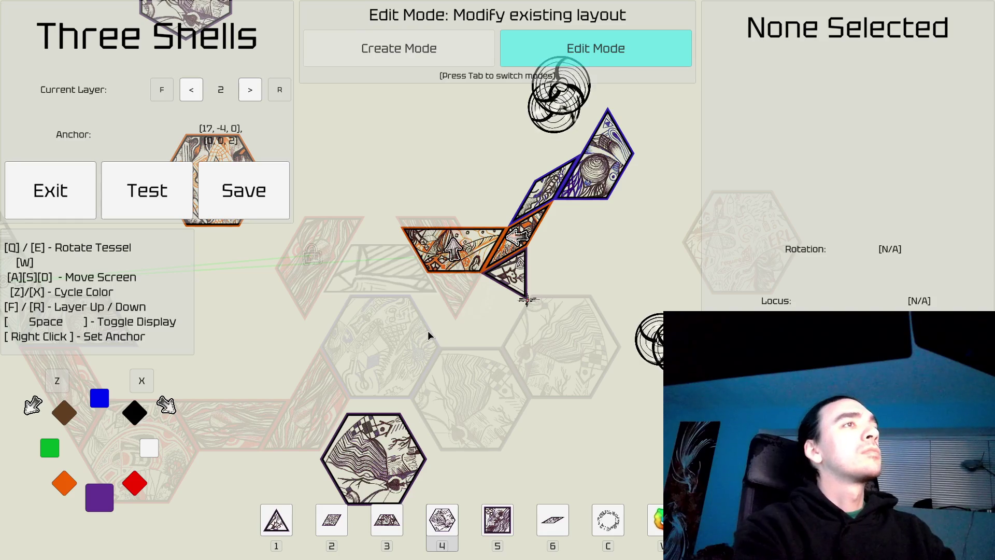
Step: Pan around the layout to review the remaining pieces
{"action": "key", "text": "s"}
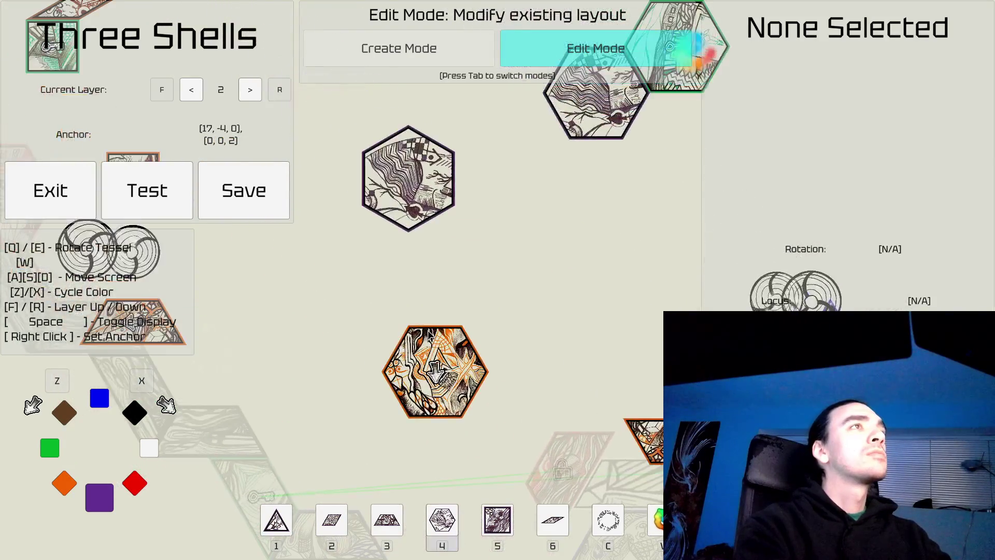
{"action": "key", "text": "w"}
{"action": "key", "text": "s"}
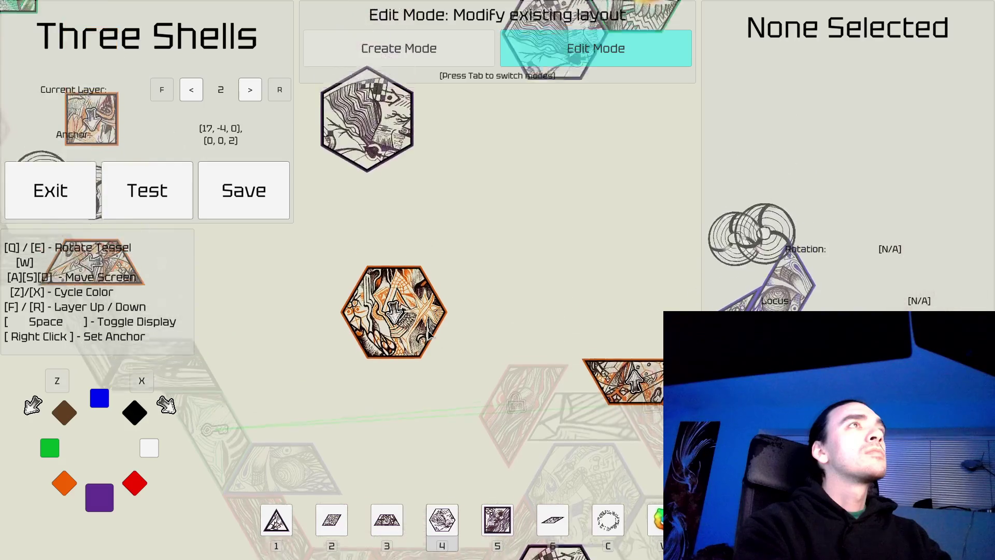
{"action": "key", "text": "s"}
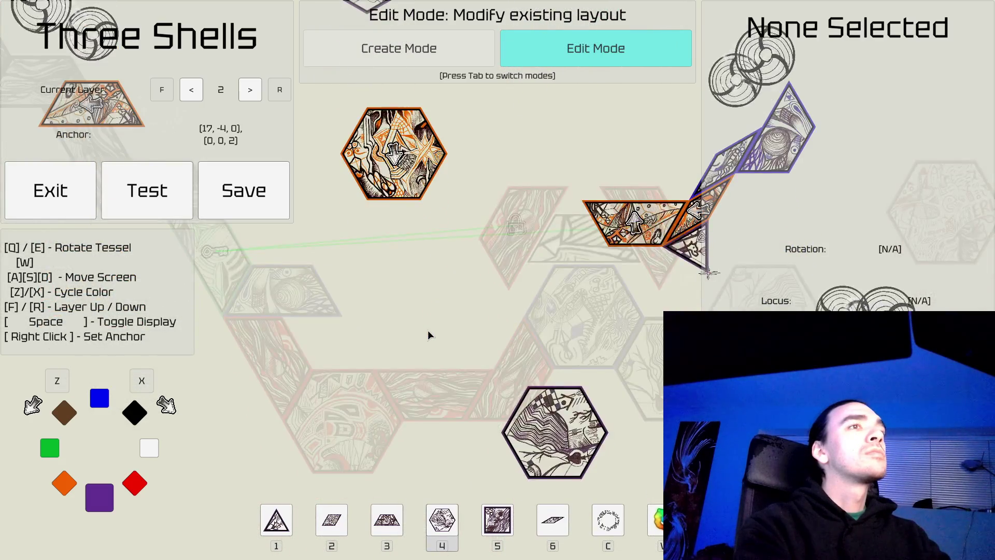
{"action": "key", "text": "d"}
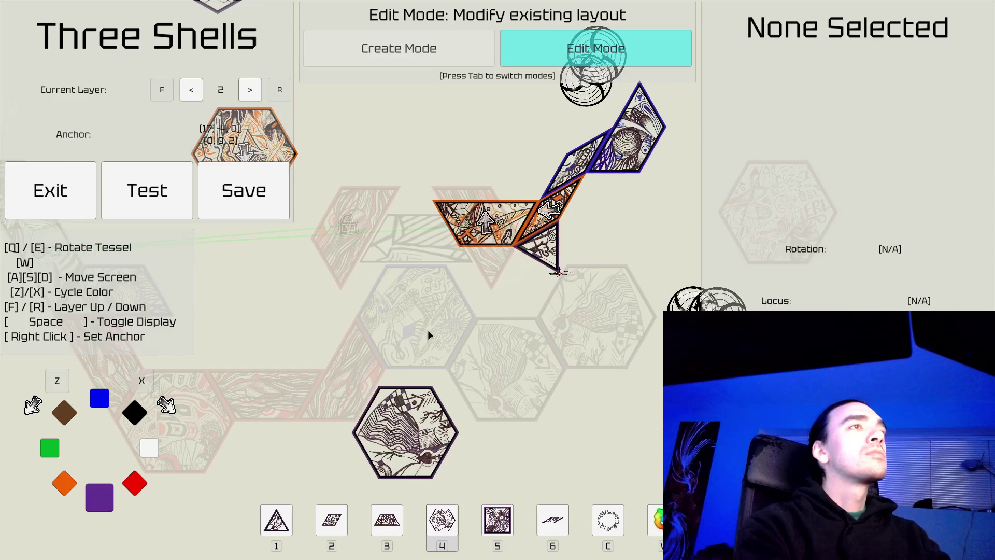
{"action": "key", "text": "d"}
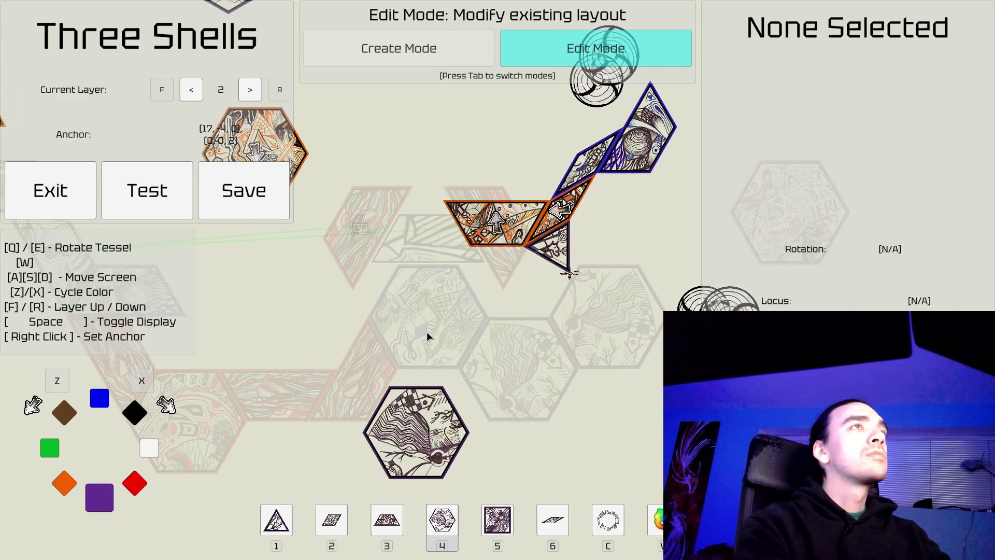
{"action": "key", "text": "w"}
{"action": "key", "text": "a"}
{"action": "key", "text": "w"}
{"action": "key", "text": "s"}
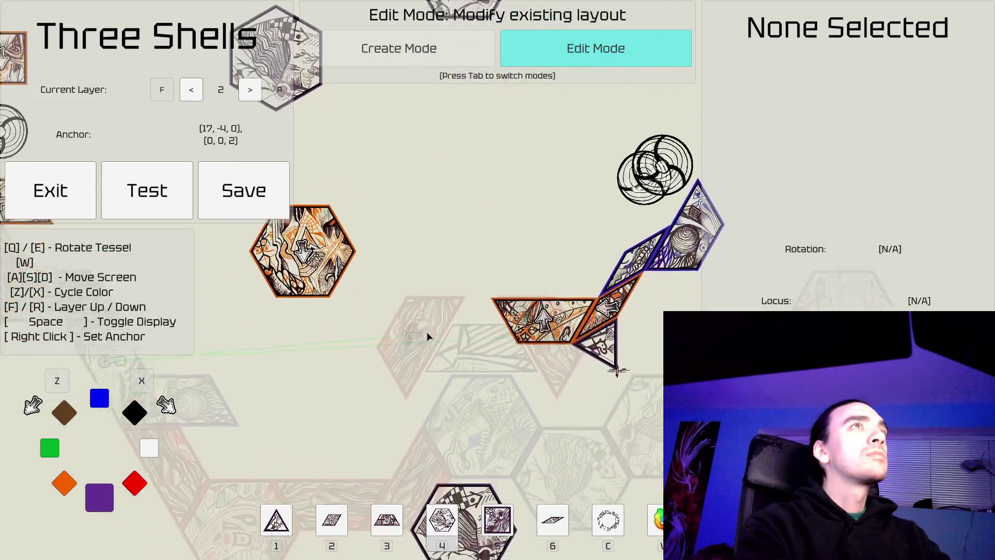
{"action": "key", "text": "d"}
{"action": "key", "text": "w"}
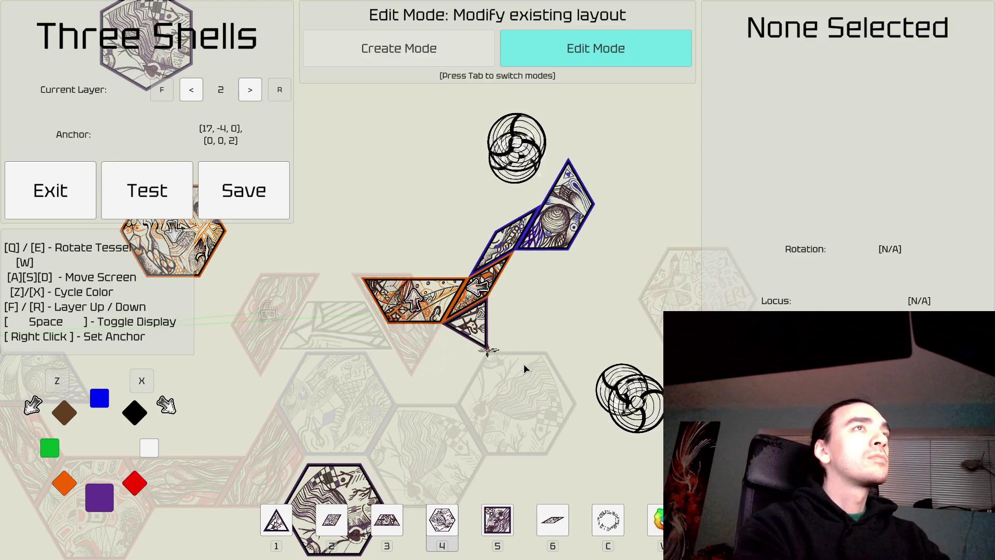
{"action": "key", "text": "a"}
{"action": "key", "text": "w"}
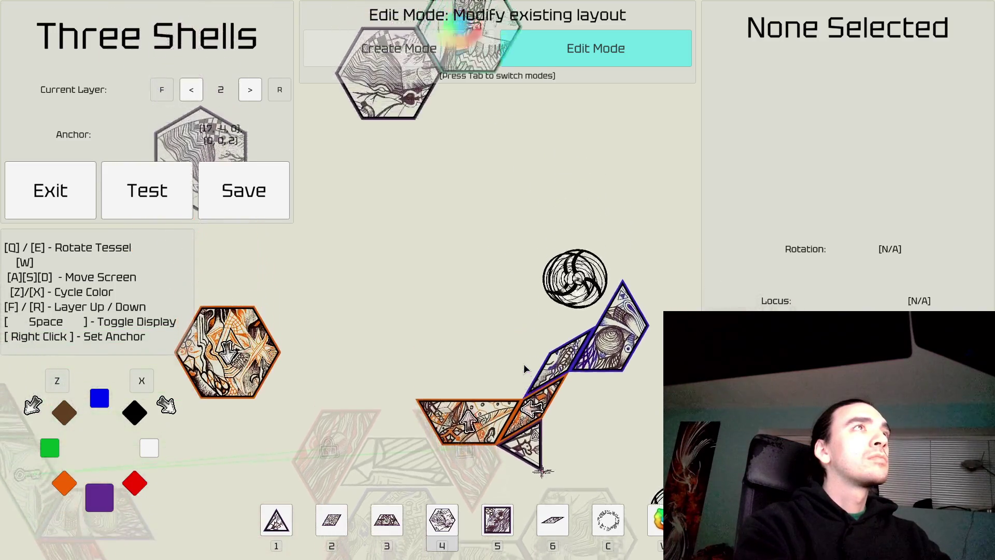
{"action": "key", "text": "d"}
{"action": "key", "text": "s"}
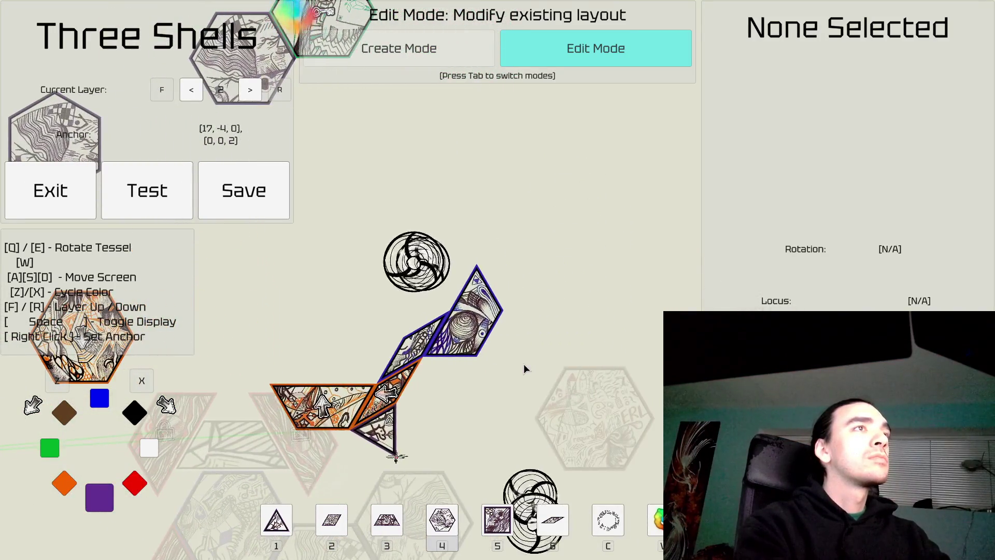
{"action": "key", "text": "s"}
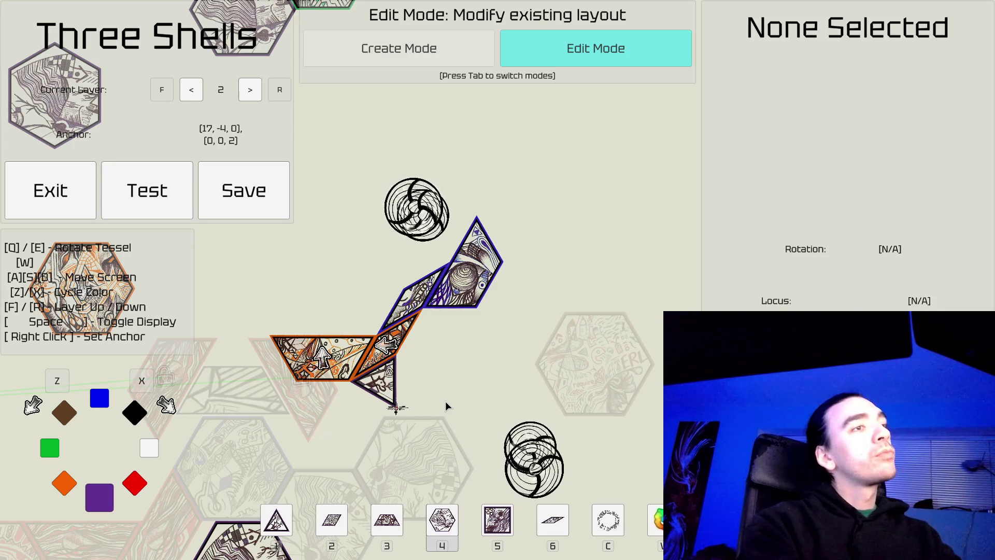
Step: Return to create mode with the purple diamond selected and rotated beneath the trapezoid
{"action": "key", "text": "Tab"}
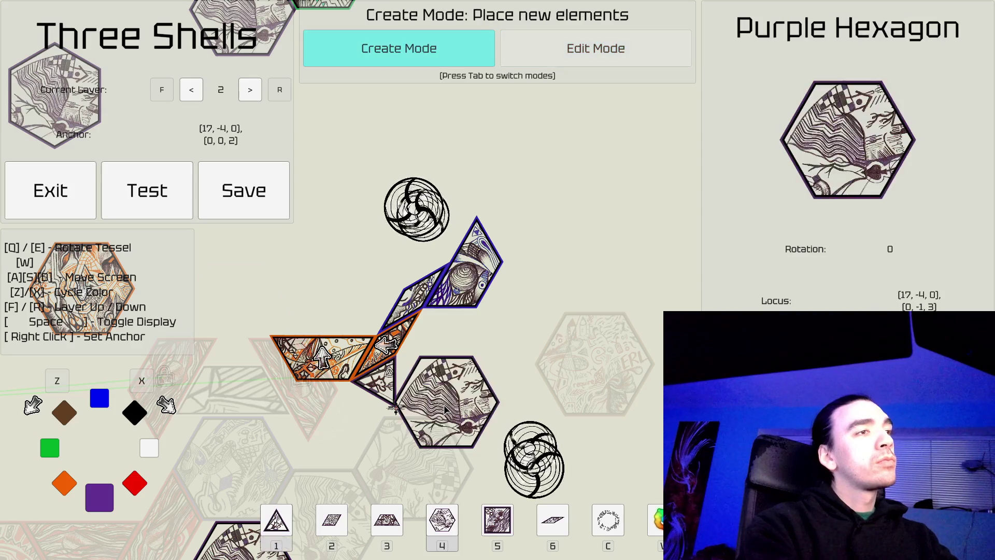
{"action": "key", "text": "2"}
{"action": "key", "text": "e"}
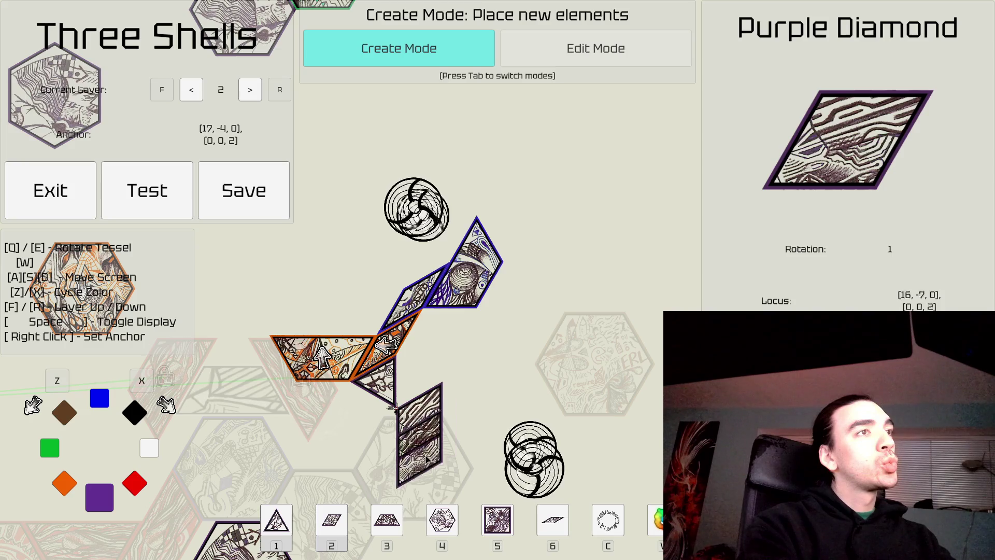
{"action": "key", "text": "s"}
Step: Delete the purple triangle below the orange trapezoid
{"action": "key", "text": "Tab"}
{"action": "left_click", "coordinate": [363, 288]}
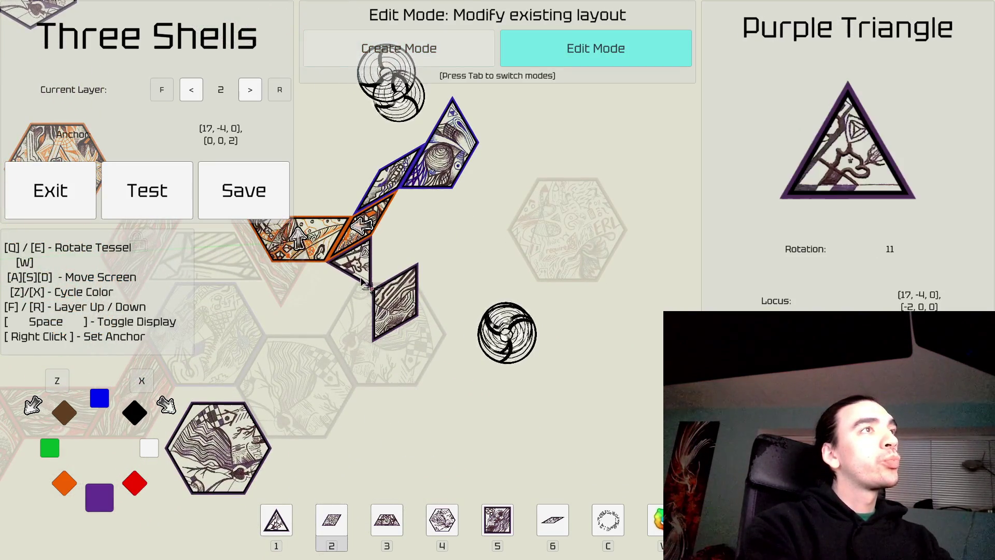
{"action": "key", "text": "Delete"}
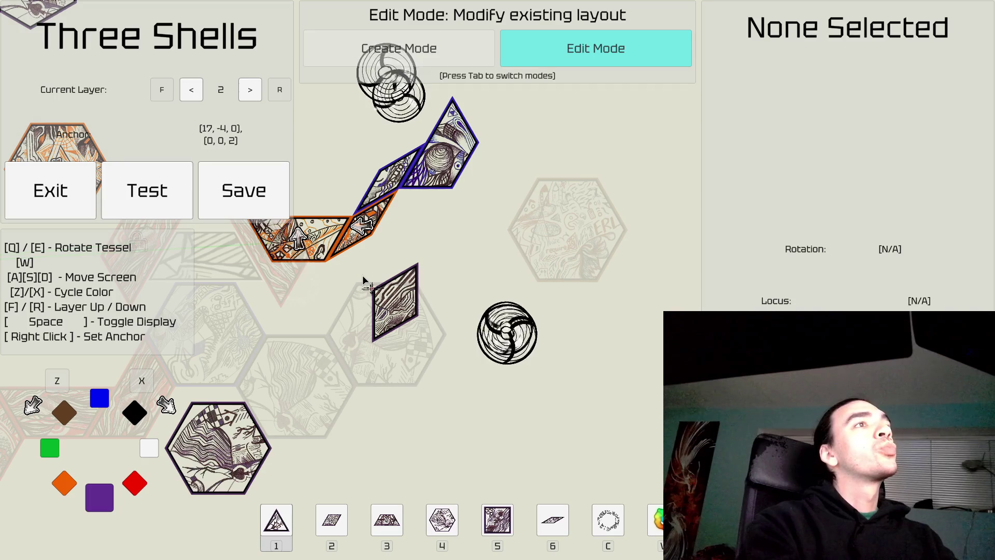
{"action": "key", "text": "s"}
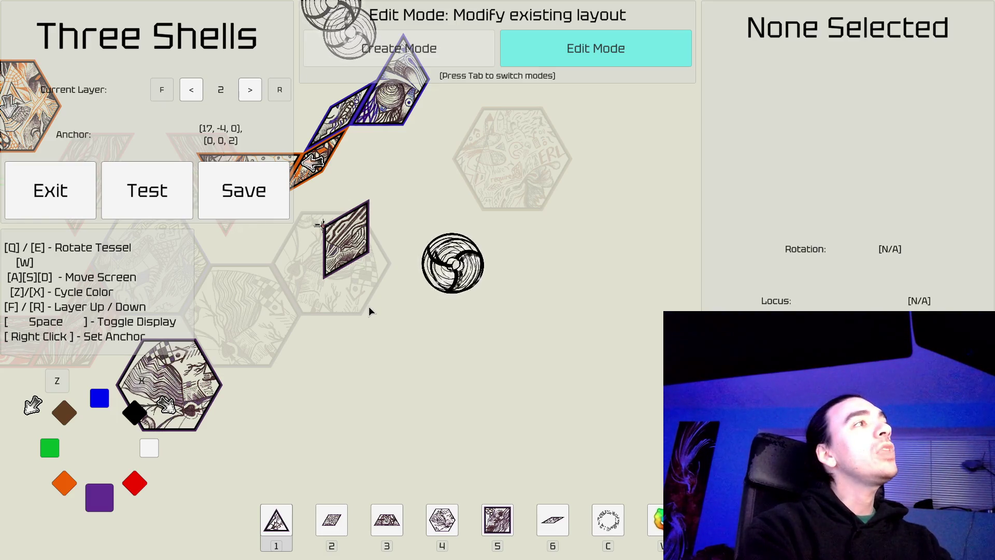
{"action": "key", "text": "a"}
{"action": "key", "text": "w"}
{"action": "key", "text": "a"}
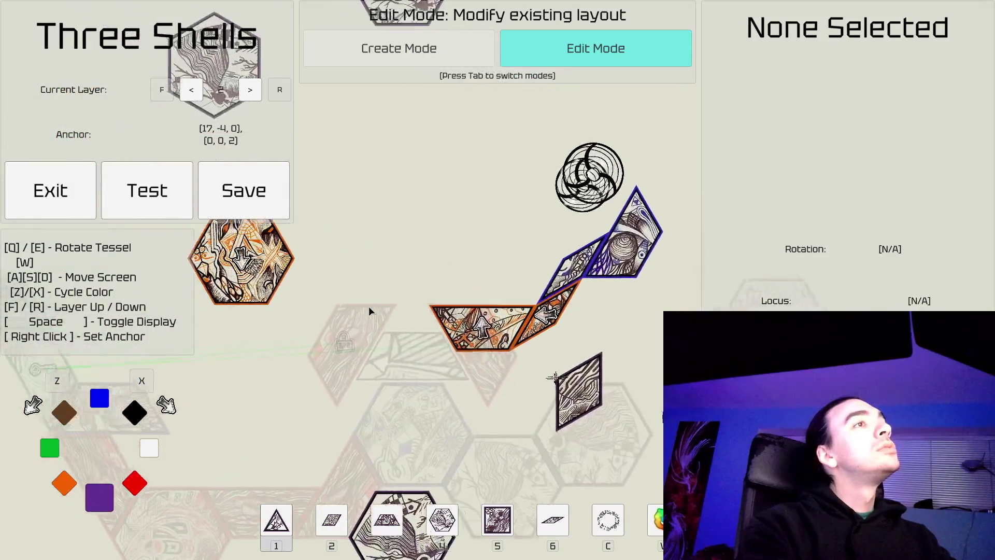
{"action": "key", "text": "s"}
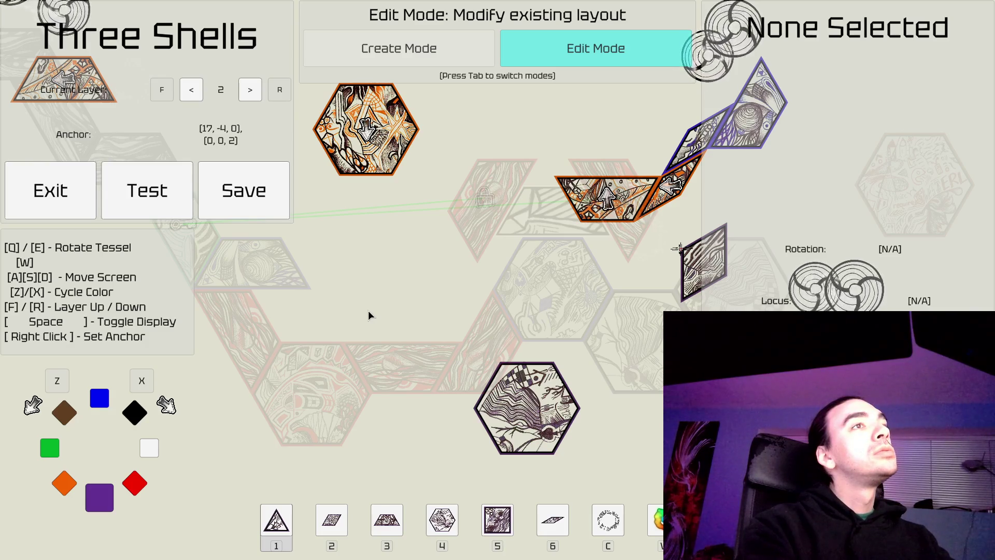
Step: Pan around the layout toward the lower tiles
{"action": "key", "text": "d"}
{"action": "key", "text": "a"}
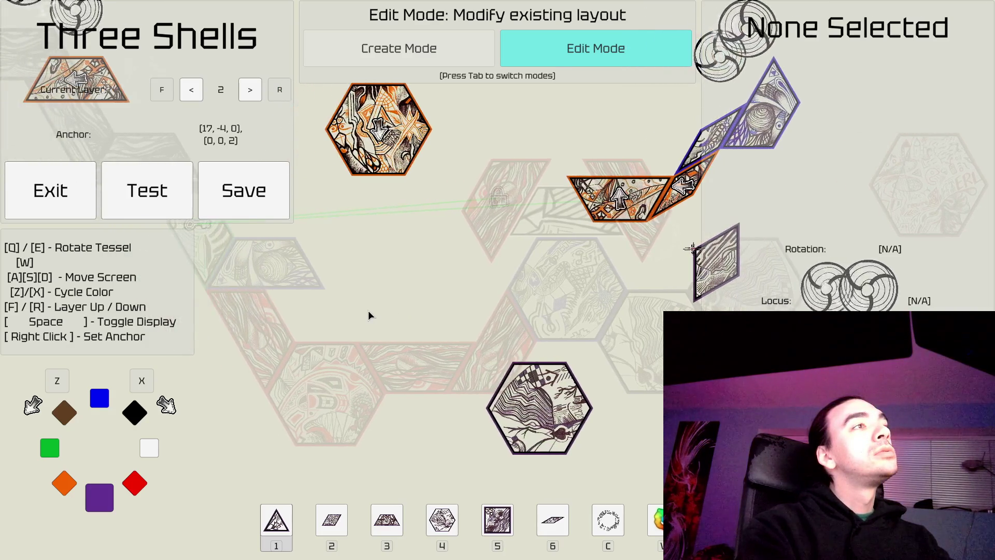
{"action": "key", "text": "w"}
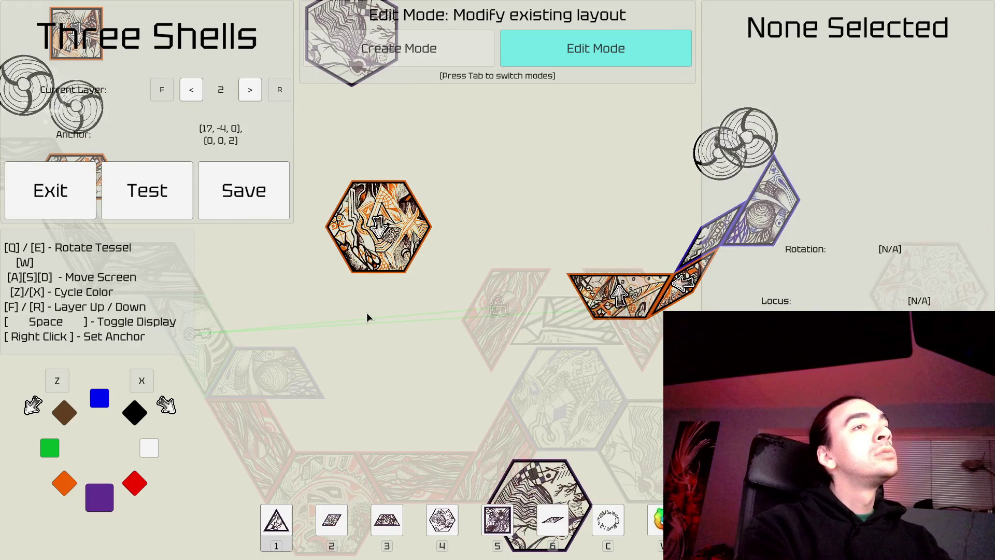
{"action": "key", "text": "d"}
{"action": "key", "text": "s"}
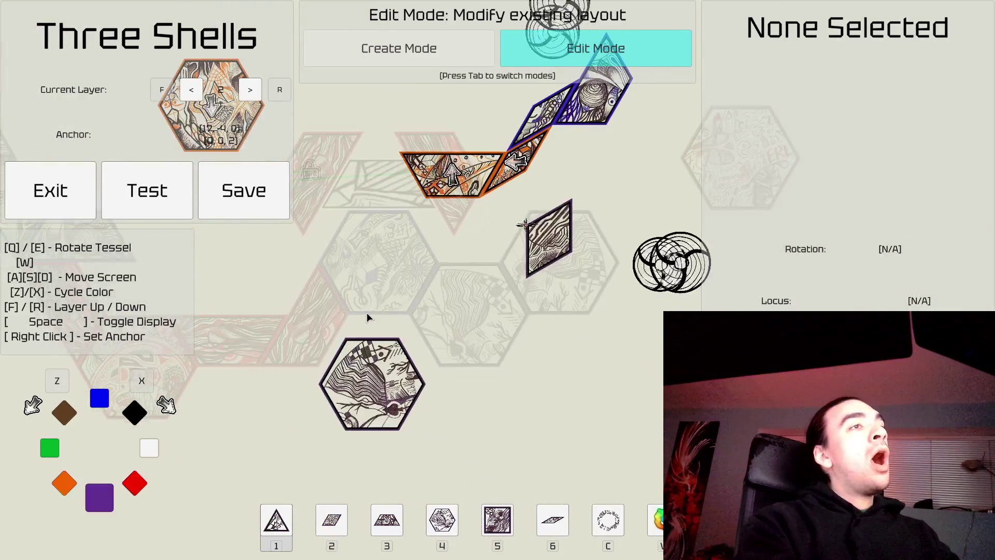
{"action": "key", "text": "a"}
{"action": "key", "text": "w"}
{"action": "key", "text": "d"}
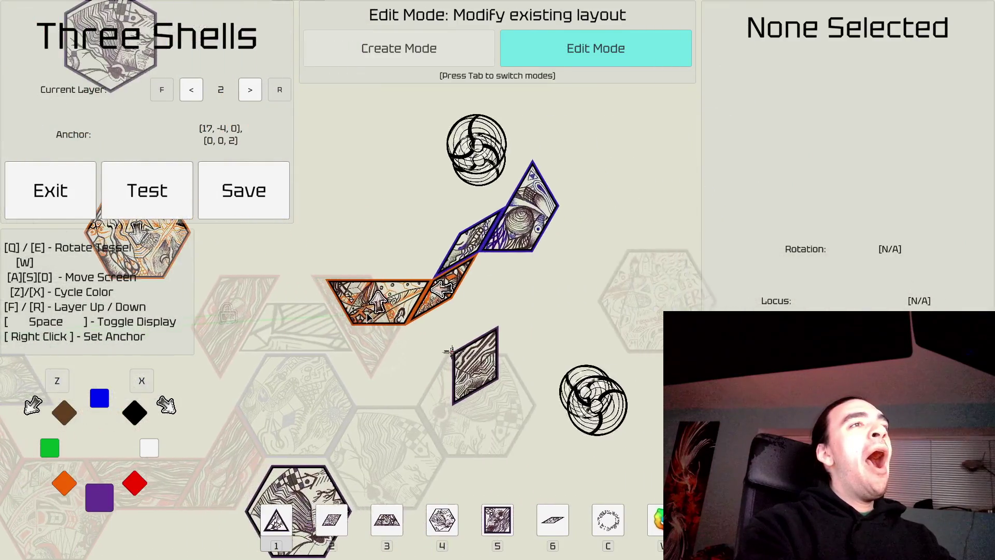
{"action": "key", "text": "s"}
{"action": "key", "text": "a"}
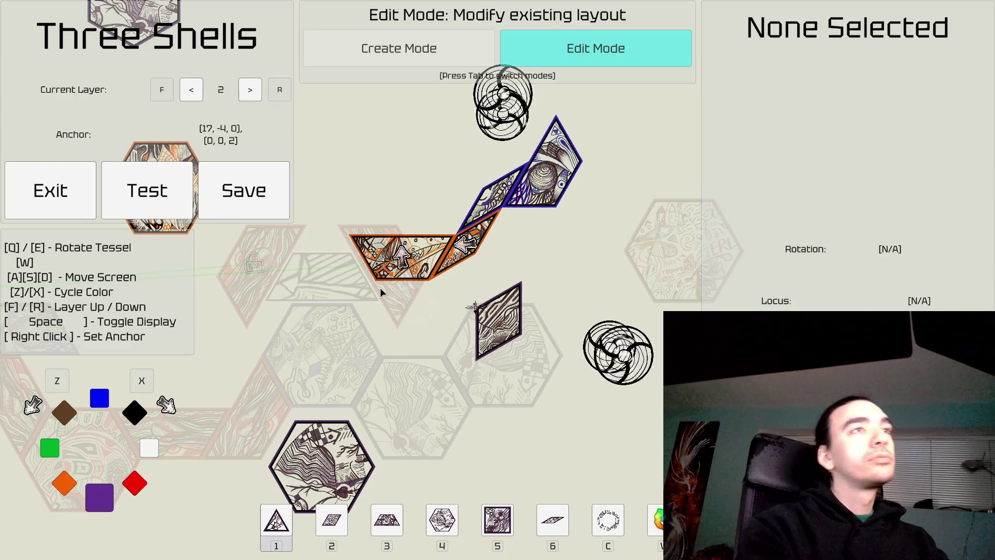
{"action": "key", "text": "d"}
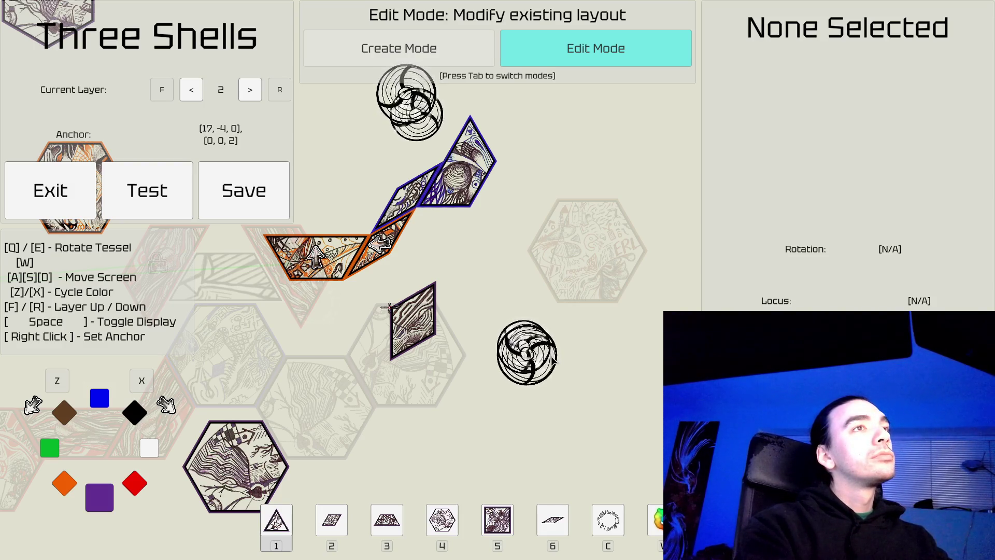
{"action": "key", "text": "d"}
{"action": "key", "text": "s"}
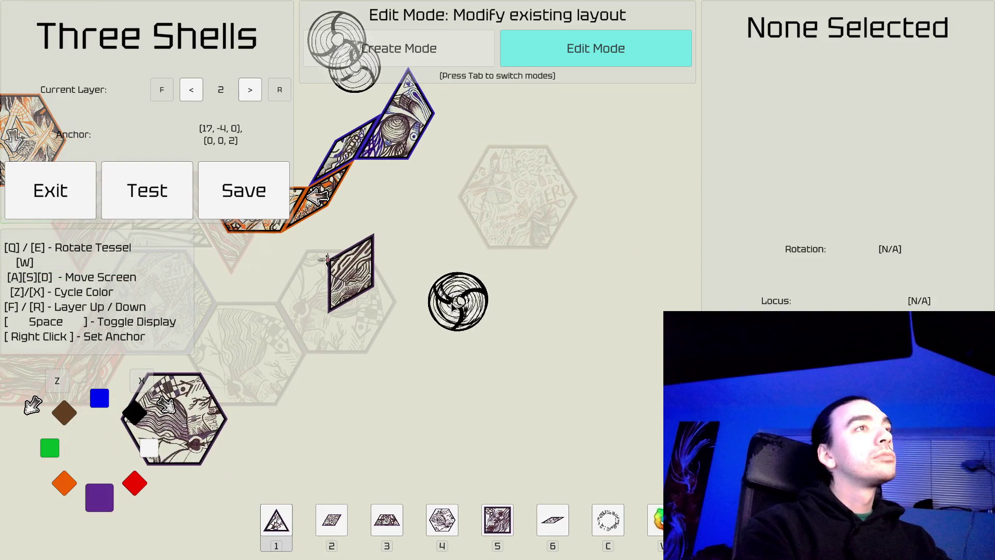
Step: Switch down to layer 1 and go back to create mode
{"action": "key", "text": "f"}
{"action": "key", "text": "r"}
{"action": "key", "text": "r"}
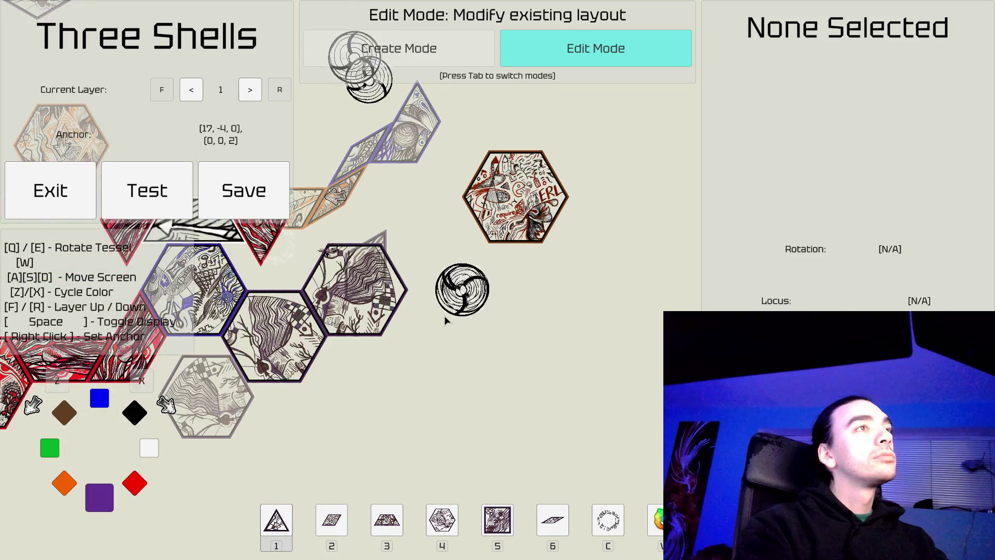
{"action": "key", "text": "s"}
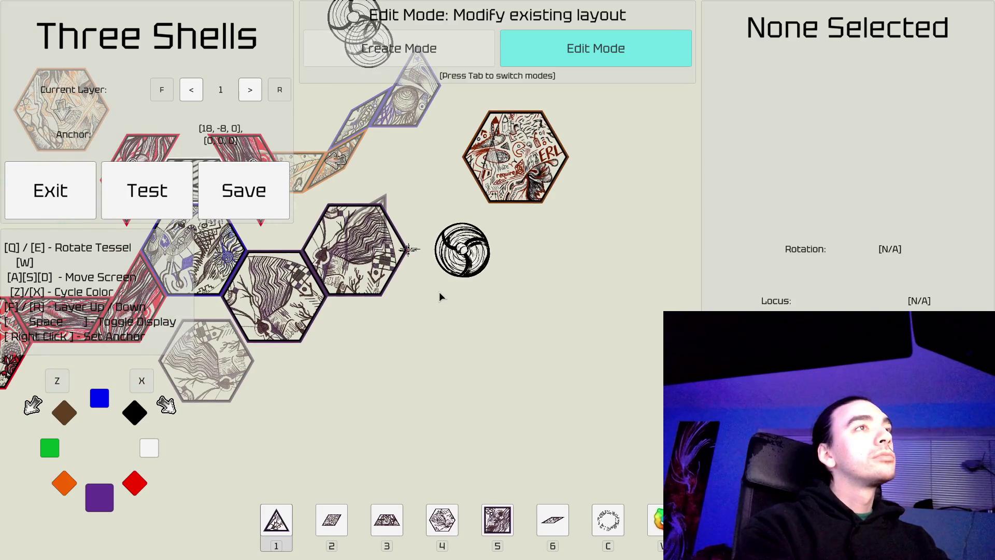
{"action": "key", "text": "Tab"}
Step: Place a rotated purple trapezoid beside the black hexagon on layer 1
{"action": "key", "text": "3"}
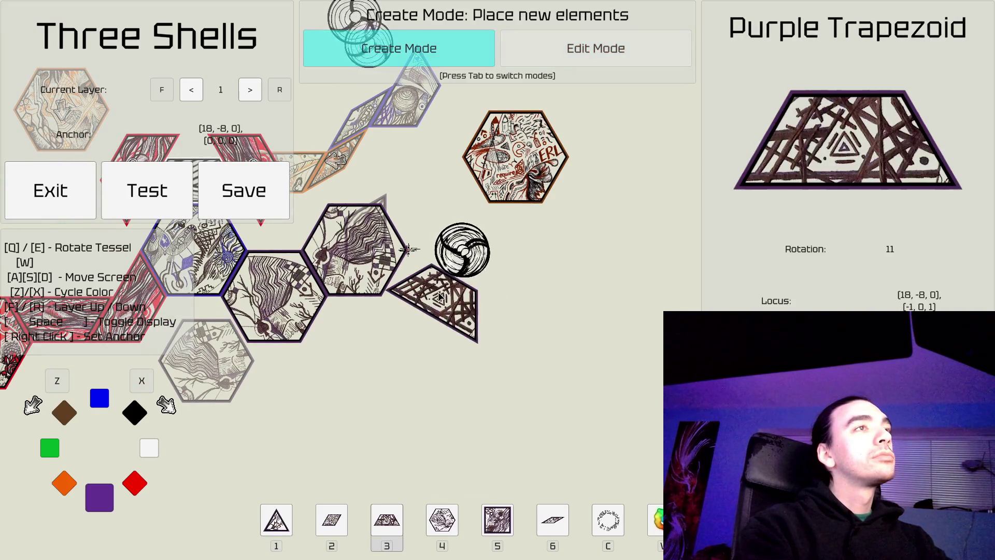
{"action": "key", "text": "q"}
{"action": "key", "text": "q"}
{"action": "key", "text": "q"}
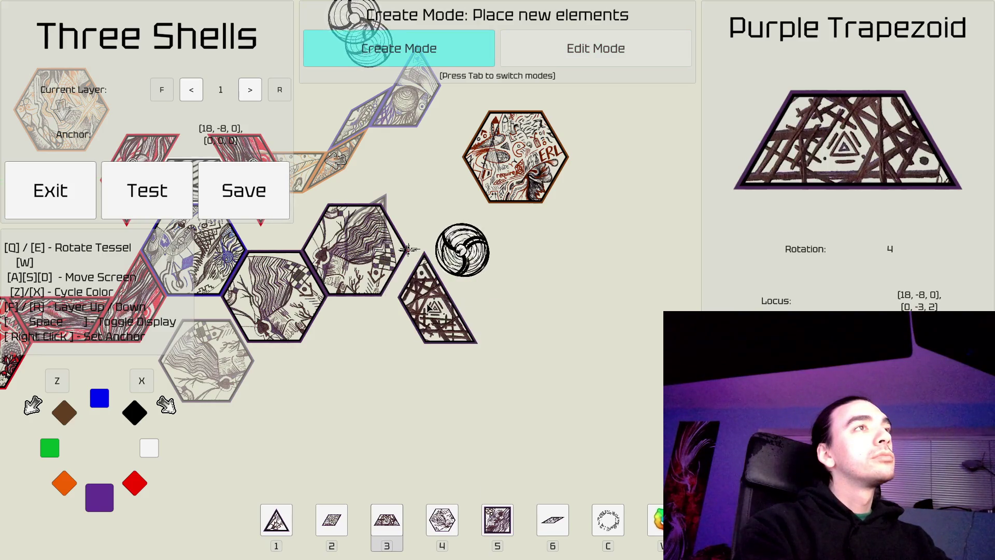
{"action": "left_click", "coordinate": [421, 310]}
{"action": "key", "text": "d"}
{"action": "key", "text": "s"}
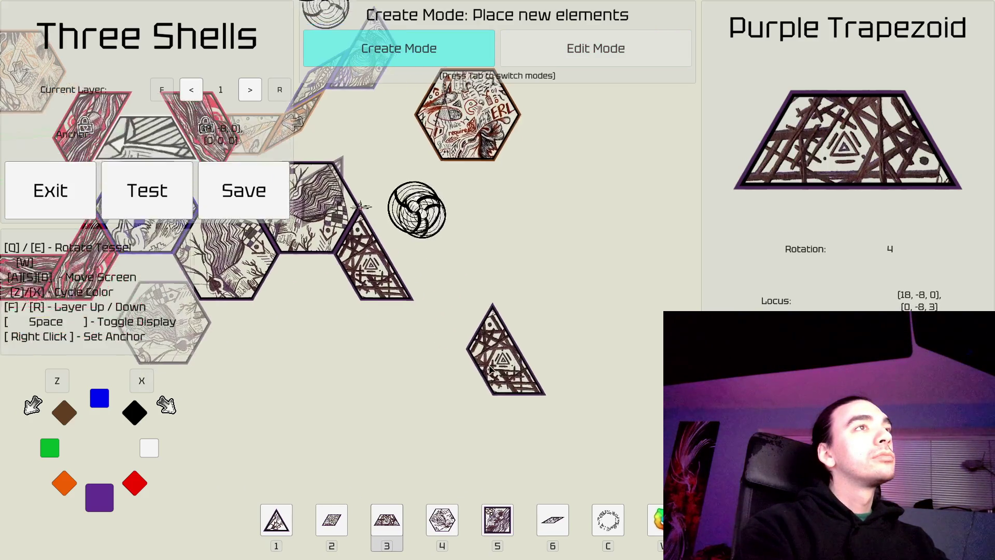
Step: Leave the warp orb in place, return to layer 2, and resume create mode
{"action": "key", "text": "Tab"}
{"action": "key", "text": "a"}
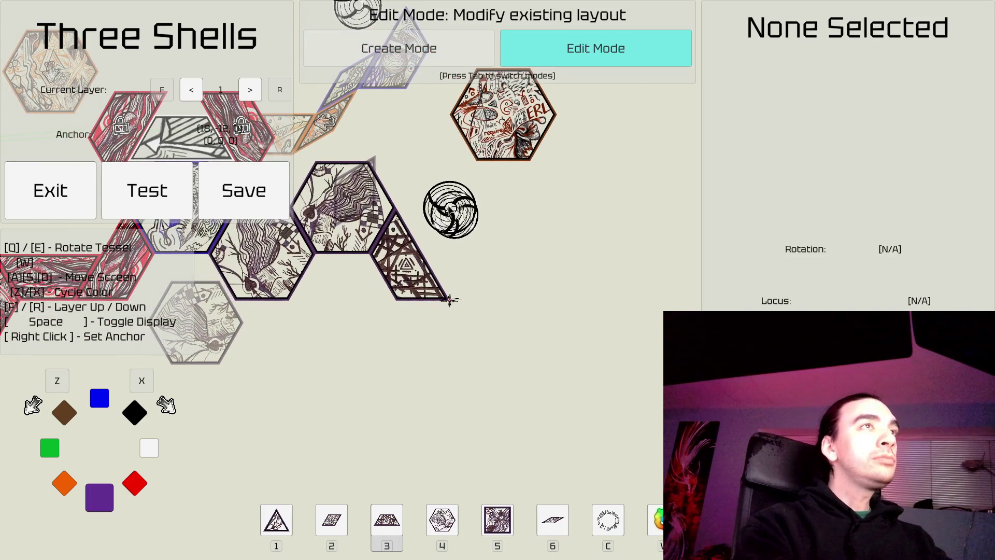
{"action": "left_click", "coordinate": [453, 296]}
{"action": "key", "text": "Tab"}
{"action": "key", "text": "a"}
{"action": "key", "text": "w"}
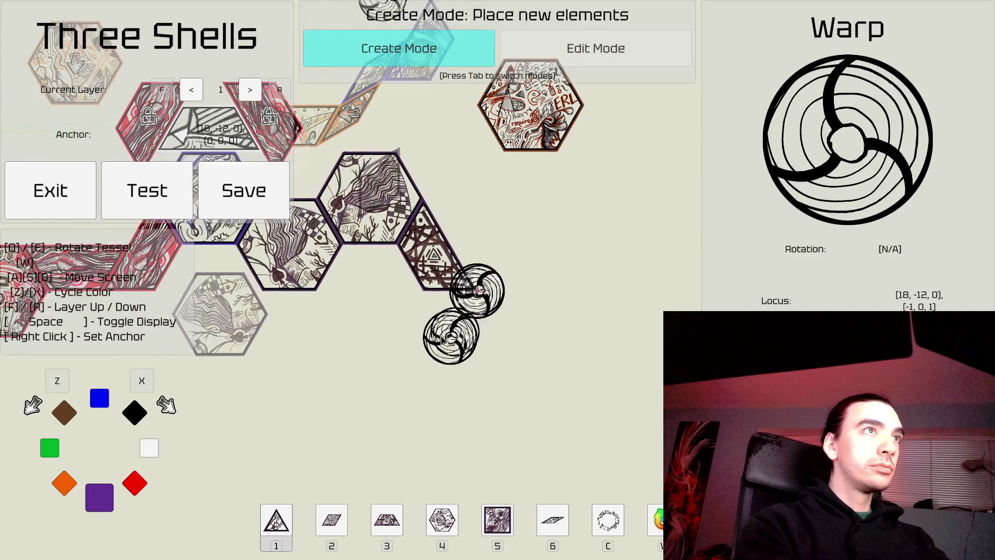
{"action": "key", "text": "Tab"}
{"action": "key", "text": "f"}
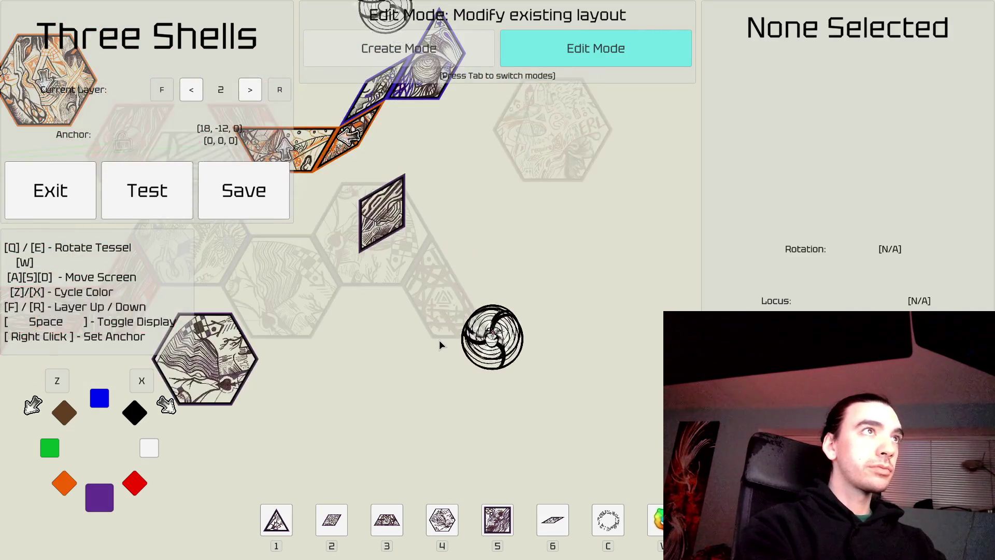
{"action": "key", "text": "a"}
{"action": "key", "text": "w"}
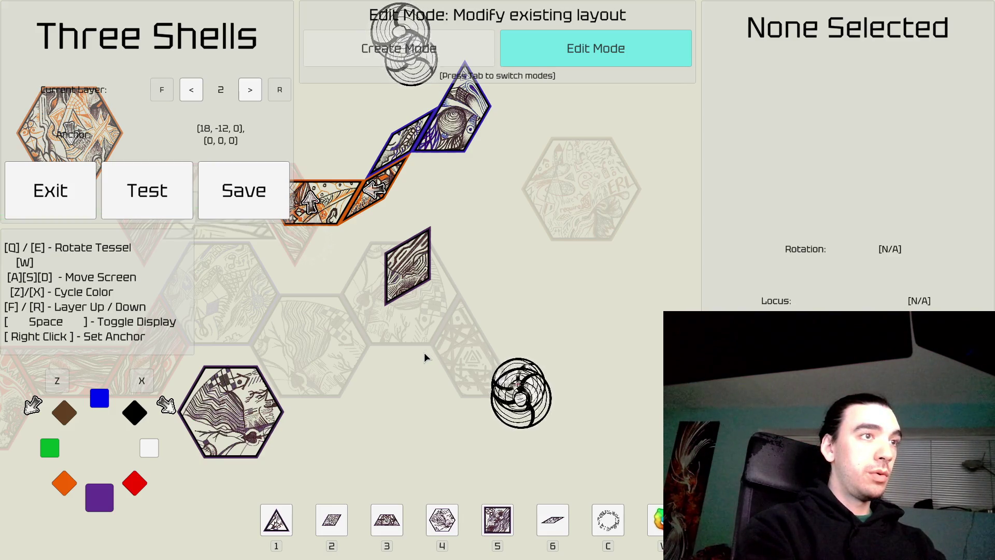
{"action": "key", "text": "Tab"}
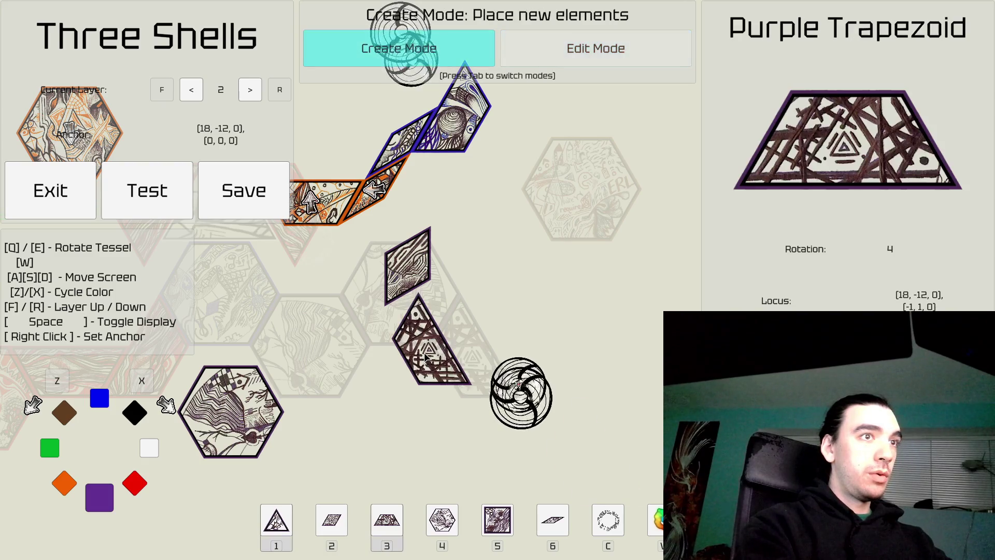
Step: Place a red wedge lying flat against the bottom edge of the black rhombus
{"action": "key", "text": "6"}
{"action": "key", "text": "x"}
{"action": "key", "text": "e"}
{"action": "key", "text": "e"}
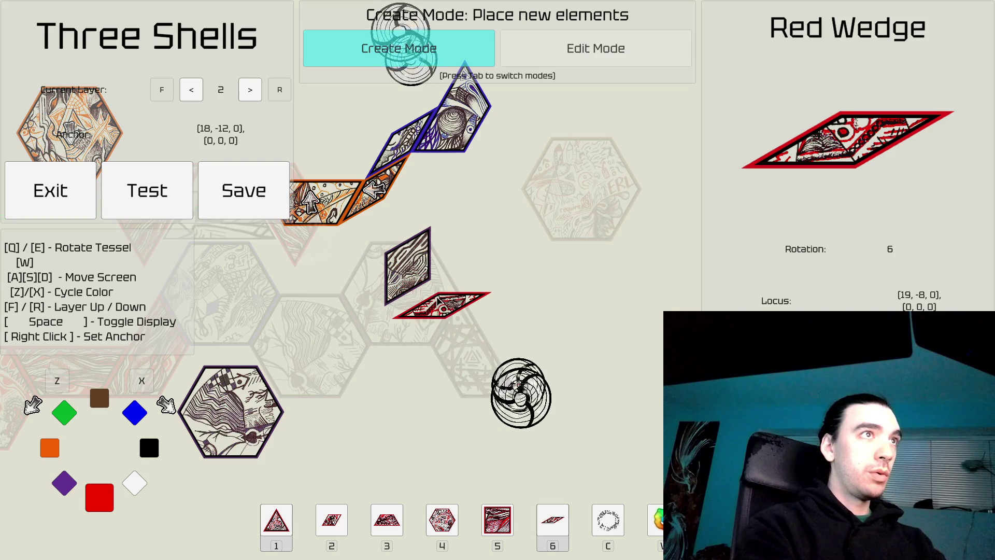
{"action": "key", "text": "q"}
{"action": "key", "text": "q"}
{"action": "key", "text": "q"}
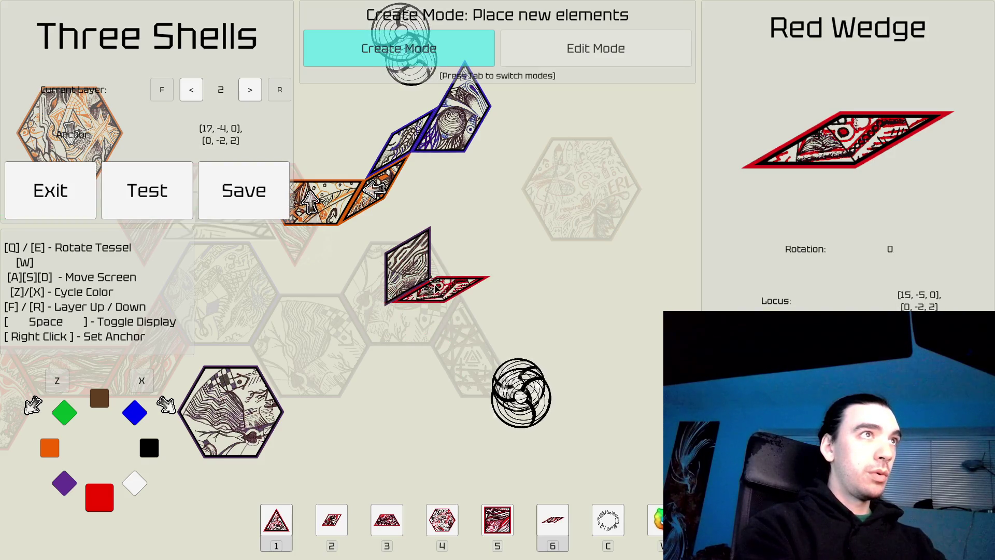
{"action": "left_click", "coordinate": [435, 310]}
{"action": "key", "text": "d"}
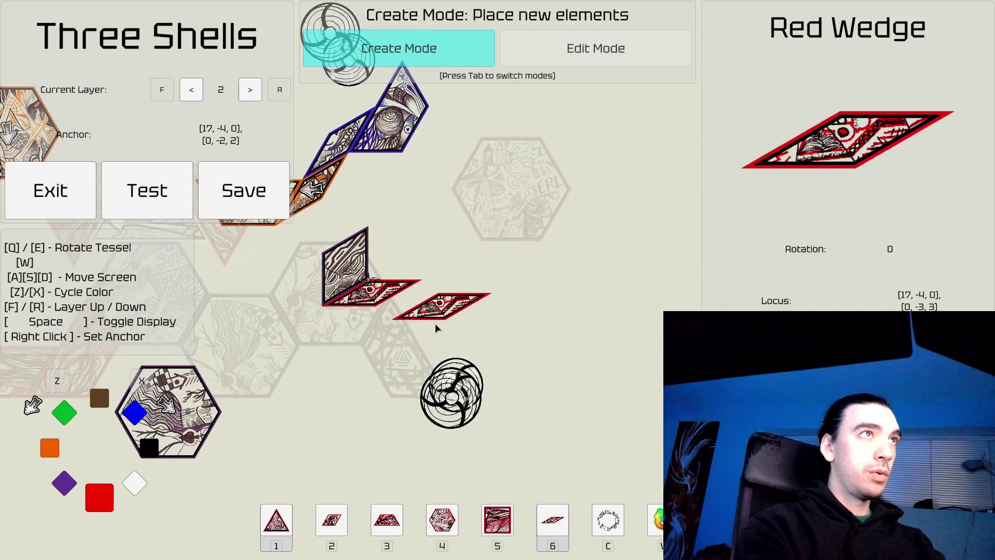
{"action": "key", "text": "w"}
{"action": "key", "text": "w"}
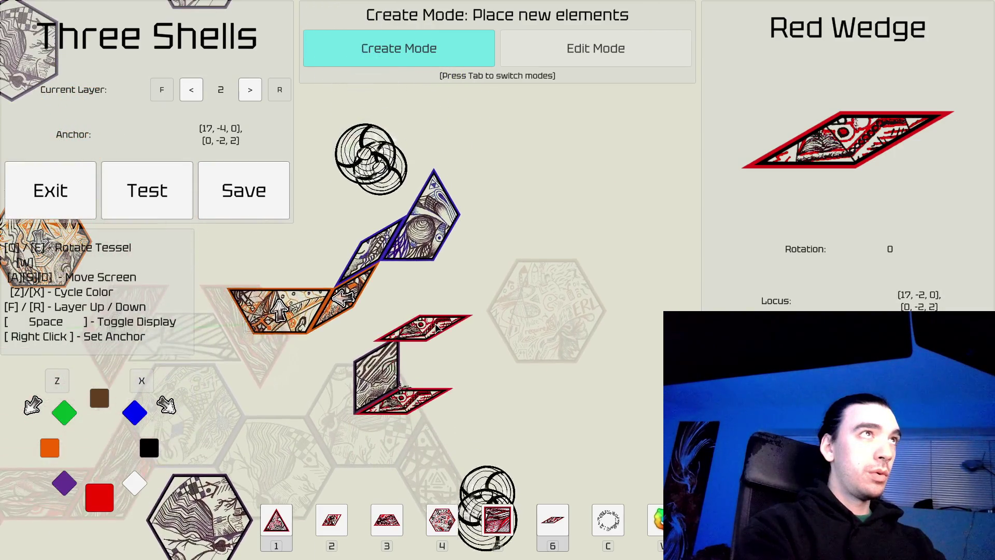
{"action": "key", "text": "w"}
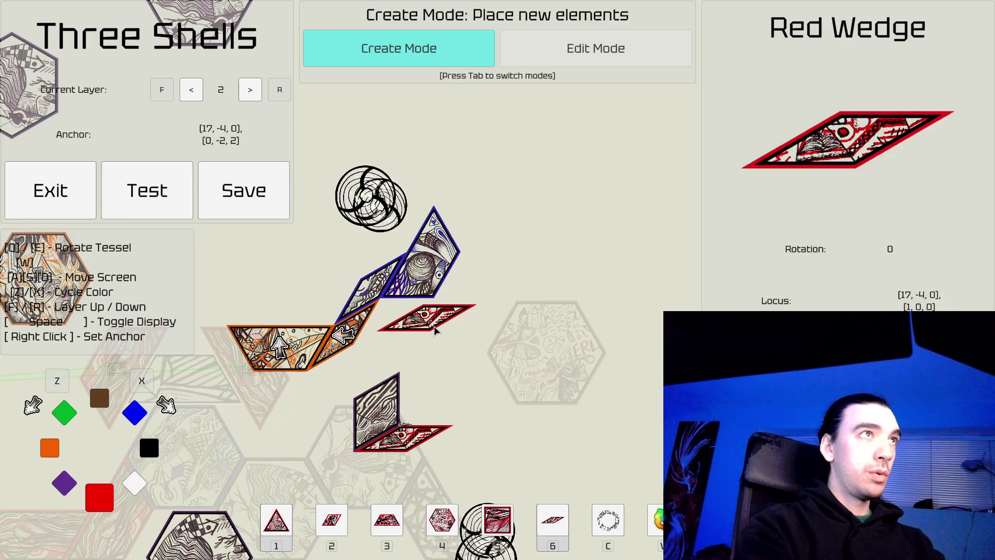
{"action": "key", "text": "s"}
{"action": "key", "text": "s"}
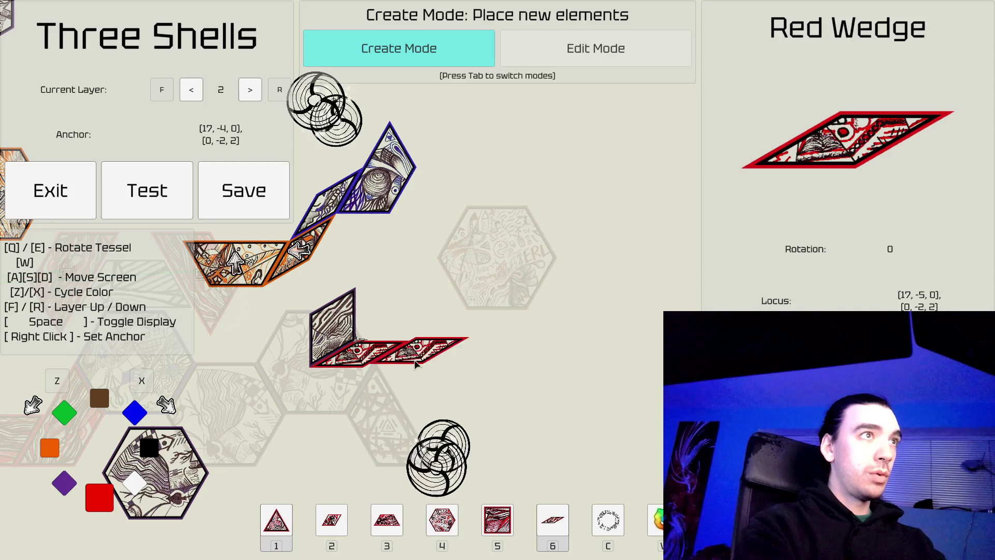
{"action": "key", "text": "Tab"}
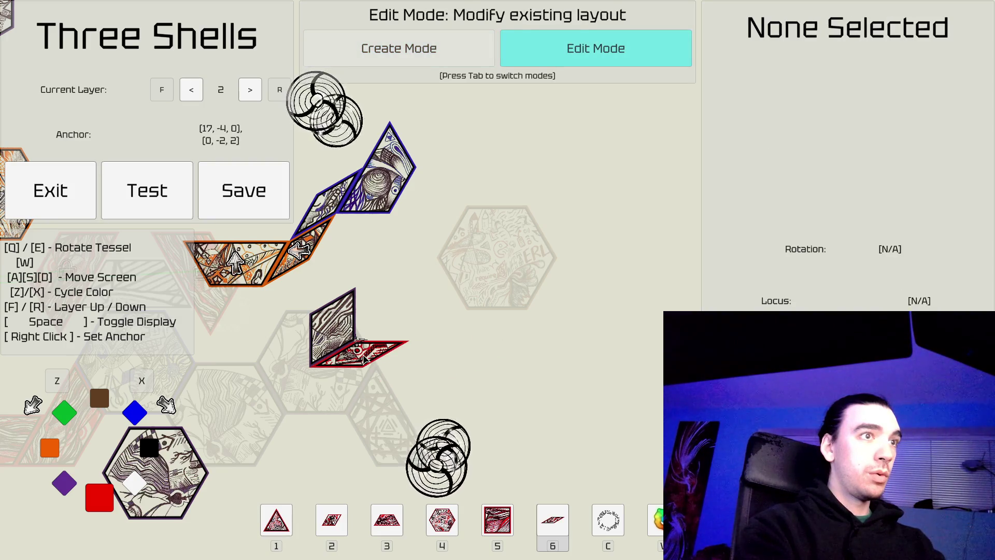
Step: Place a rotated red hexagon below the black rhombus
{"action": "key", "text": "4"}
{"action": "key", "text": "q"}
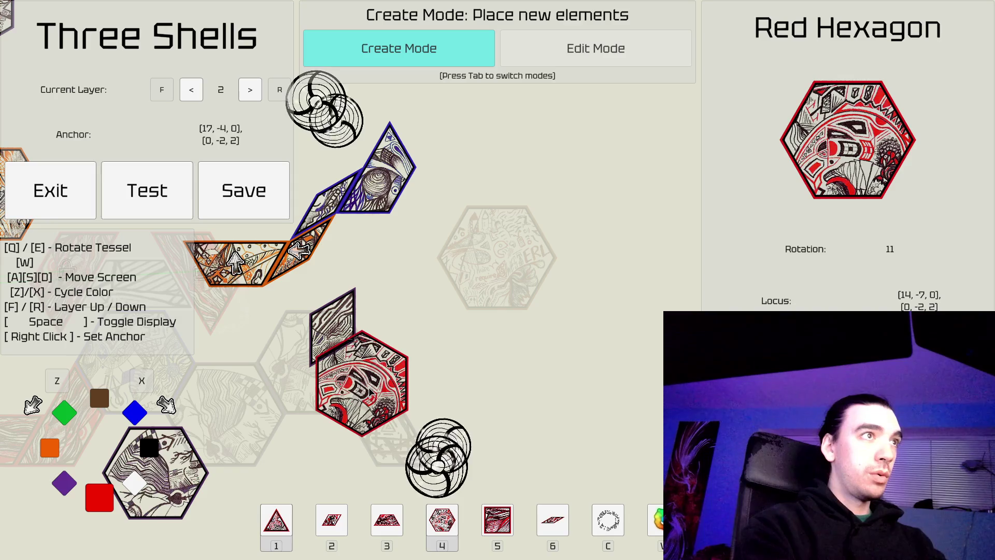
{"action": "key", "text": "s"}
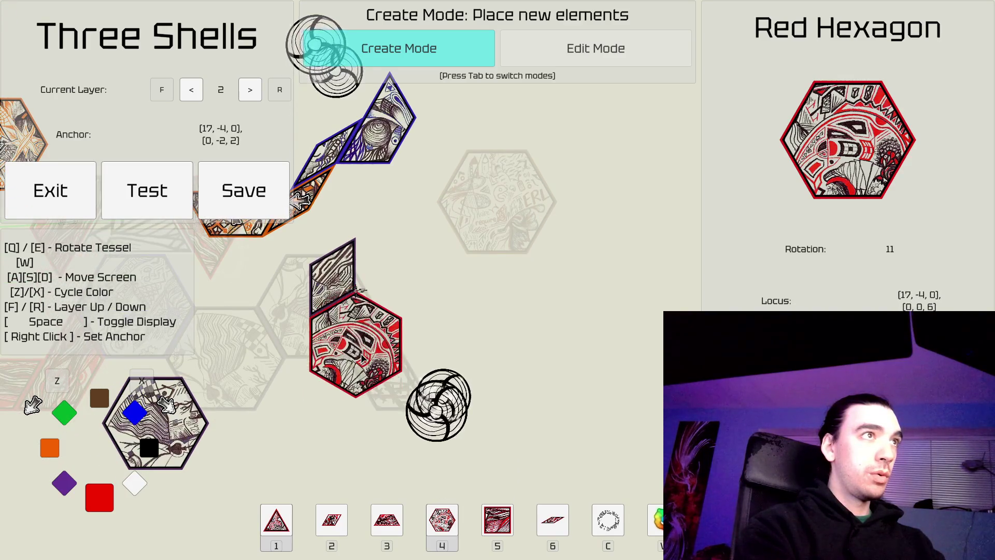
{"action": "key", "text": "e"}
{"action": "key", "text": "e"}
{"action": "key", "text": "e"}
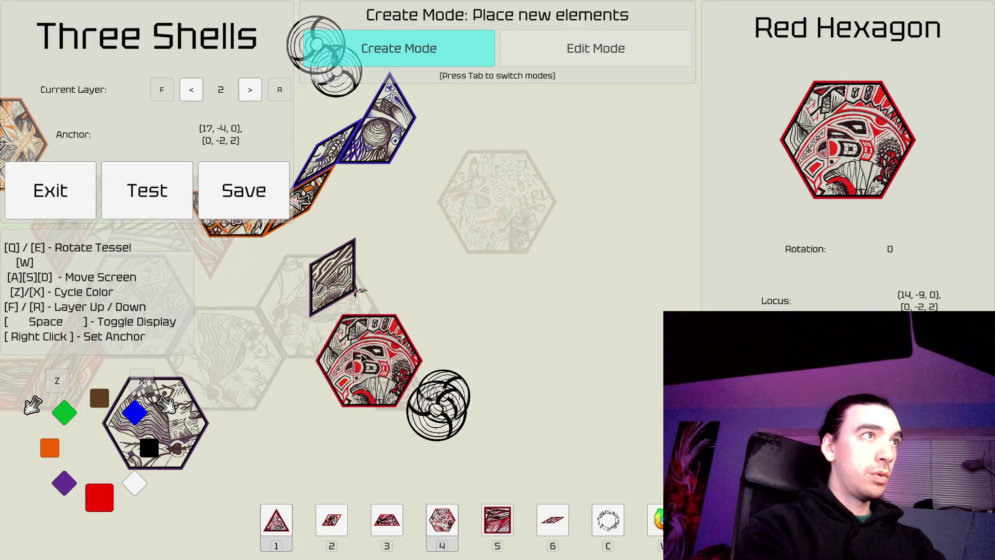
{"action": "key", "text": "q"}
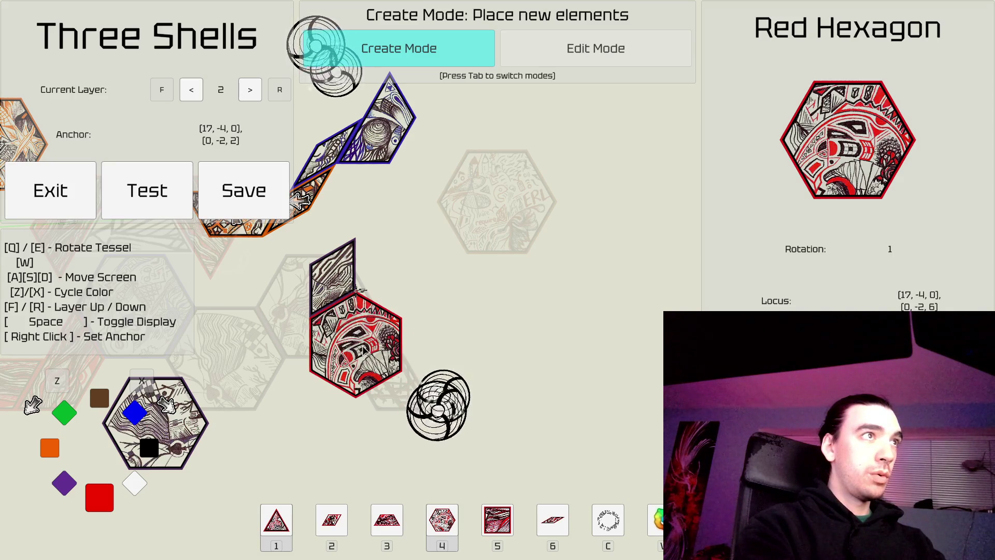
{"action": "left_click", "coordinate": [355, 346]}
{"action": "key", "text": "s"}
{"action": "key", "text": "a"}
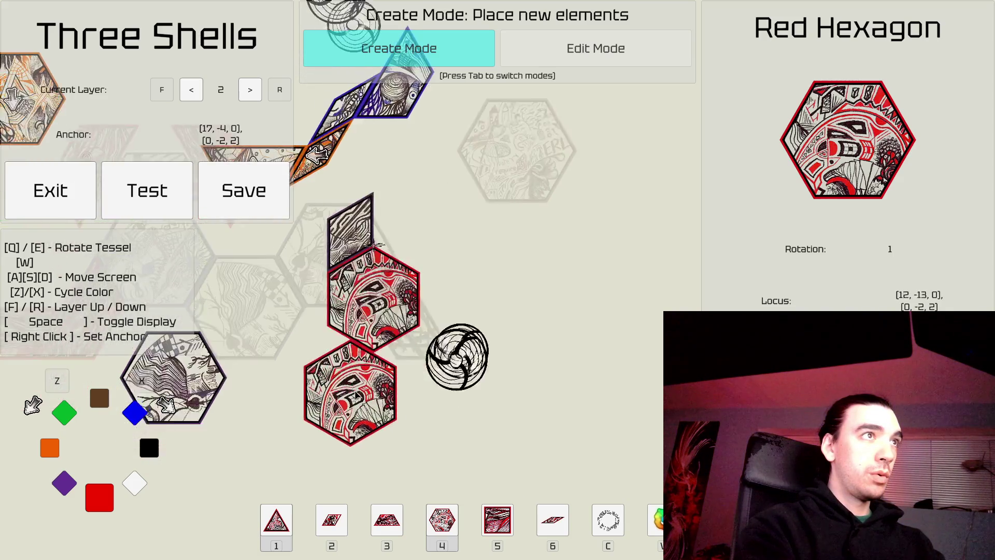
{"action": "key", "text": "d"}
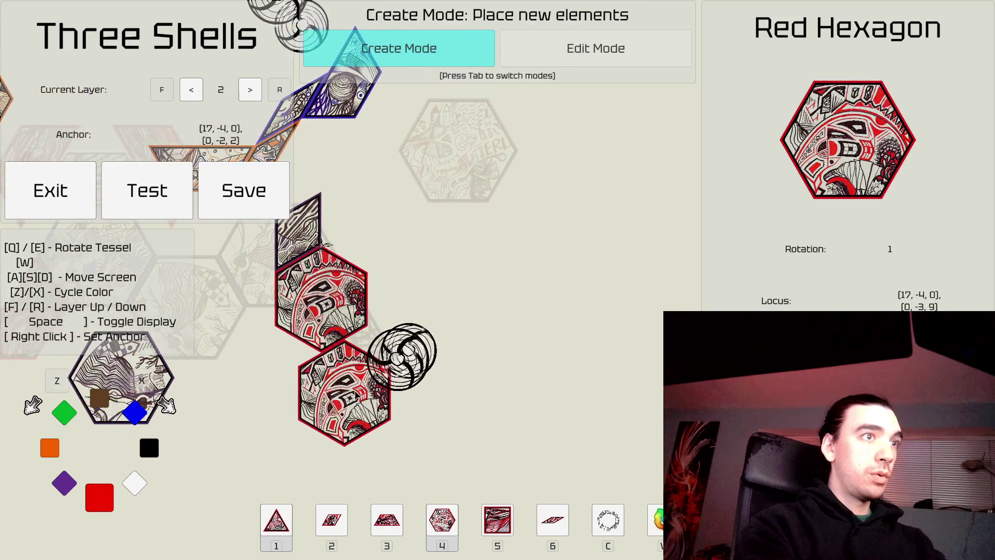
{"action": "key", "text": "w"}
Step: Select the red square, then the red triangle, and switch to edit mode
{"action": "key", "text": "5"}
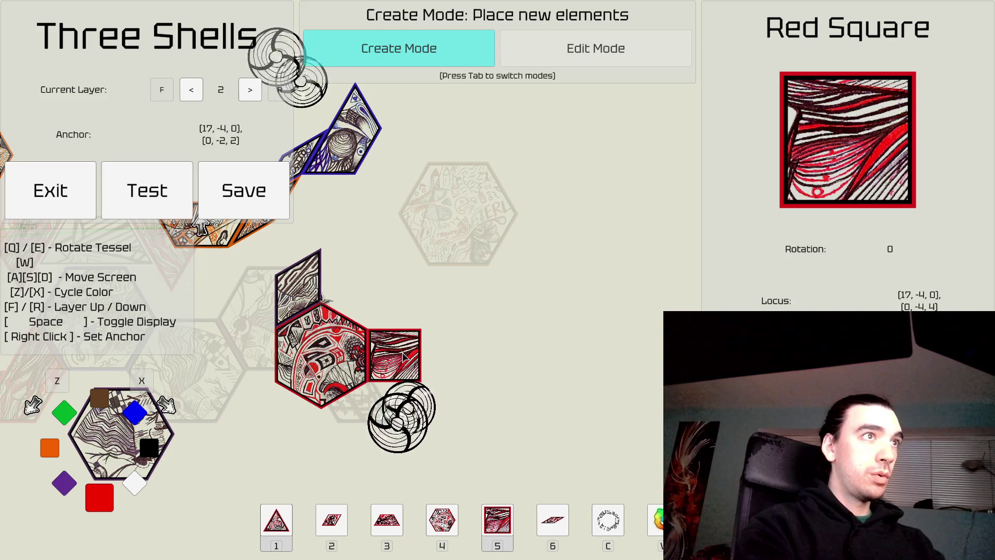
{"action": "key", "text": "s"}
{"action": "key", "text": "a"}
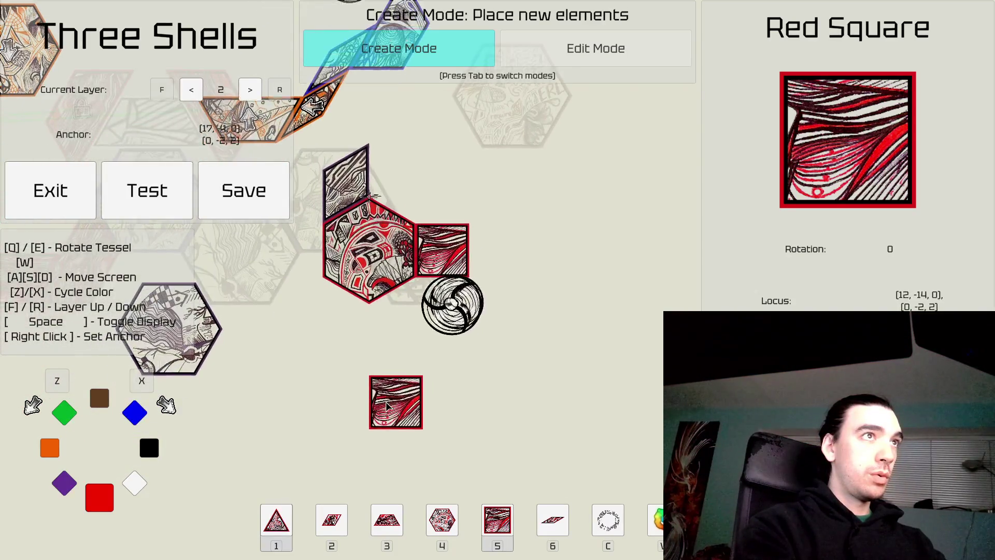
{"action": "key", "text": "w"}
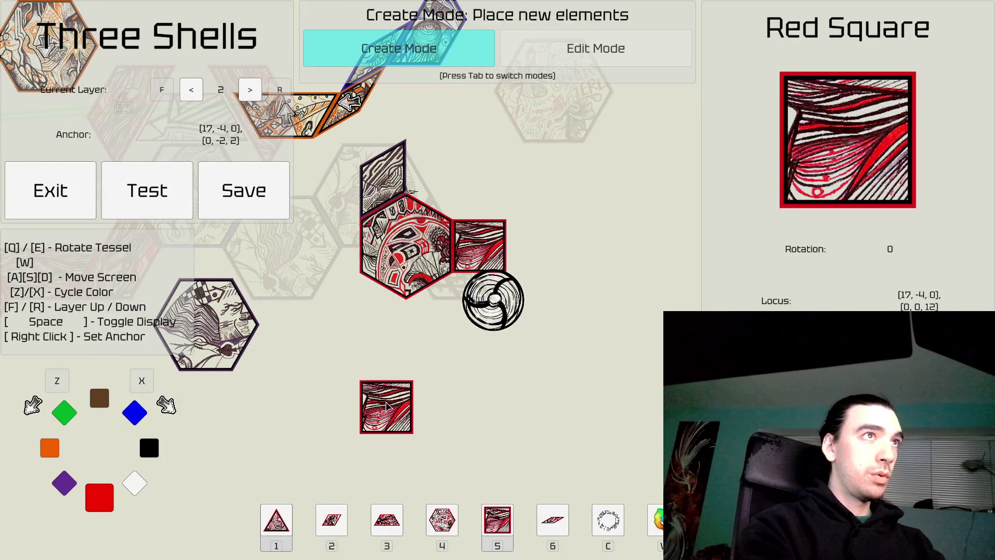
{"action": "key", "text": "d"}
{"action": "key", "text": "w"}
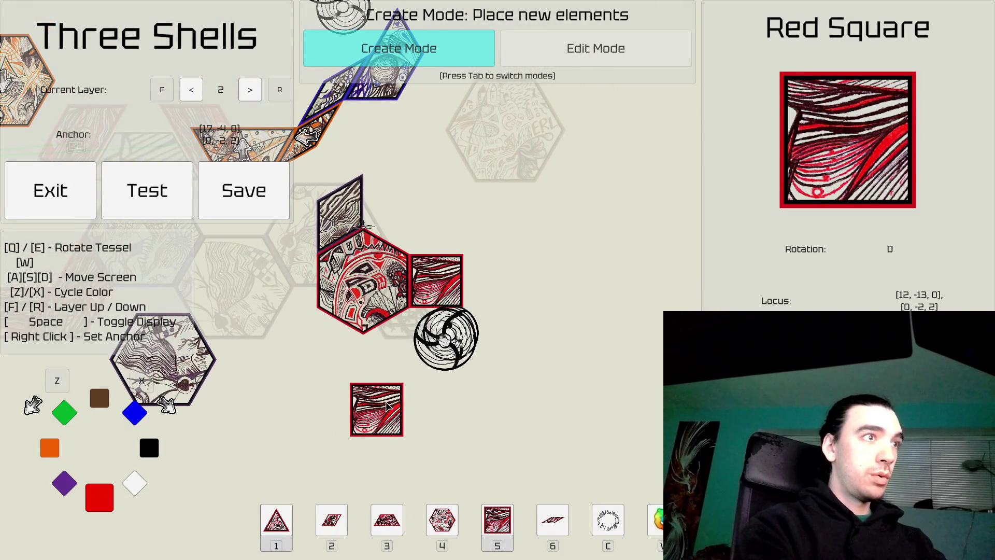
{"action": "key", "text": "1"}
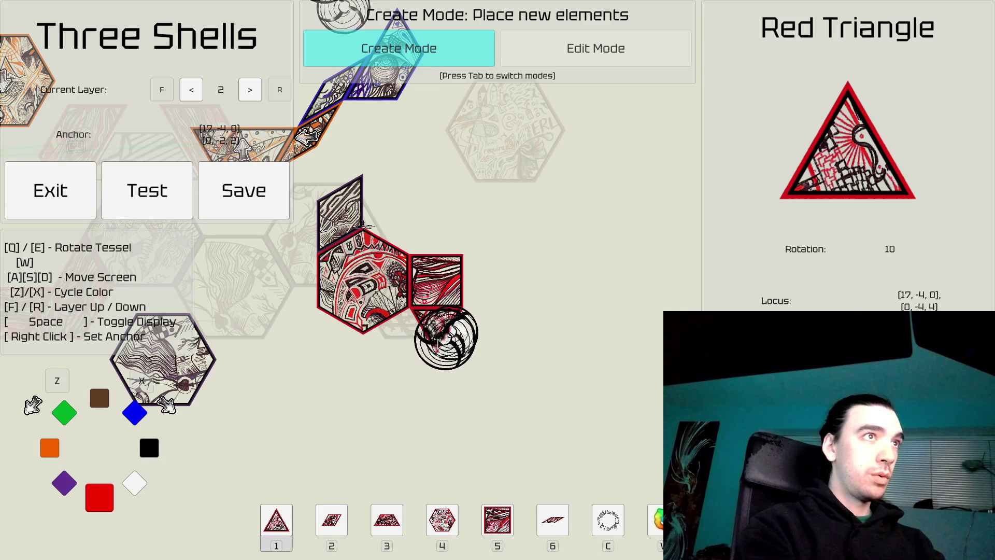
{"action": "key", "text": "Tab"}
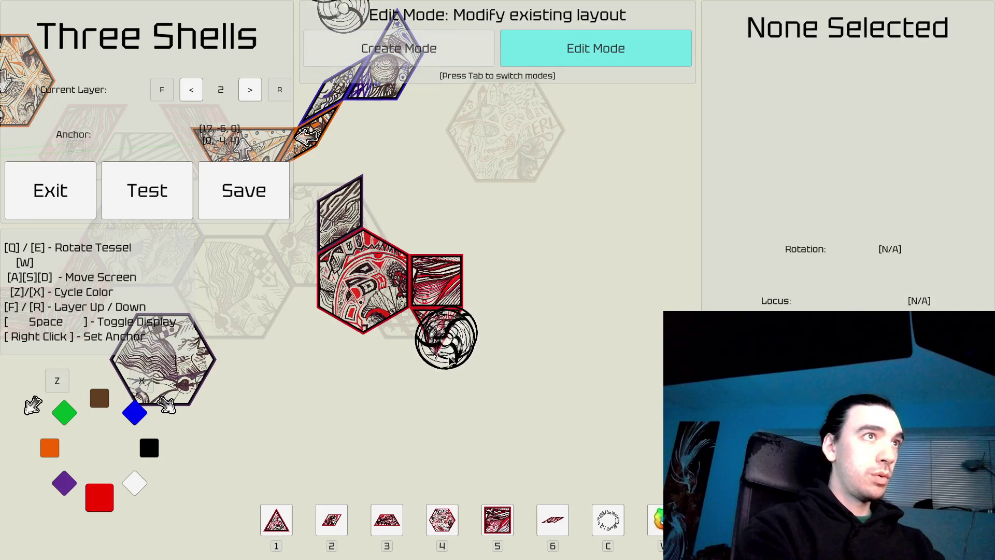
Step: Go down to layer 1 and delete the purple trapezoid
{"action": "key", "text": "a"}
{"action": "key", "text": "s"}
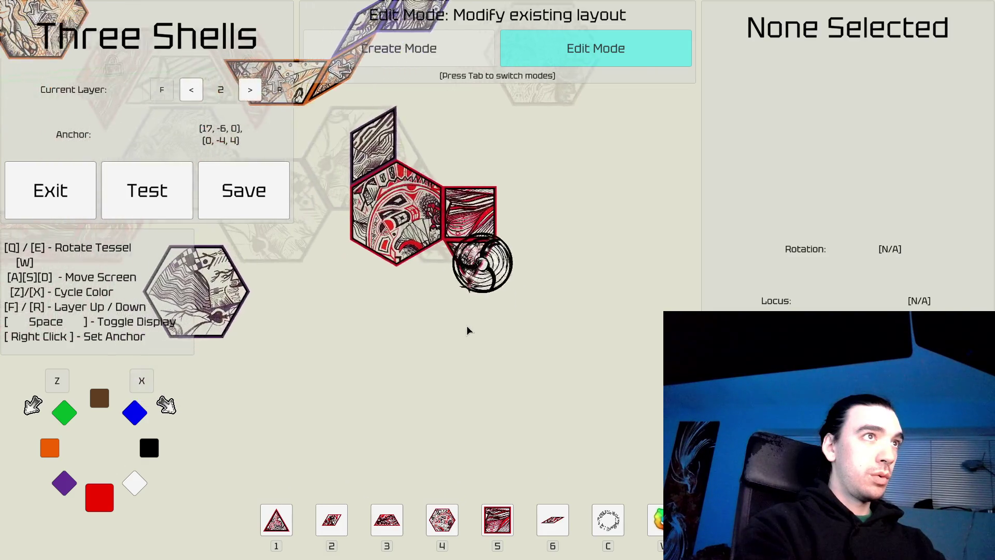
{"action": "key", "text": "f"}
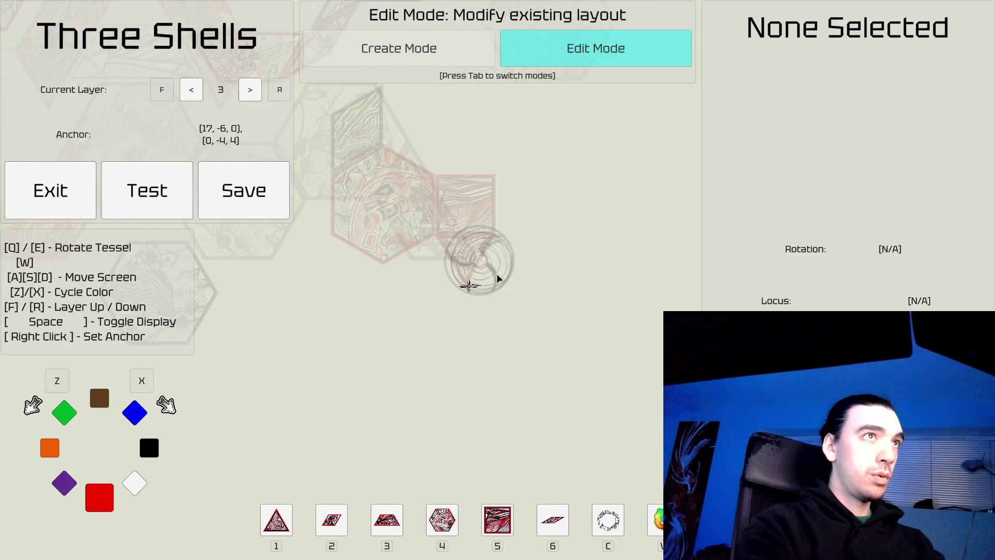
{"action": "key", "text": "r"}
{"action": "key", "text": "r"}
{"action": "left_click", "coordinate": [469, 285]}
{"action": "key", "text": "Tab"}
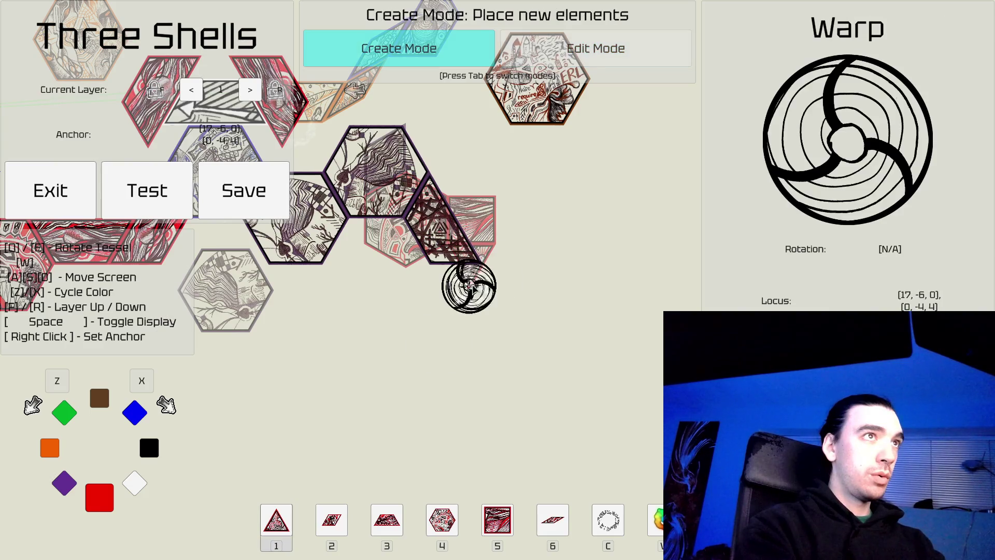
{"action": "key", "text": "w"}
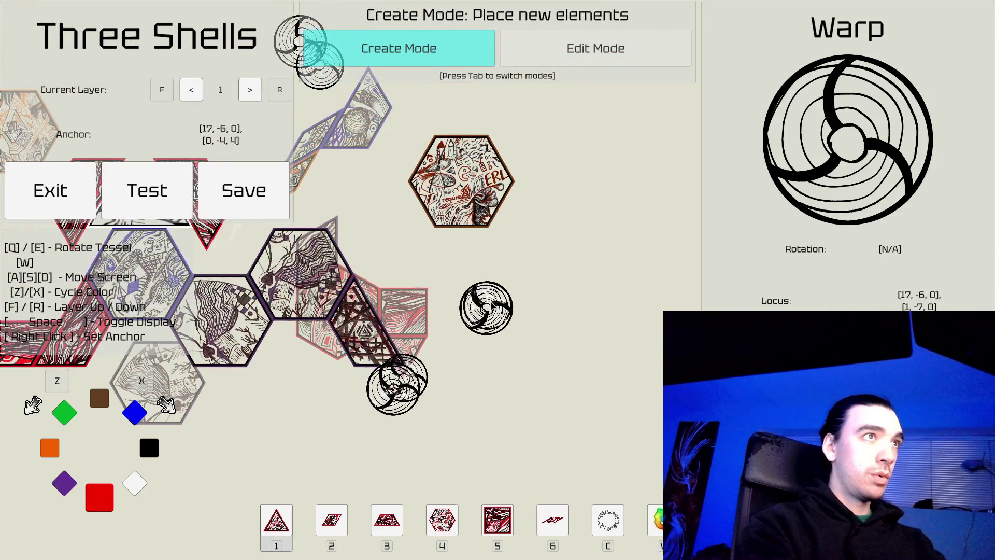
{"action": "key", "text": "Tab"}
{"action": "left_click", "coordinate": [453, 327]}
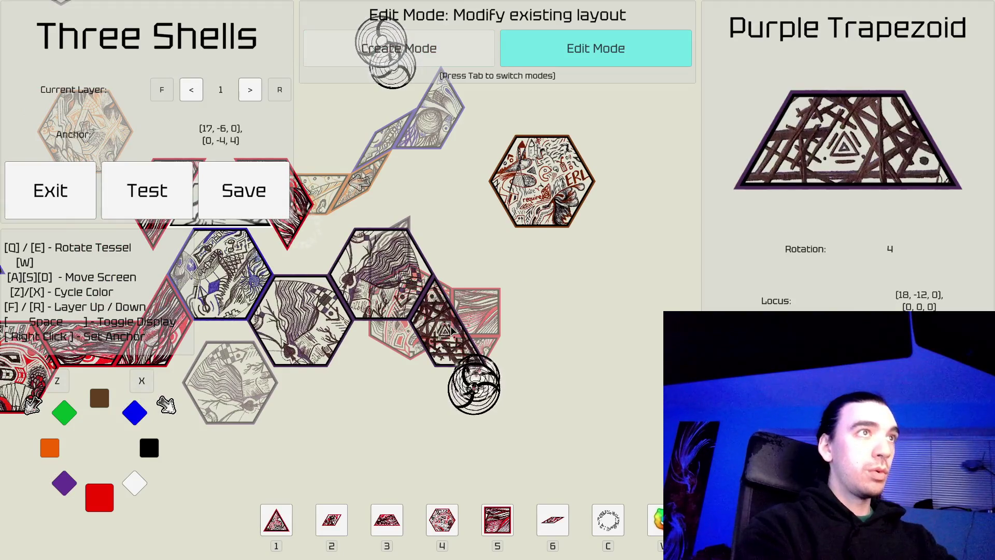
{"action": "key", "text": "Delete"}
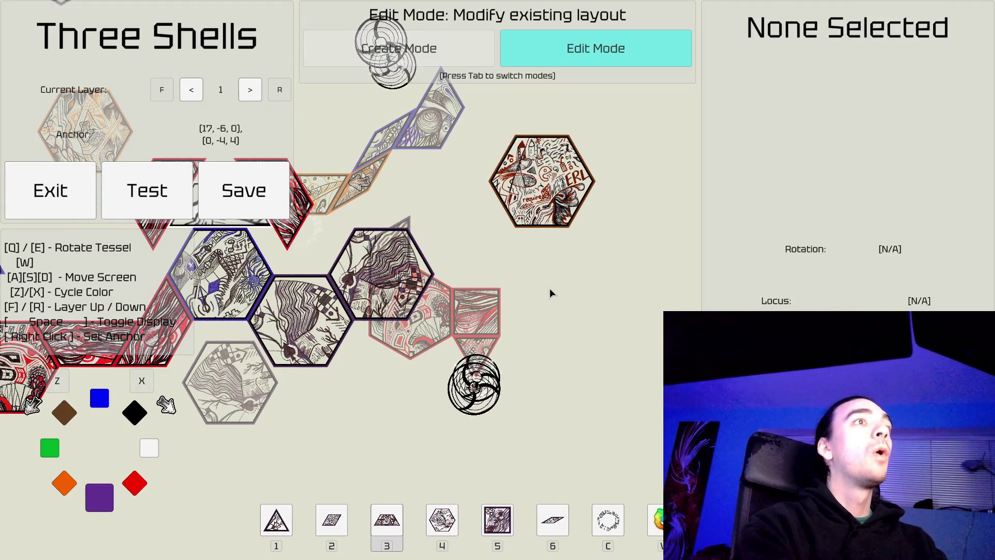
{"action": "key", "text": "d"}
Step: Return to layer 2 and pick up the red triangle to reposition it
{"action": "key", "text": "Tab"}
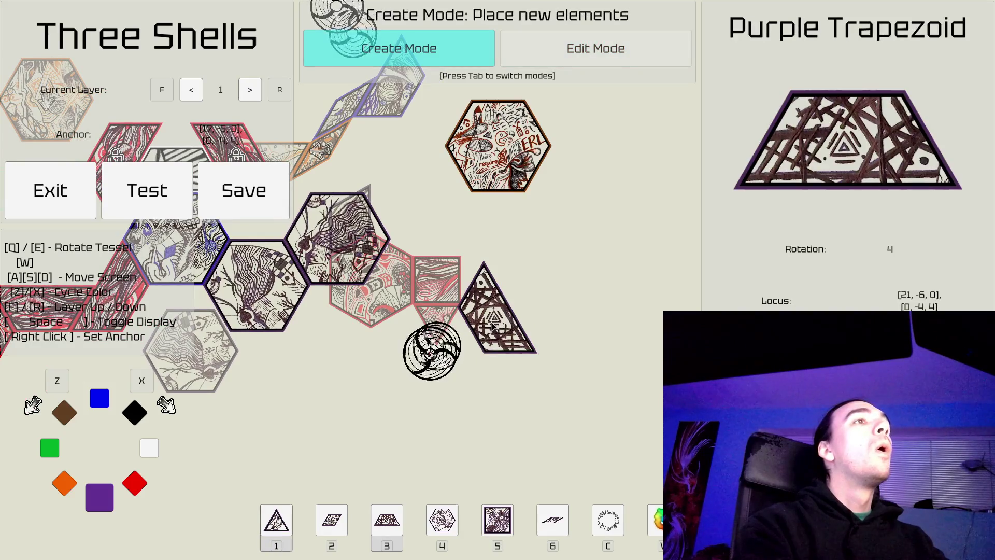
{"action": "key", "text": "Tab"}
{"action": "left_click", "coordinate": [437, 328]}
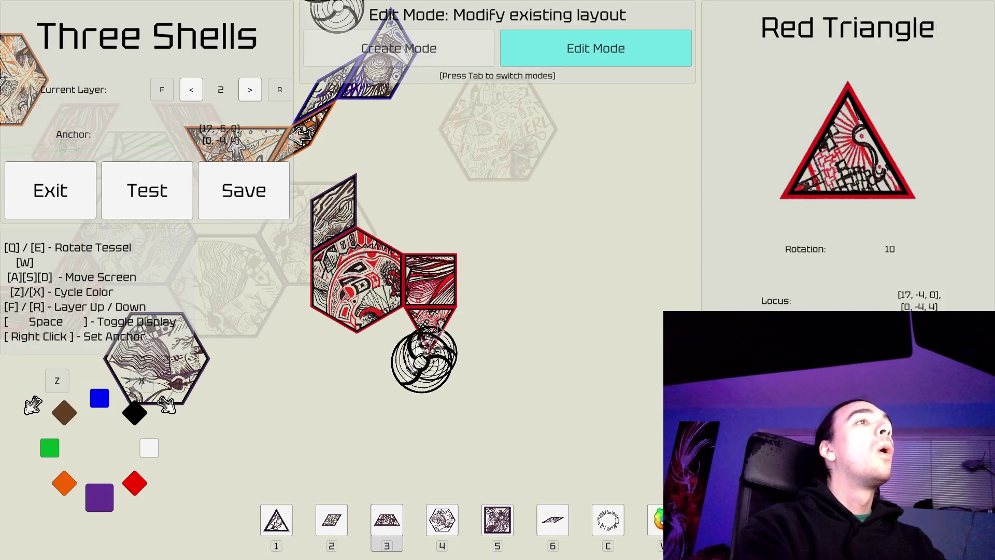
{"action": "key", "text": "Tab"}
Step: Place a red hexagon, rotated to match the chain, right of the red square
{"action": "key", "text": "s"}
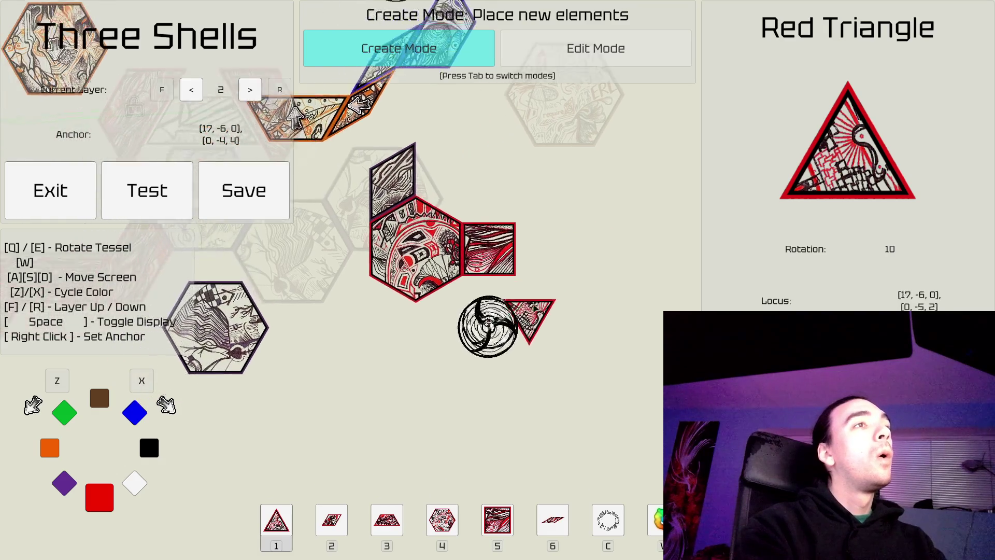
{"action": "key", "text": "w"}
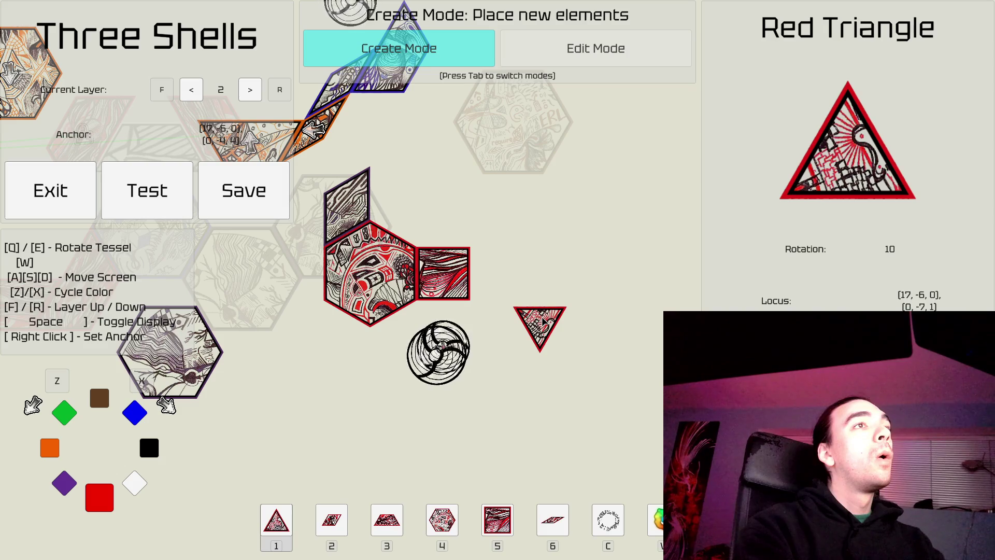
{"action": "key", "text": "4"}
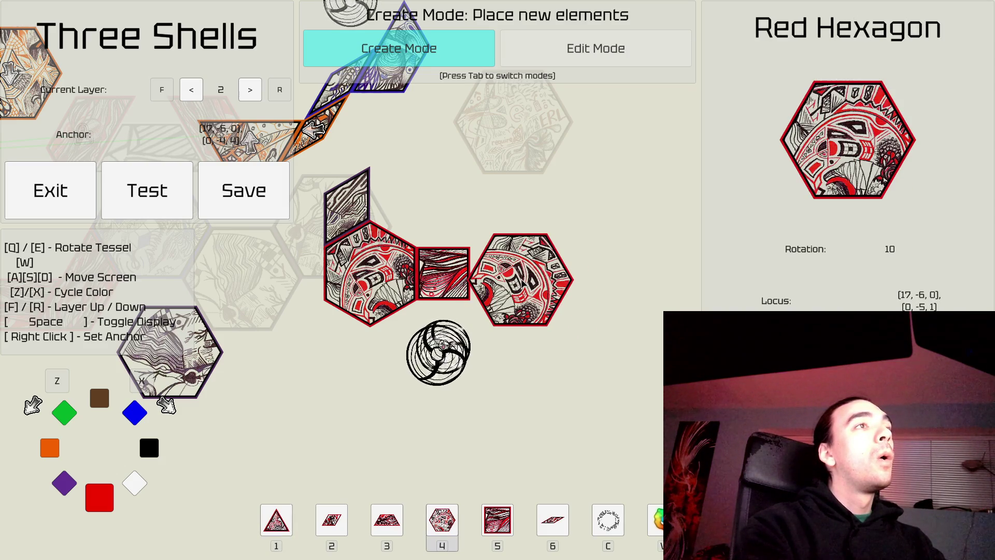
{"action": "key", "text": "q"}
{"action": "key", "text": "q"}
{"action": "key", "text": "q"}
{"action": "key", "text": "e"}
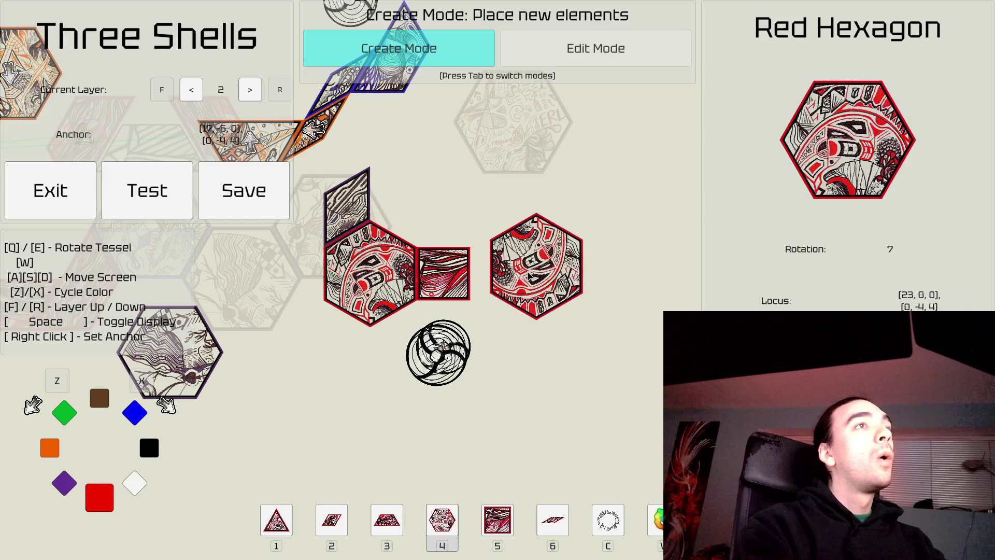
{"action": "left_click", "coordinate": [519, 270]}
{"action": "key", "text": "w"}
{"action": "key", "text": "d"}
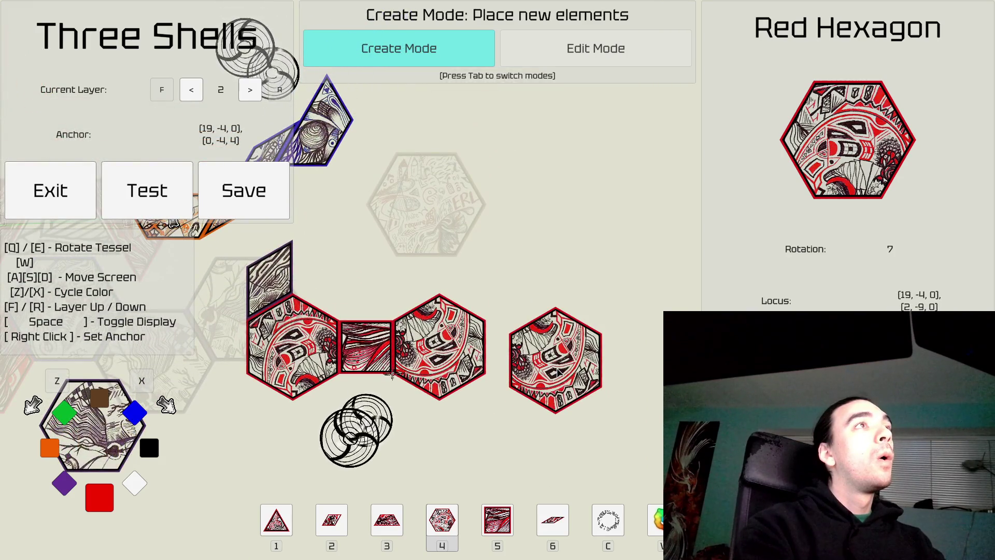
{"action": "key", "text": "d"}
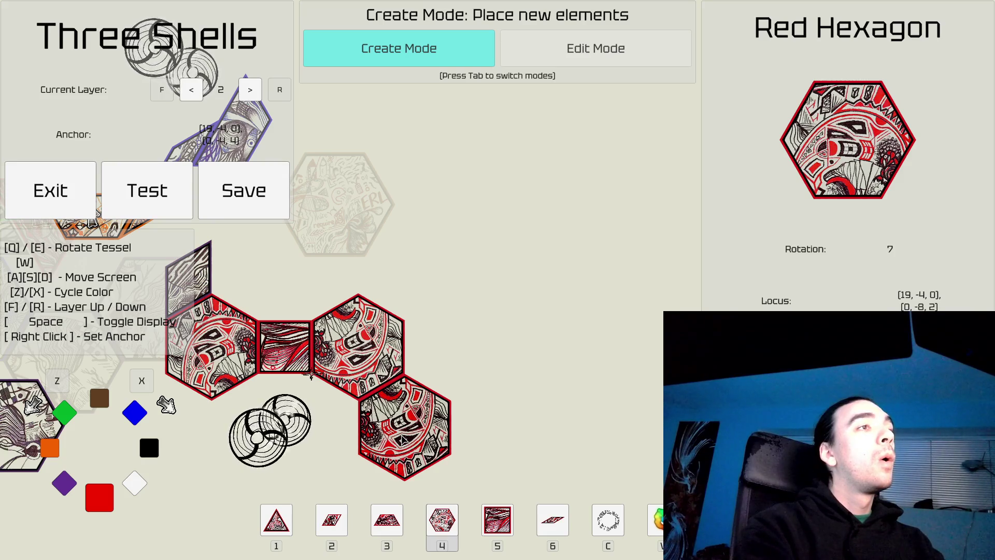
{"action": "key", "text": "a"}
{"action": "key", "text": "s"}
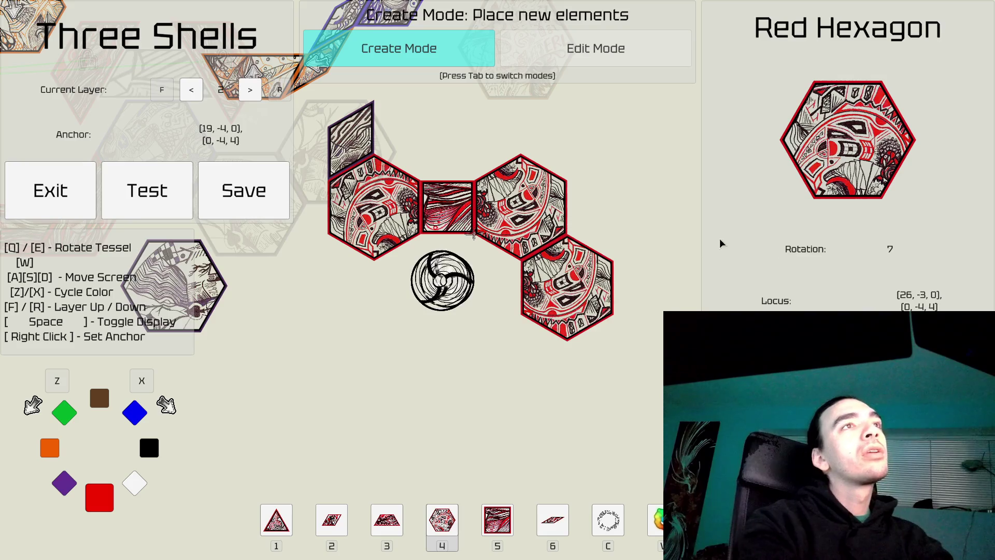
Step: Try red squares and tile editing, then return to placing red hexagons
{"action": "key", "text": "d"}
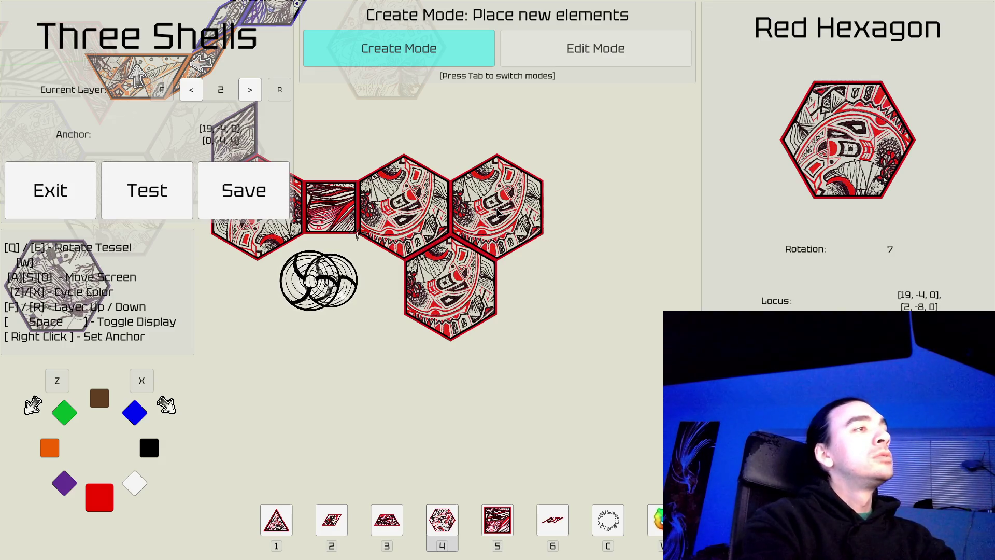
{"action": "key", "text": "5"}
{"action": "key", "text": "Tab"}
{"action": "key", "text": "Tab"}
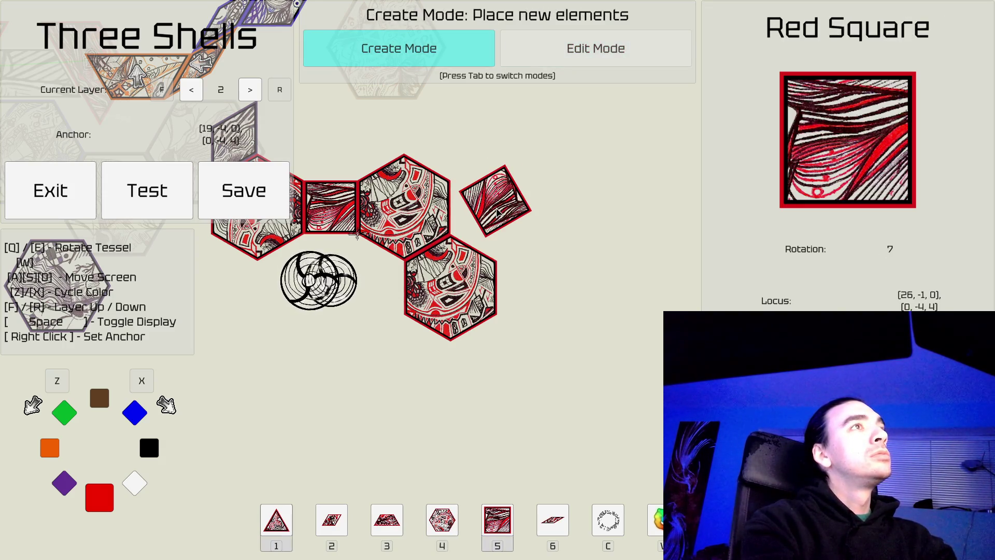
{"action": "key", "text": "4"}
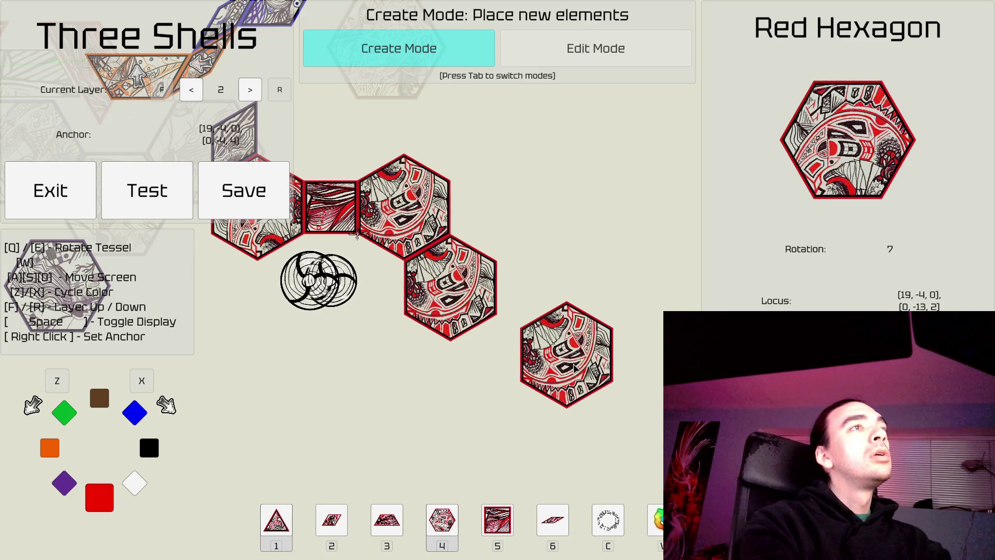
Step: Pan around below the red chain to test hexagon spots, then back to the chain
{"action": "key", "text": "s"}
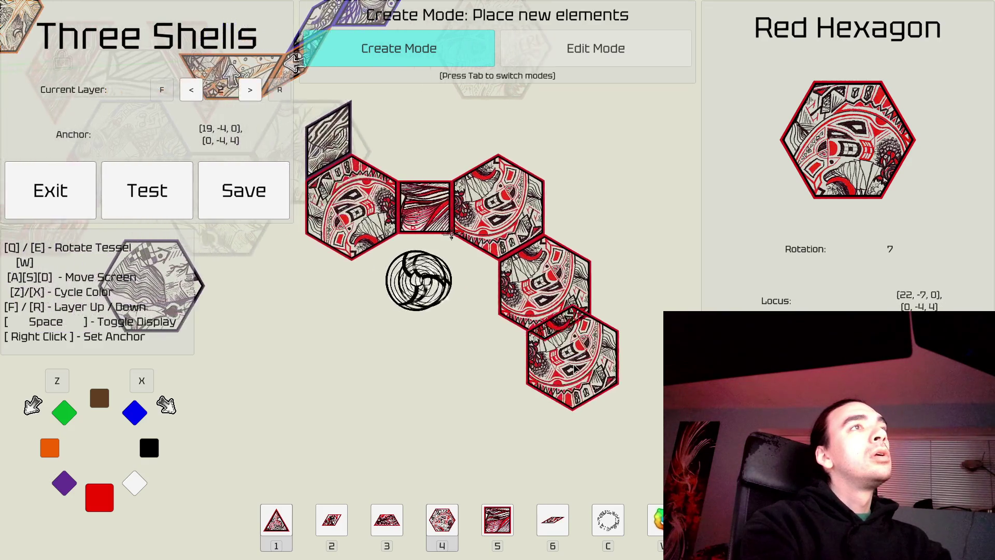
{"action": "key", "text": "a"}
{"action": "key", "text": "w"}
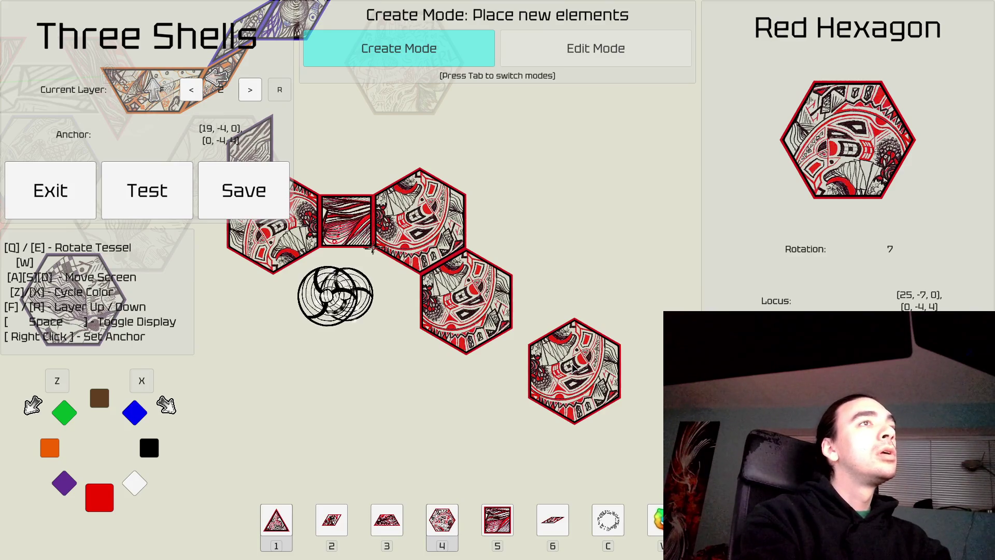
{"action": "key", "text": "a"}
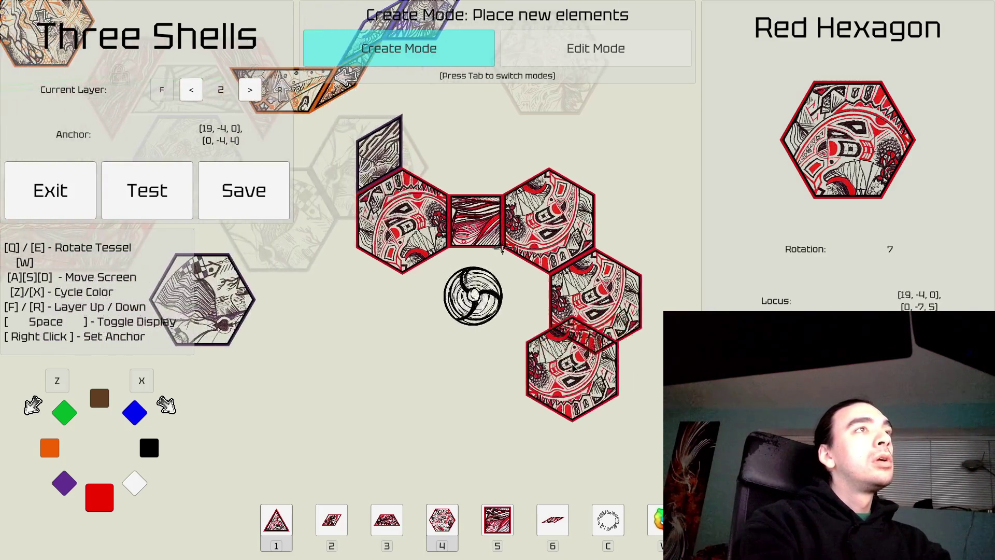
{"action": "key", "text": "w"}
{"action": "key", "text": "d"}
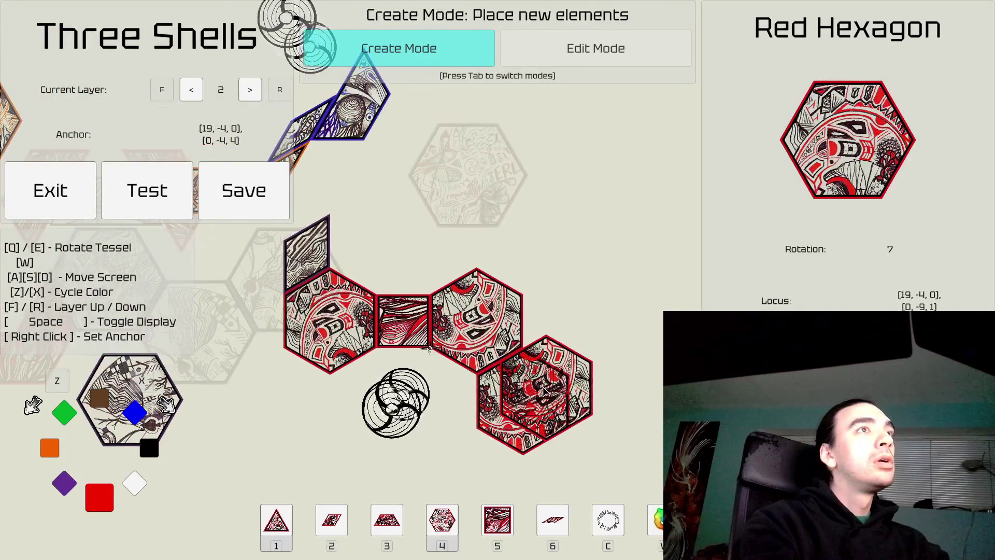
{"action": "key", "text": "s"}
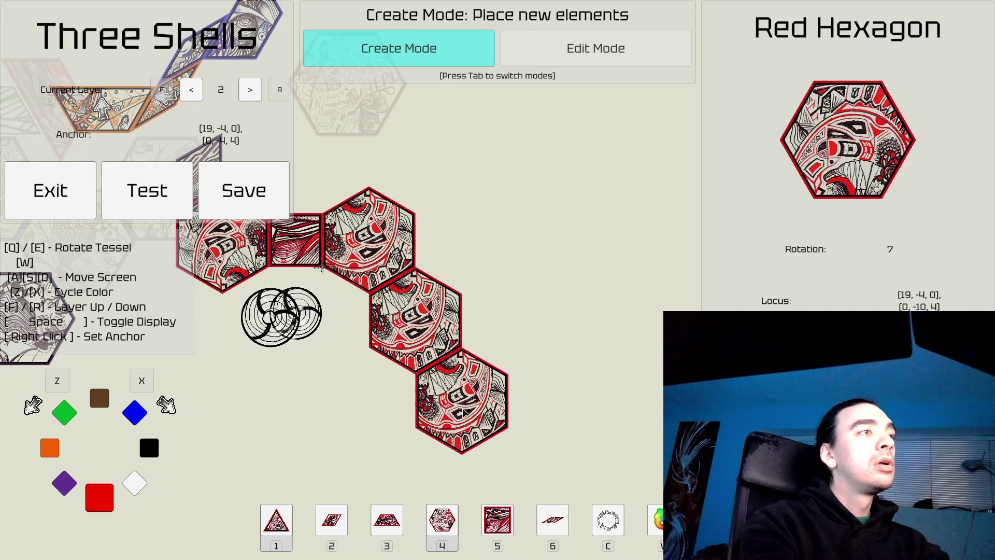
Step: Place a black hexagon after the red chain, then pan around the level
{"action": "key", "text": "x"}
{"action": "key", "text": "x"}
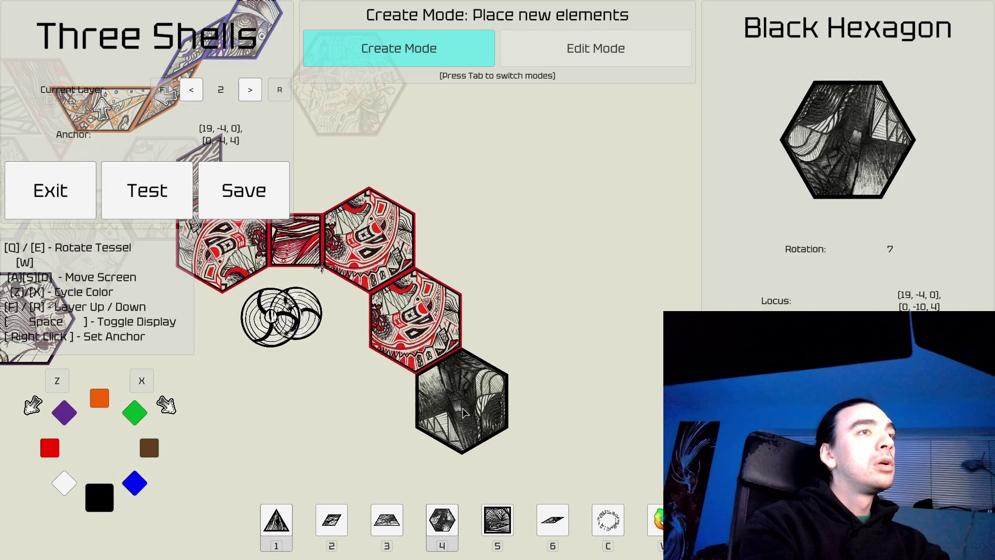
{"action": "left_click", "coordinate": [463, 412]}
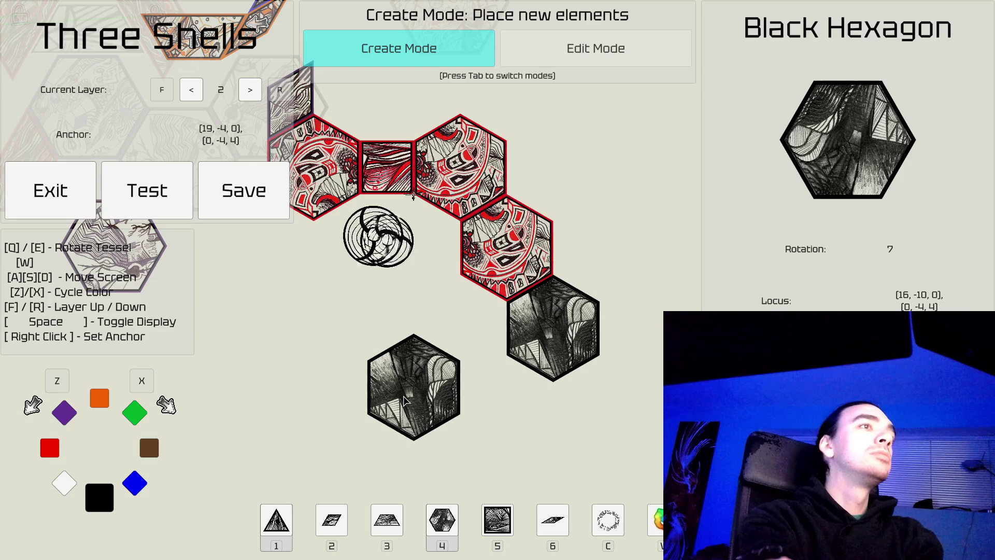
{"action": "key", "text": "a"}
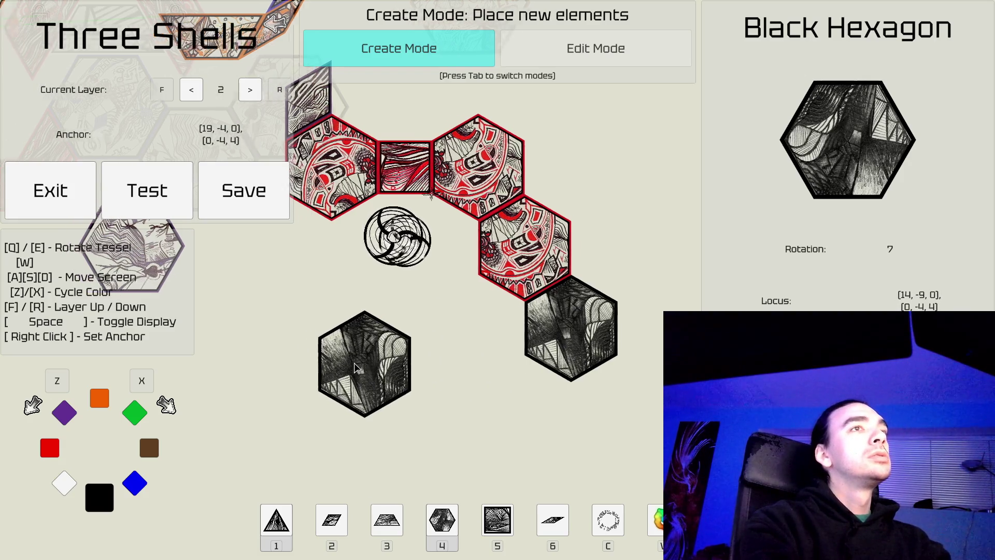
{"action": "key", "text": "w"}
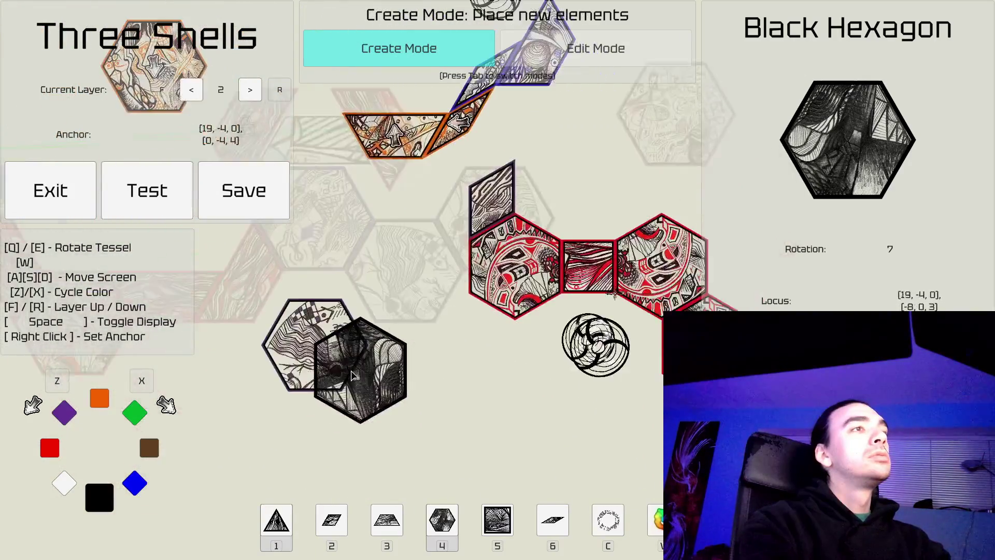
{"action": "key", "text": "d"}
{"action": "key", "text": "s"}
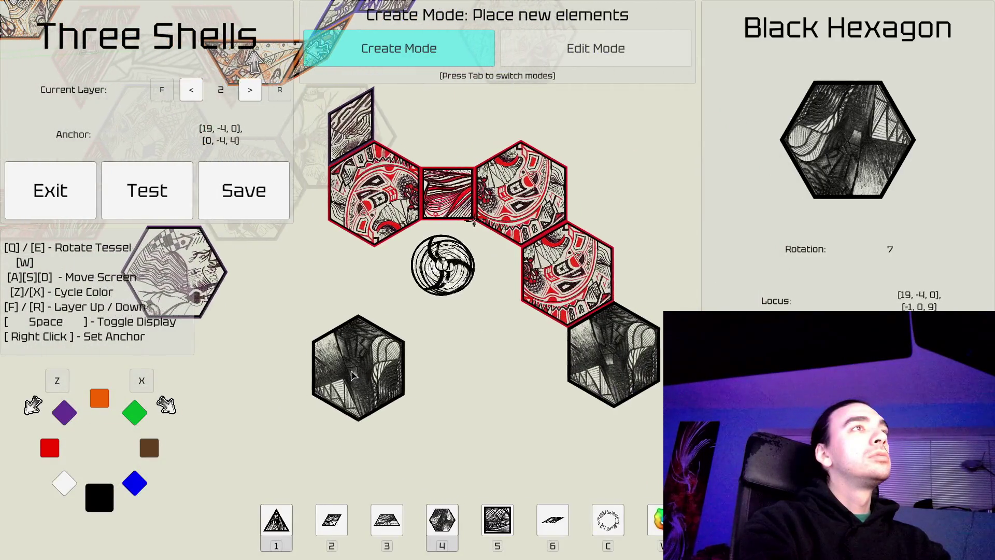
{"action": "key", "text": "a"}
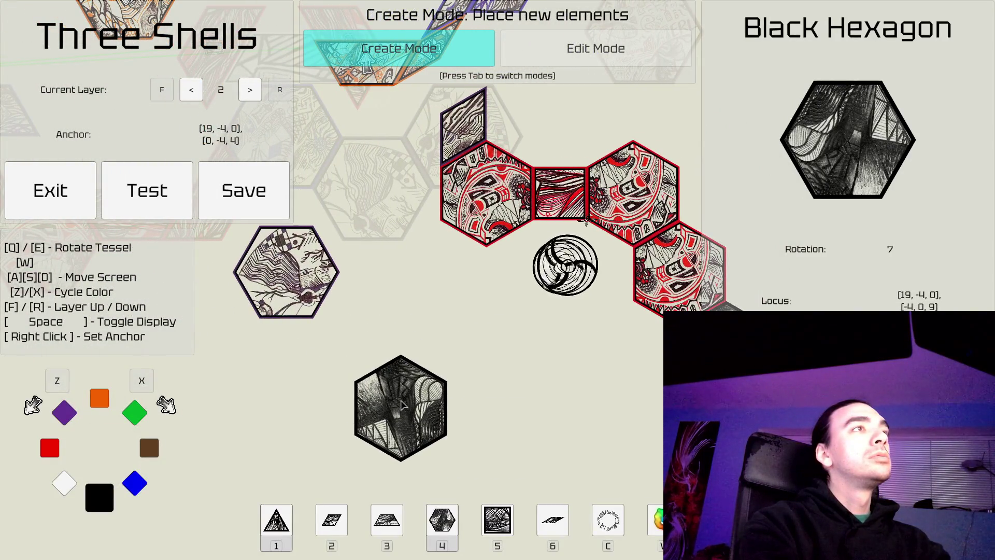
{"action": "key", "text": "d"}
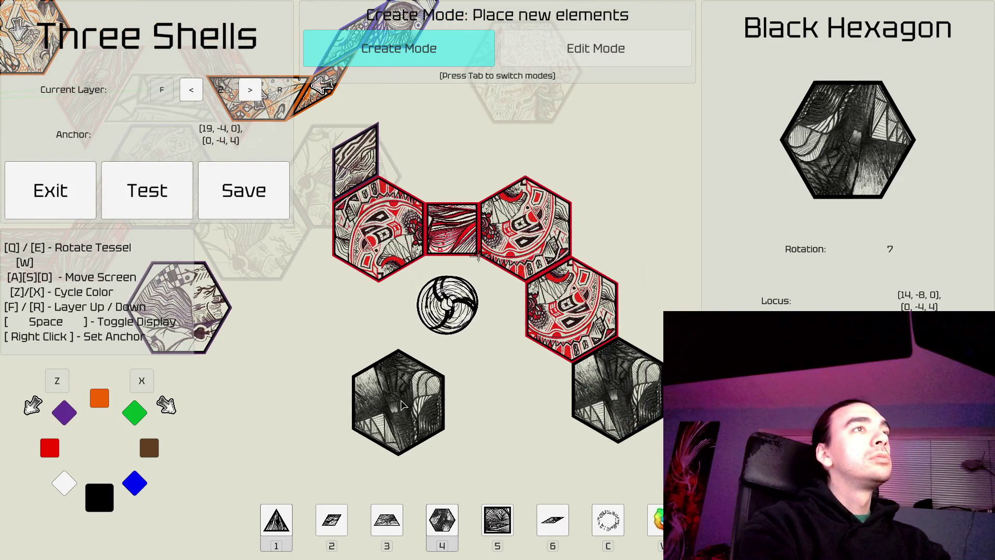
{"action": "scroll", "coordinate": [402, 405], "scroll_direction": "down", "scroll_amount": 3}
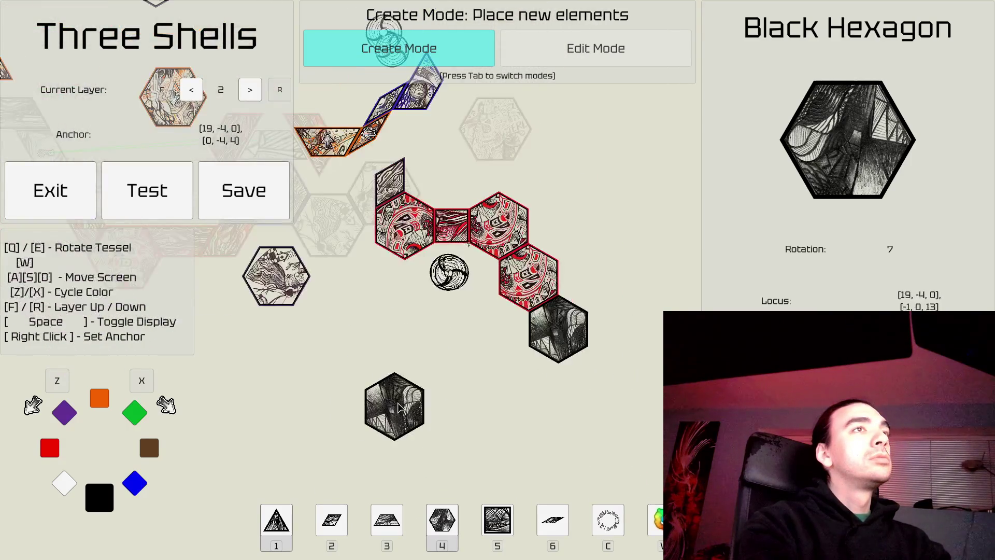
{"action": "key", "text": "w"}
{"action": "key", "text": "s"}
{"action": "key", "text": "a"}
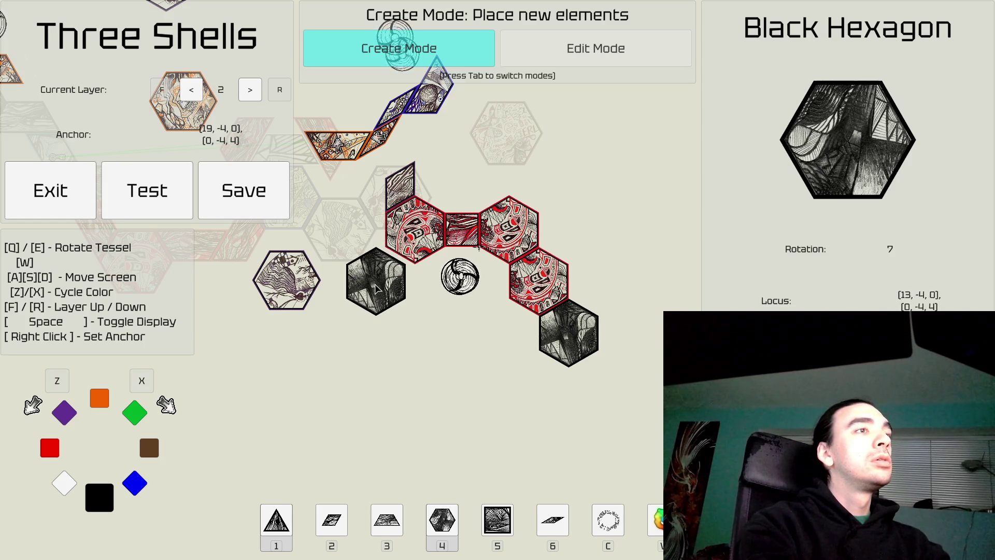
Step: Place a rotated red hexagon below the chain's left end using a new anchor
{"action": "key", "text": "2"}
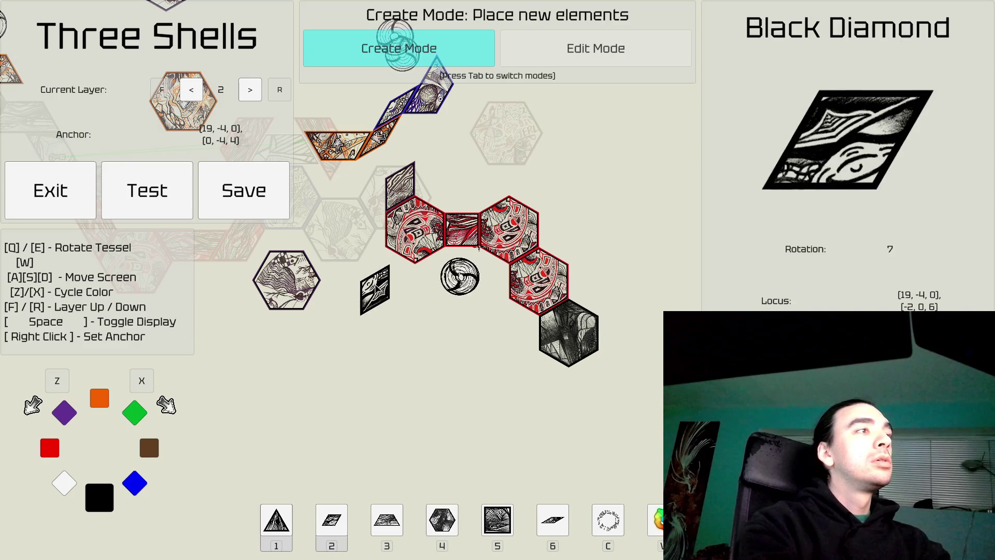
{"action": "key", "text": "3"}
{"action": "key", "text": "4"}
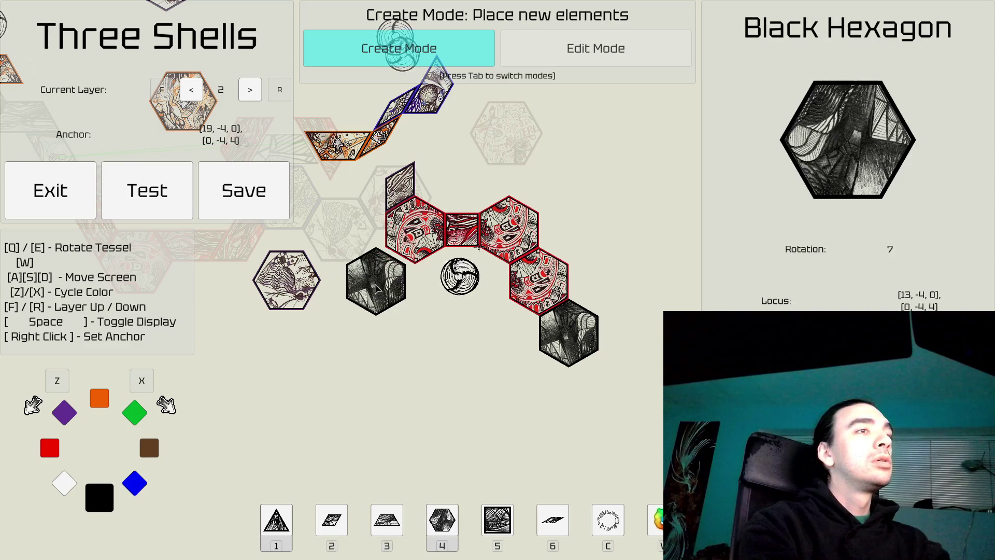
{"action": "key", "text": "x"}
{"action": "key", "text": "x"}
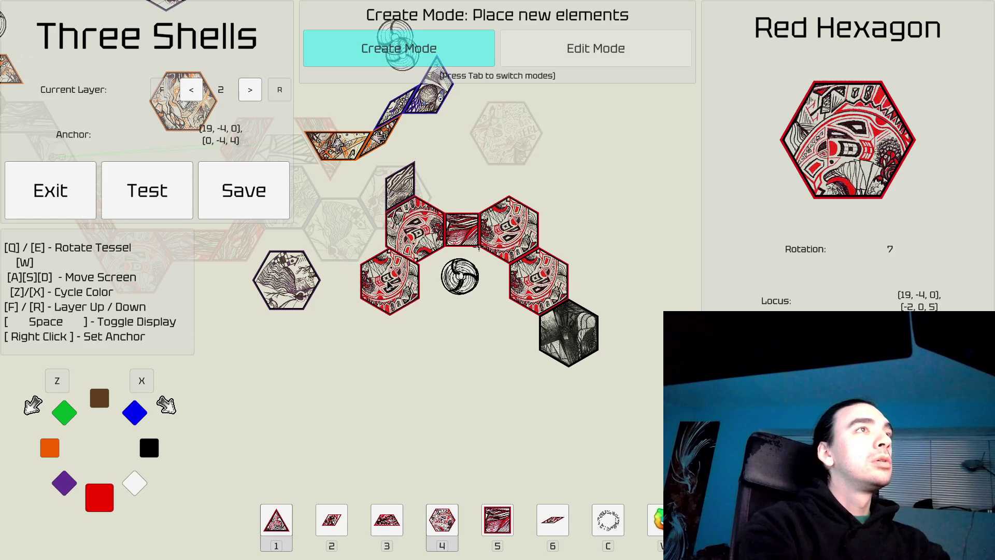
{"action": "key", "text": "e"}
{"action": "key", "text": "e"}
{"action": "key", "text": "e"}
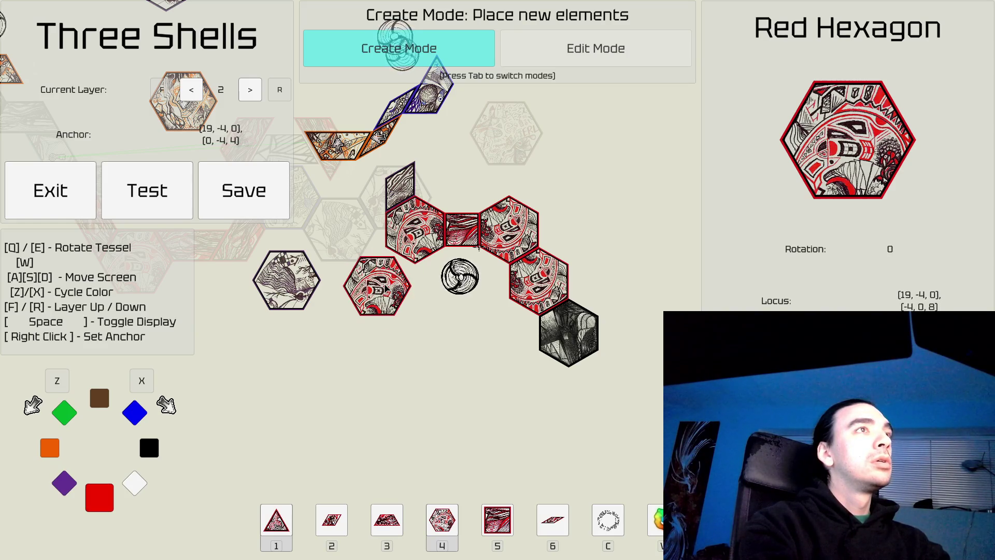
{"action": "key", "text": "e"}
{"action": "key", "text": "s"}
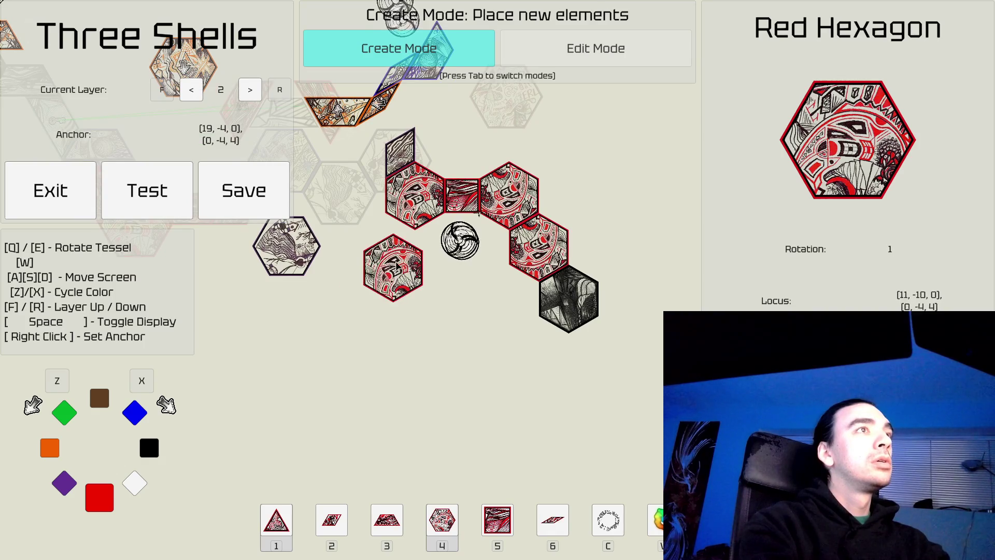
{"action": "right_click", "coordinate": [382, 215]}
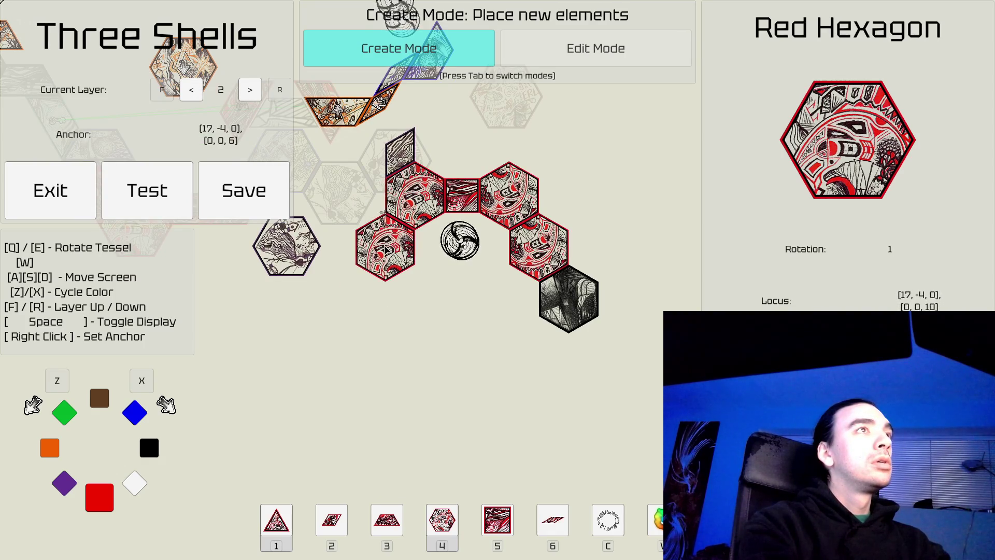
{"action": "left_click", "coordinate": [385, 248]}
{"action": "key", "text": "a"}
{"action": "key", "text": "s"}
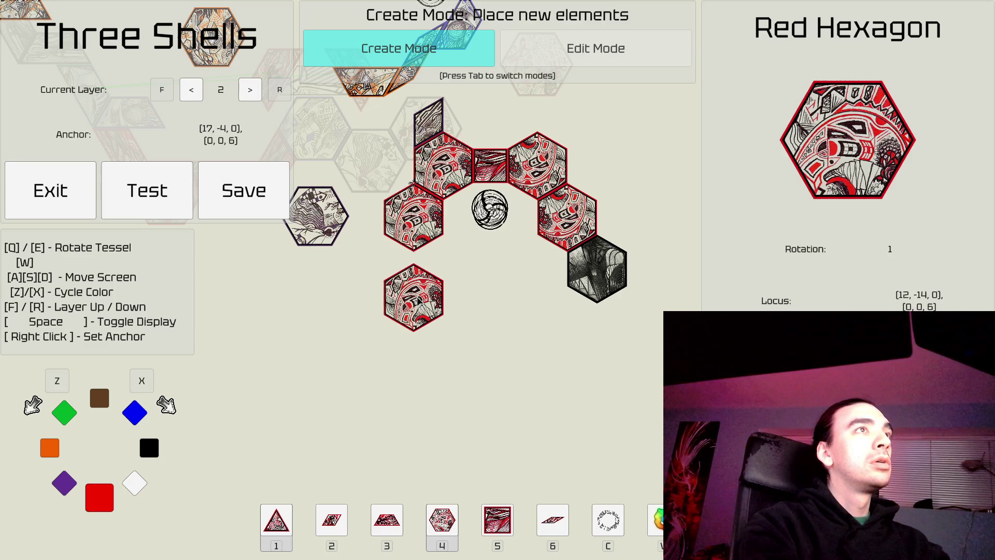
Step: Place a vertical red trapezoid below the hexagon
{"action": "key", "text": "3"}
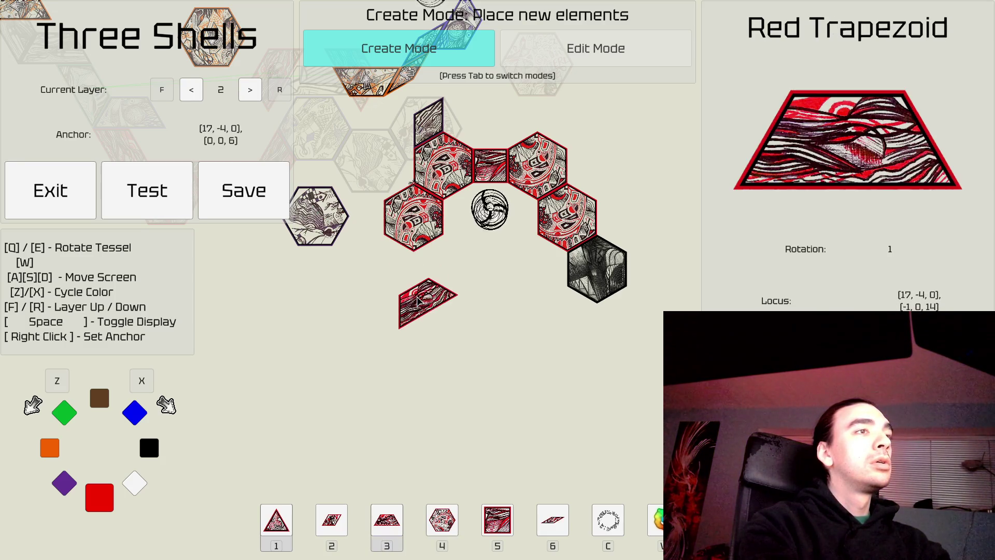
{"action": "key", "text": "Tab"}
{"action": "key", "text": "Tab"}
{"action": "key", "text": "e"}
{"action": "key", "text": "e"}
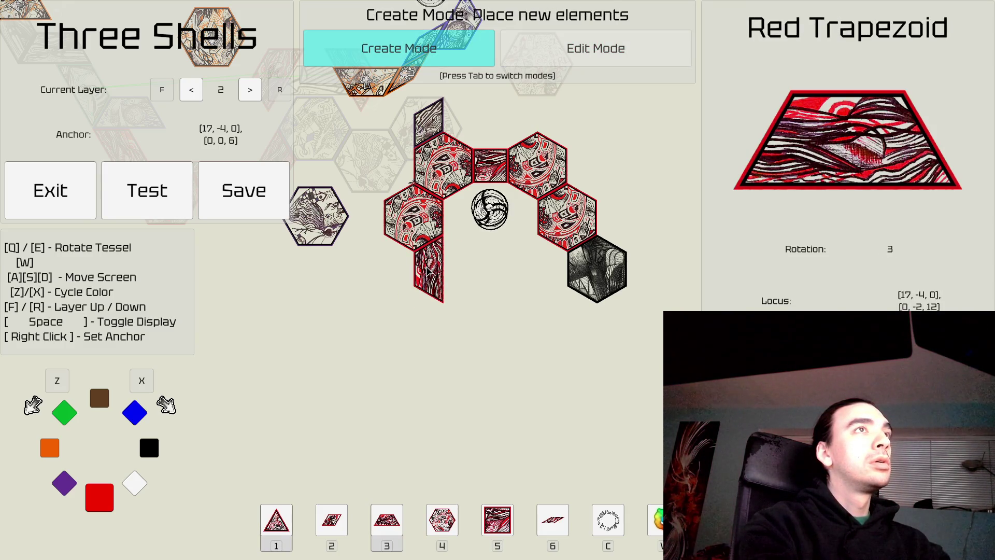
{"action": "left_click", "coordinate": [429, 271]}
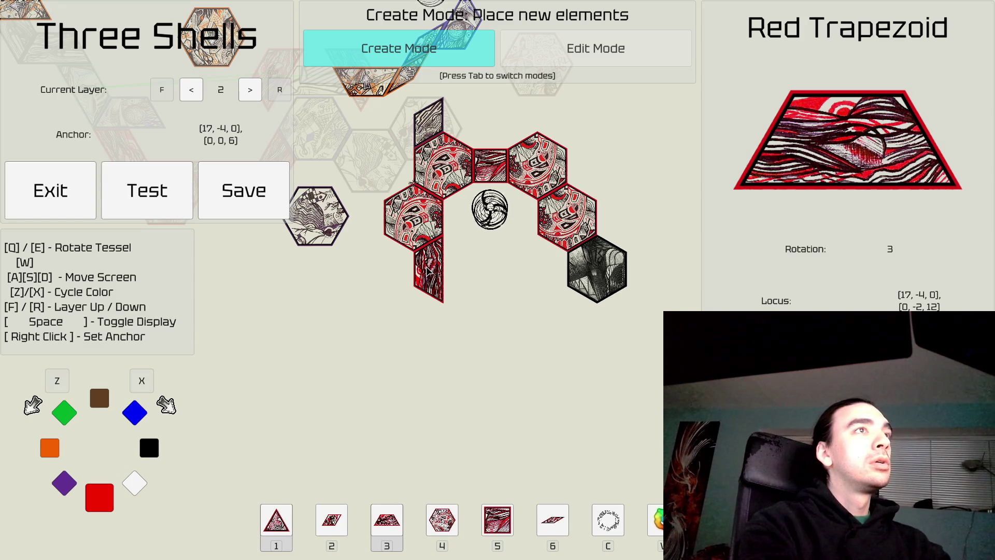
Step: Change the piece to a brown trapezoid, then to a rotated brown wedge
{"action": "key", "text": "e"}
{"action": "key", "text": "e"}
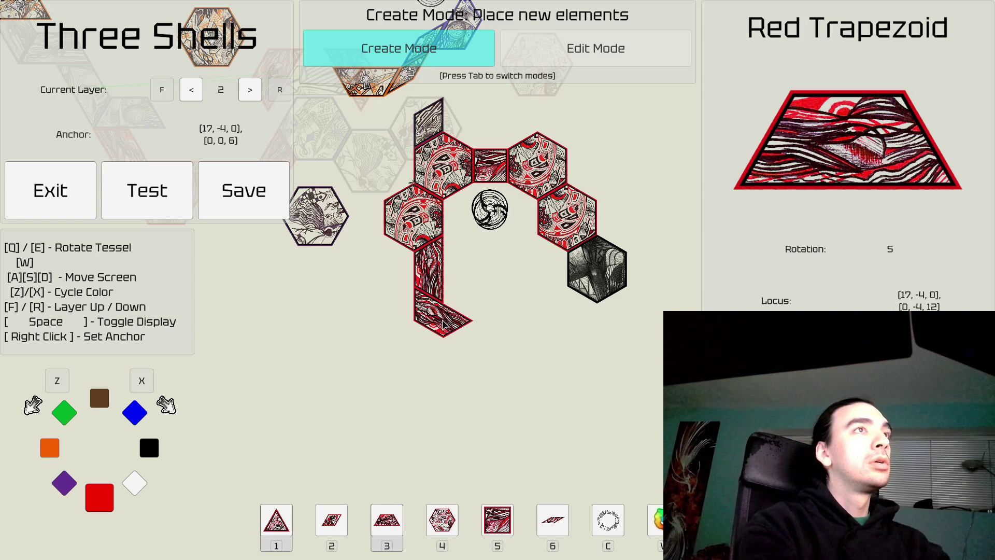
{"action": "key", "text": "x"}
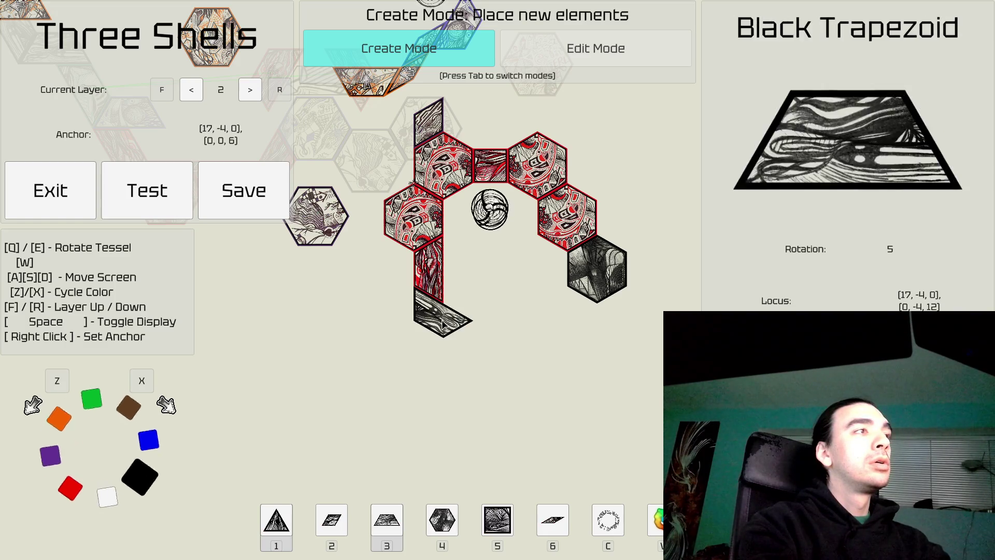
{"action": "key", "text": "x"}
{"action": "key", "text": "d"}
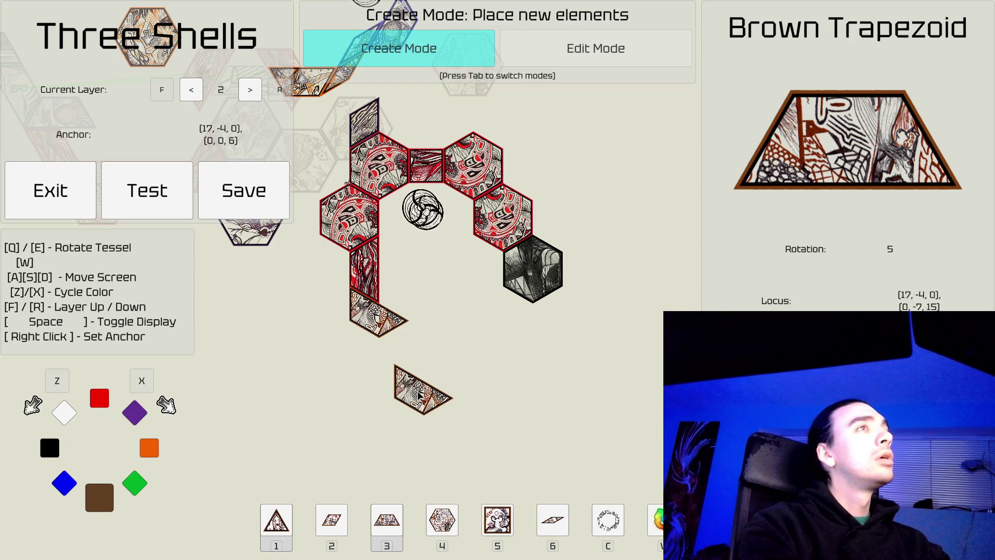
{"action": "key", "text": "w"}
{"action": "key", "text": "5"}
{"action": "key", "text": "6"}
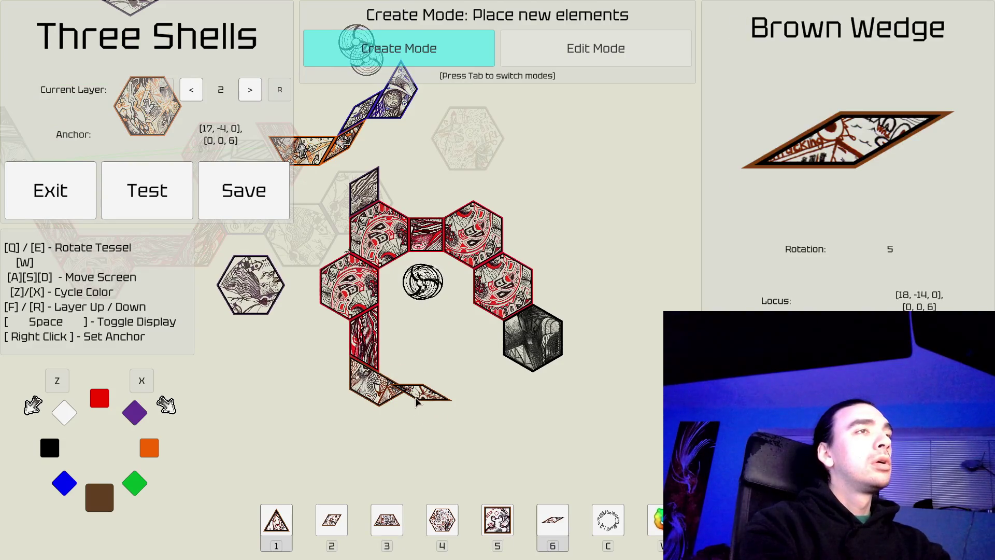
{"action": "key", "text": "e"}
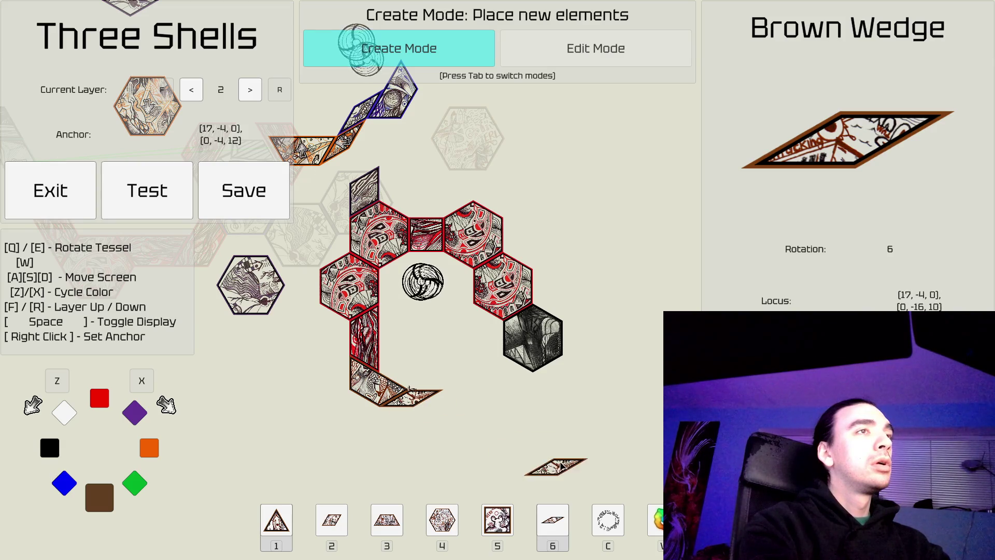
{"action": "key", "text": "d"}
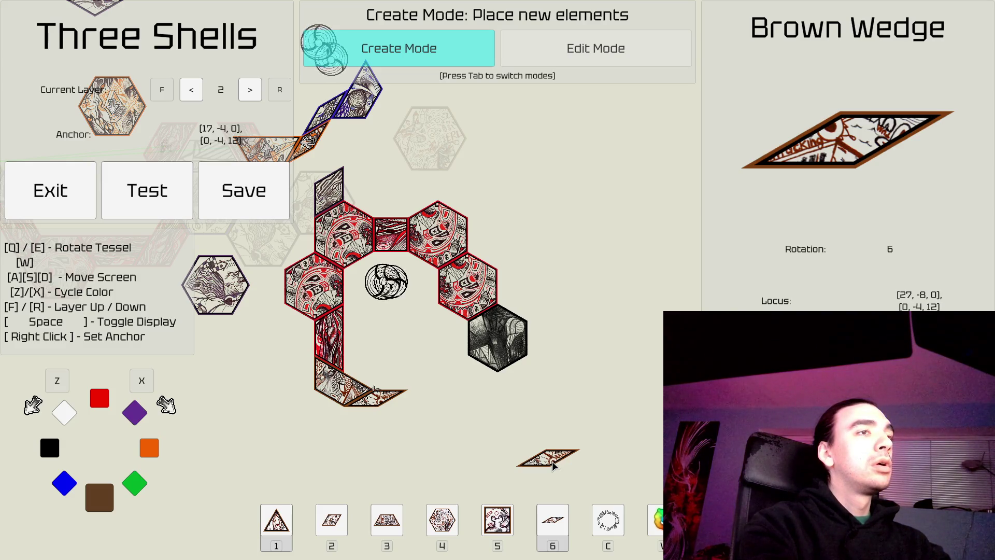
Step: Choose an orange hexagon as the next piece and adjust its rotation
{"action": "key", "text": "3"}
{"action": "key", "text": "4"}
{"action": "key", "text": "Tab"}
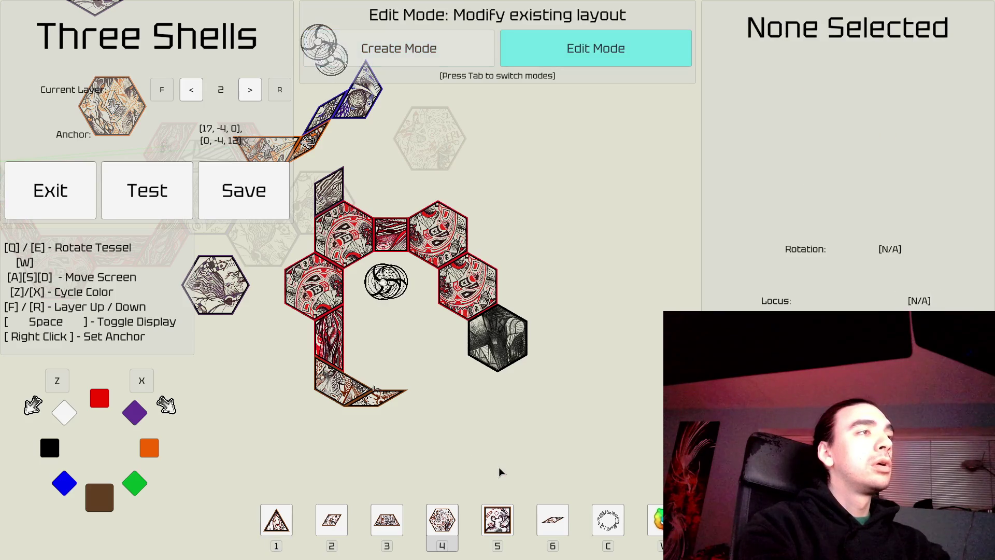
{"action": "key", "text": "Tab"}
{"action": "key", "text": "x"}
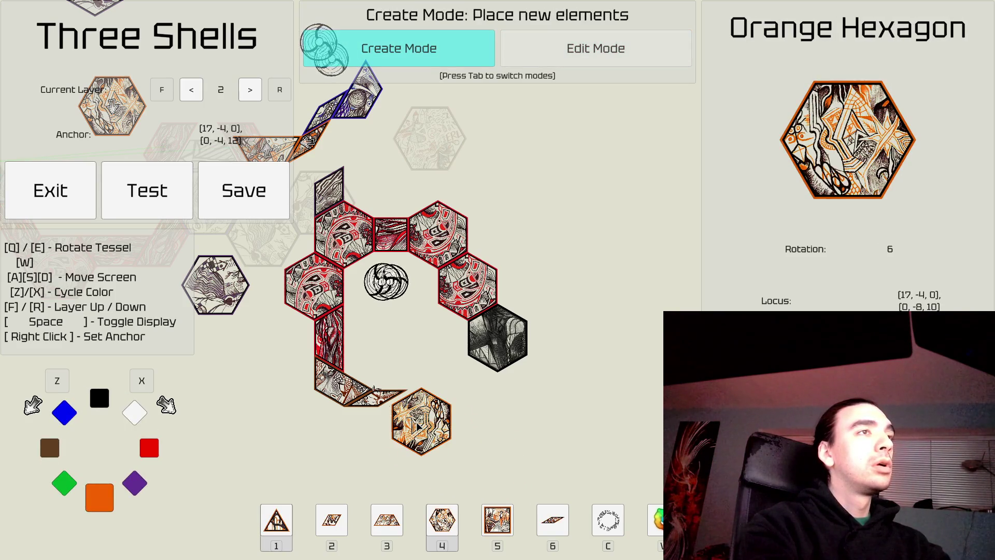
{"action": "key", "text": "q"}
{"action": "key", "text": "q"}
{"action": "key", "text": "e"}
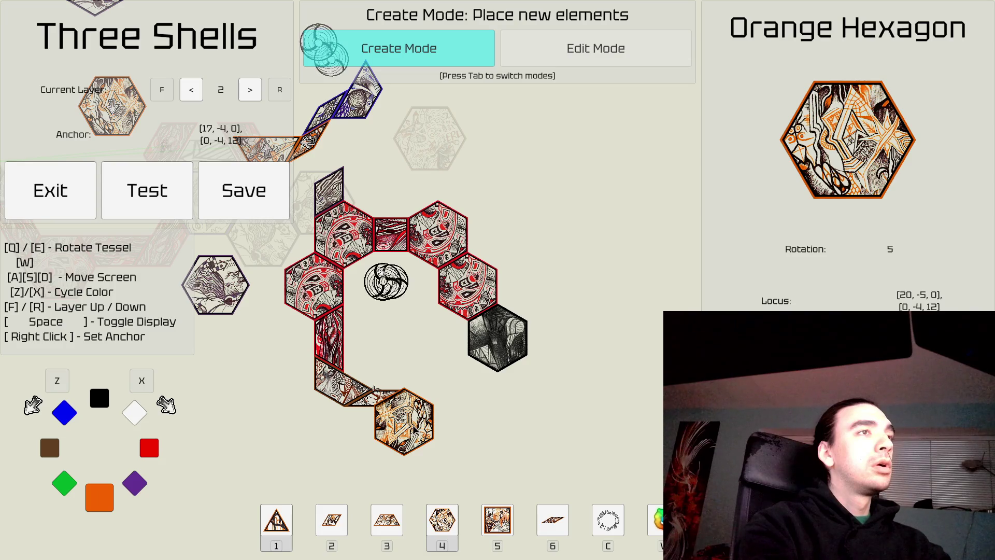
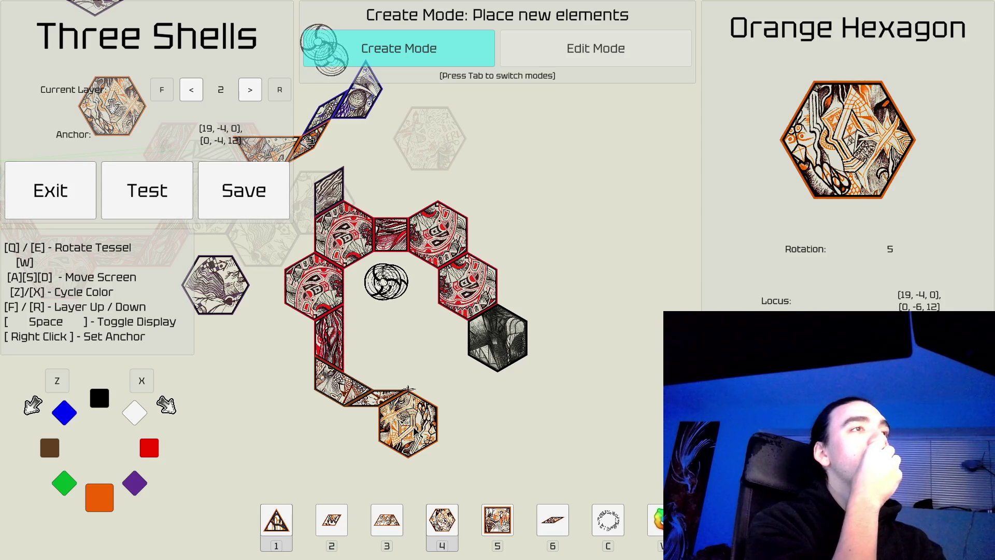
Step: Change the hexagon's colour from orange to brown
{"action": "key", "text": "w"}
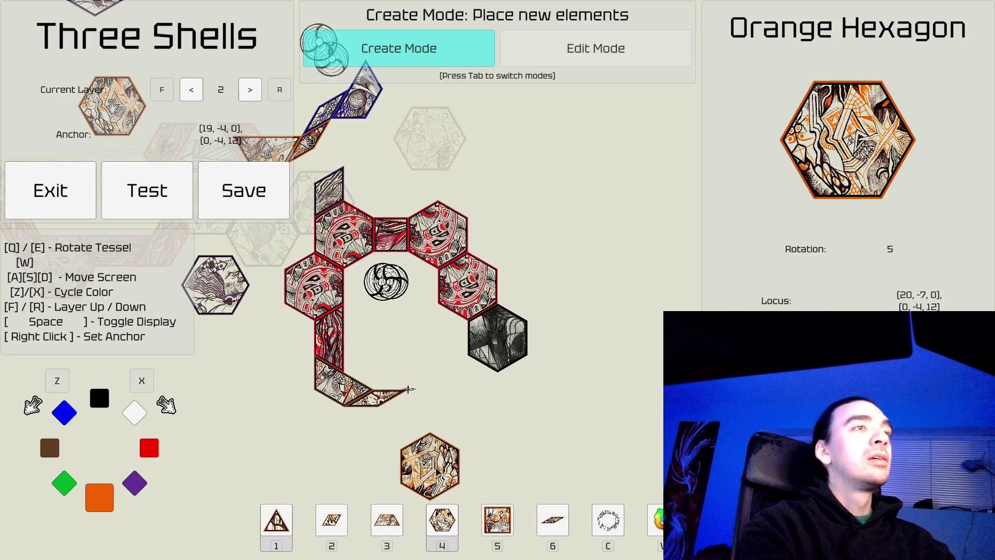
{"action": "key", "text": "w"}
{"action": "key", "text": "w"}
{"action": "key", "text": "x"}
{"action": "key", "text": "x"}
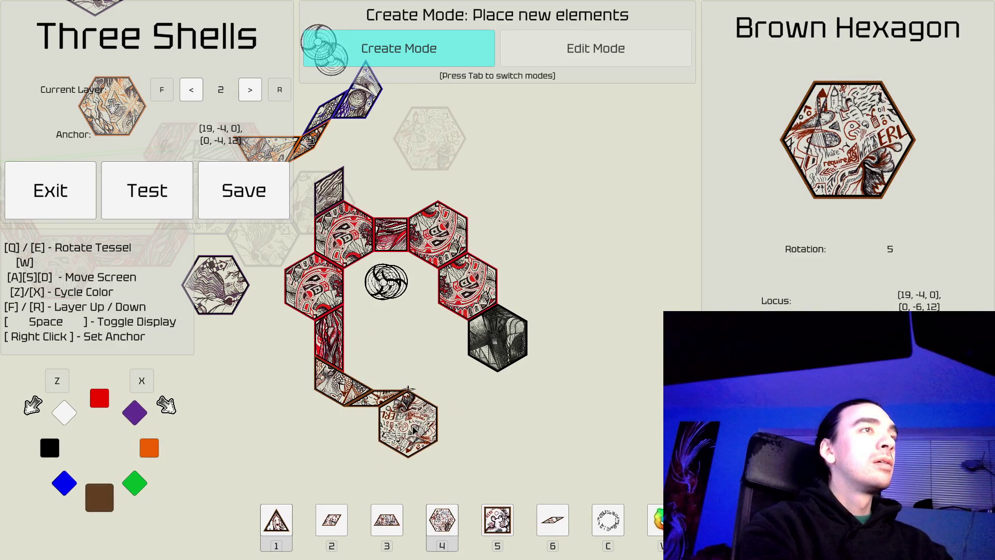
{"action": "key", "text": "s"}
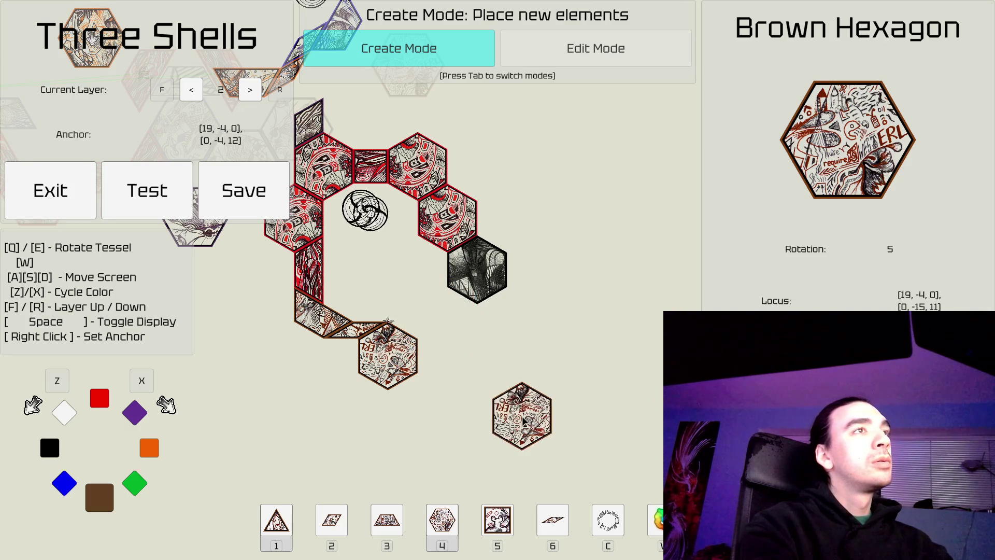
Step: Choose a rotated diamond and anchor it at the brown hexagon's lower-right corner
{"action": "key", "text": "2"}
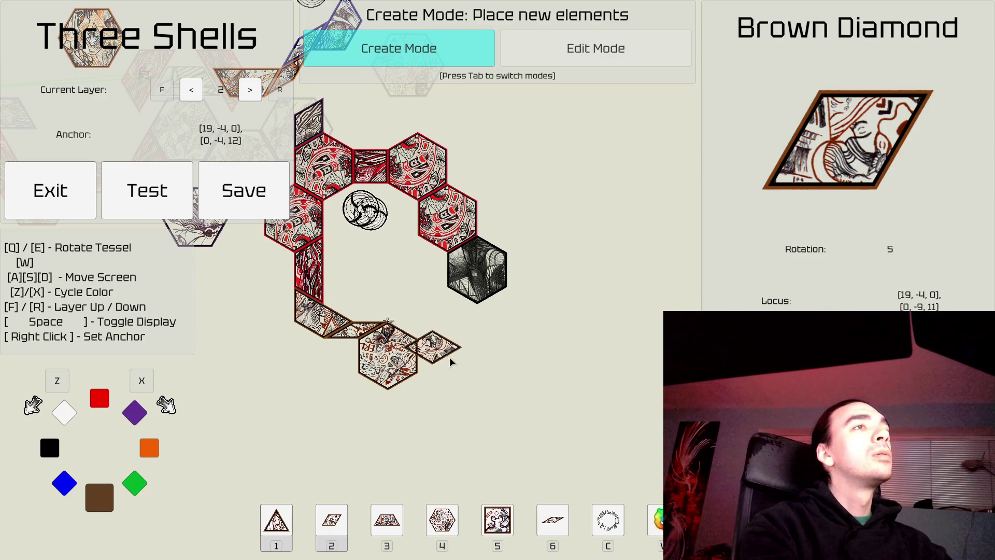
{"action": "key", "text": "q"}
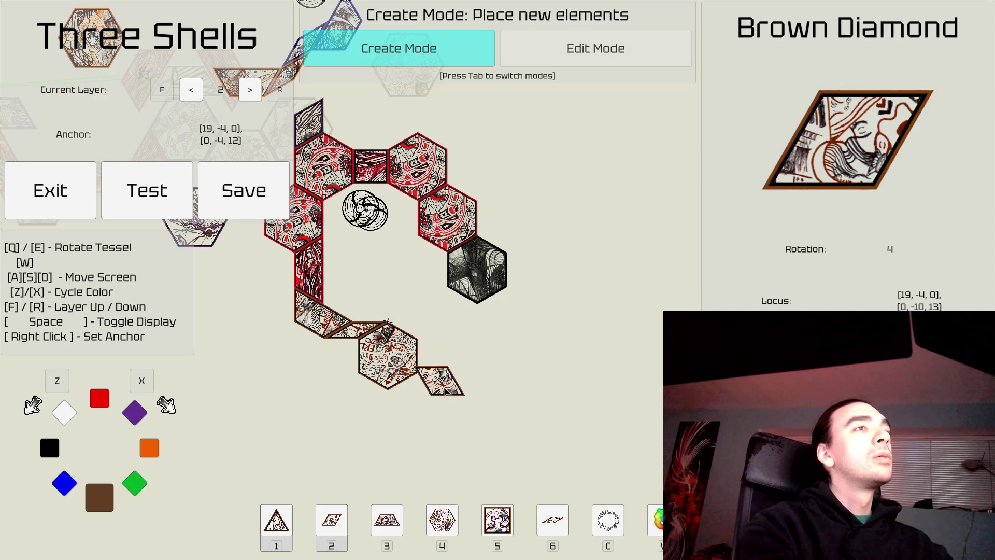
{"action": "key", "text": "q"}
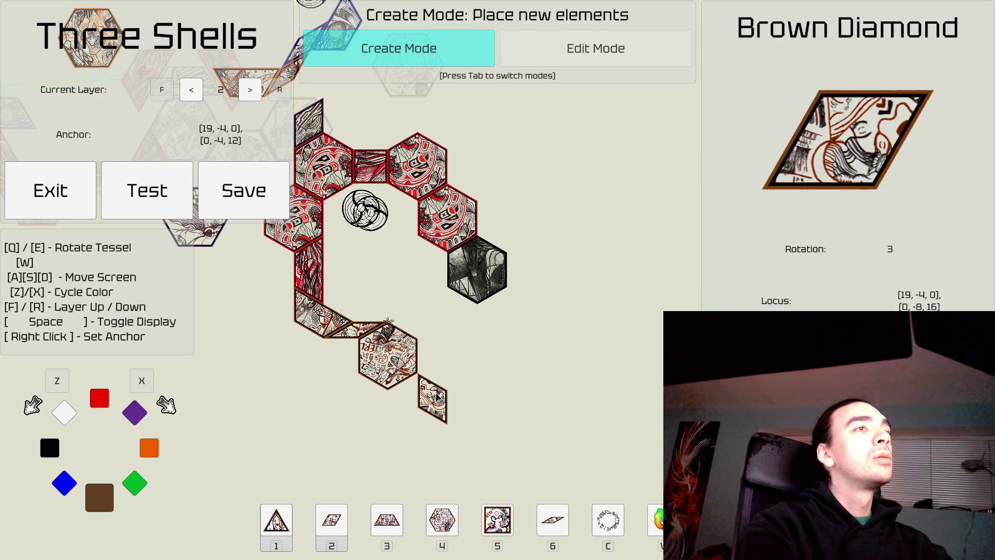
{"action": "key", "text": "e"}
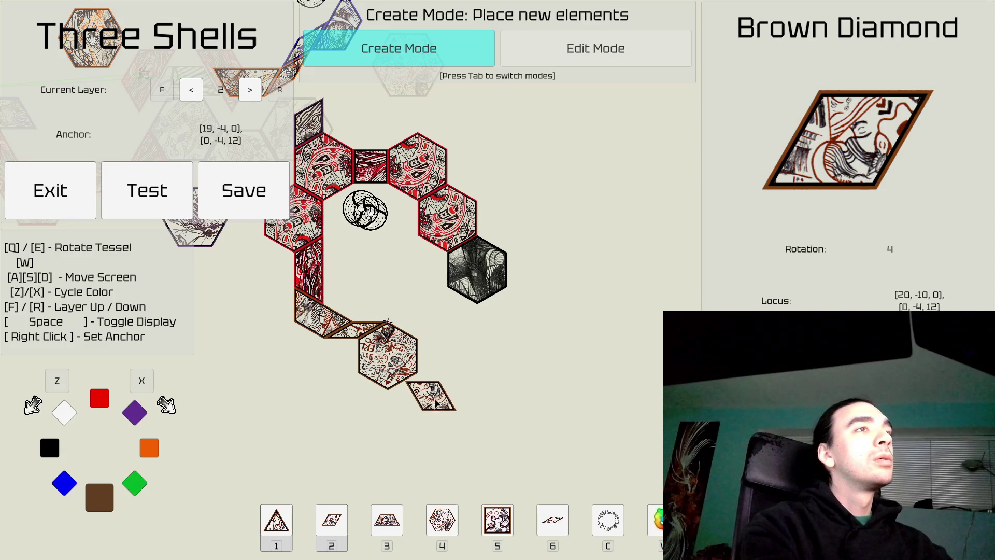
{"action": "right_click", "coordinate": [449, 393]}
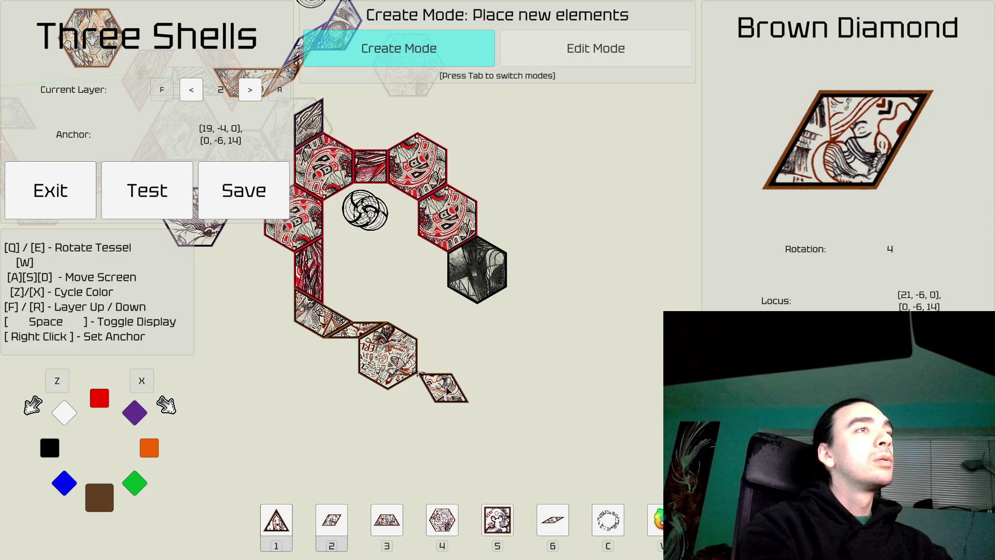
Step: Place a rotated brown trapezoid beside the brown hexagon
{"action": "key", "text": "3"}
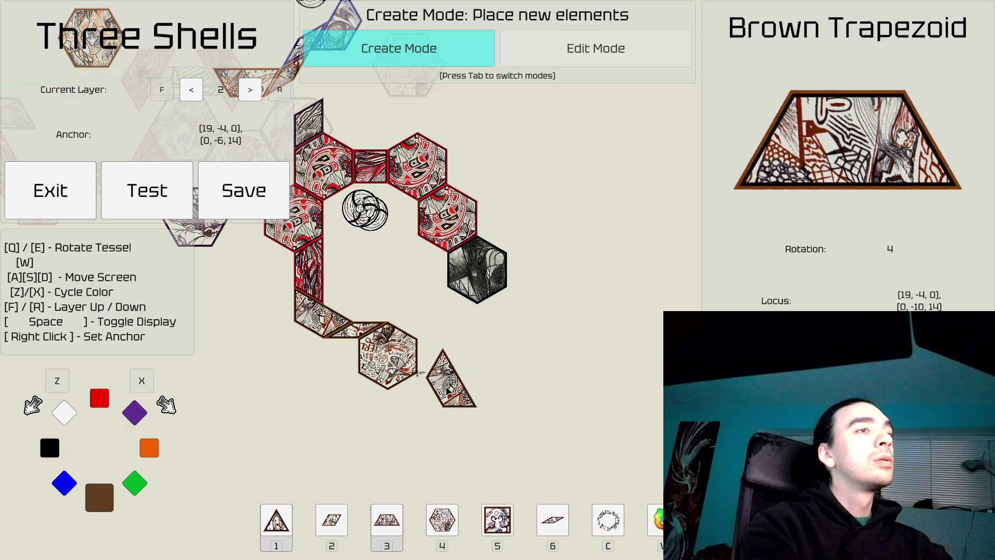
{"action": "key", "text": "e"}
{"action": "key", "text": "e"}
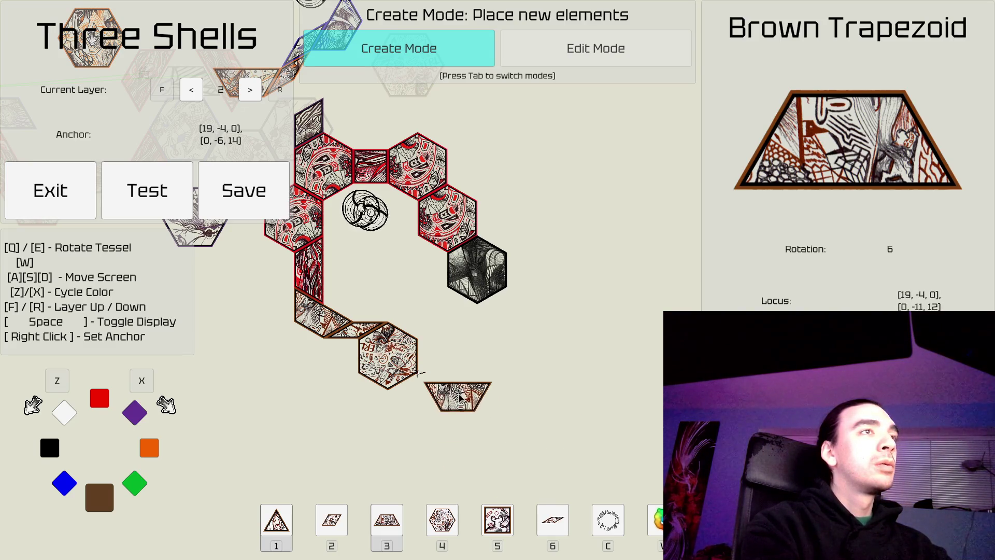
{"action": "left_click", "coordinate": [458, 391]}
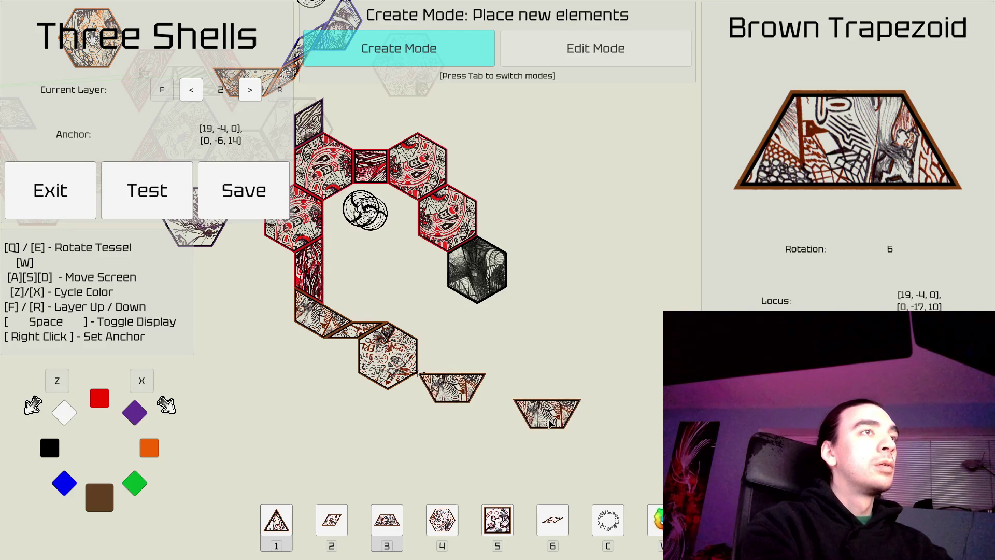
{"action": "key", "text": "w"}
{"action": "key", "text": "a"}
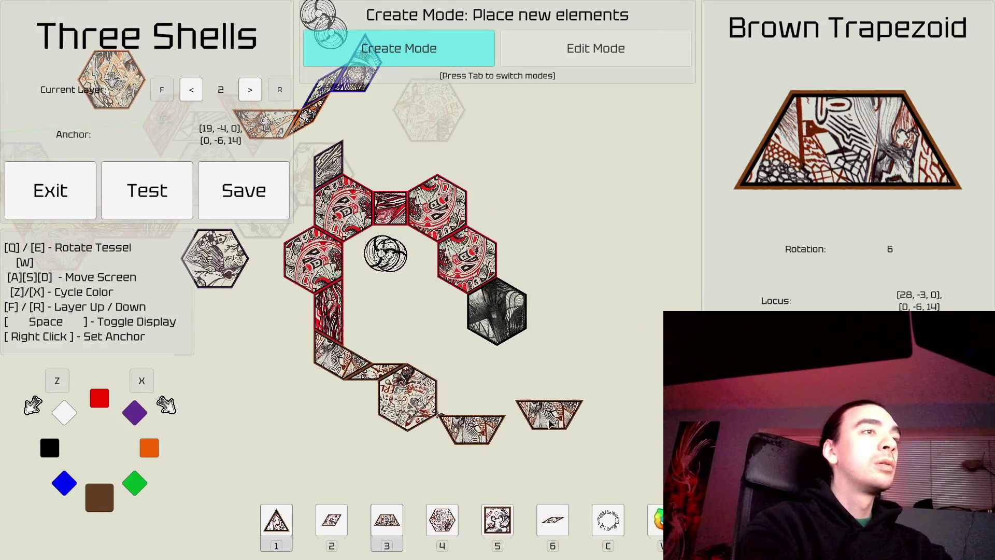
Step: Add a brown square, rotated two steps, next to the trapezoid
{"action": "key", "text": "5"}
{"action": "key", "text": "q"}
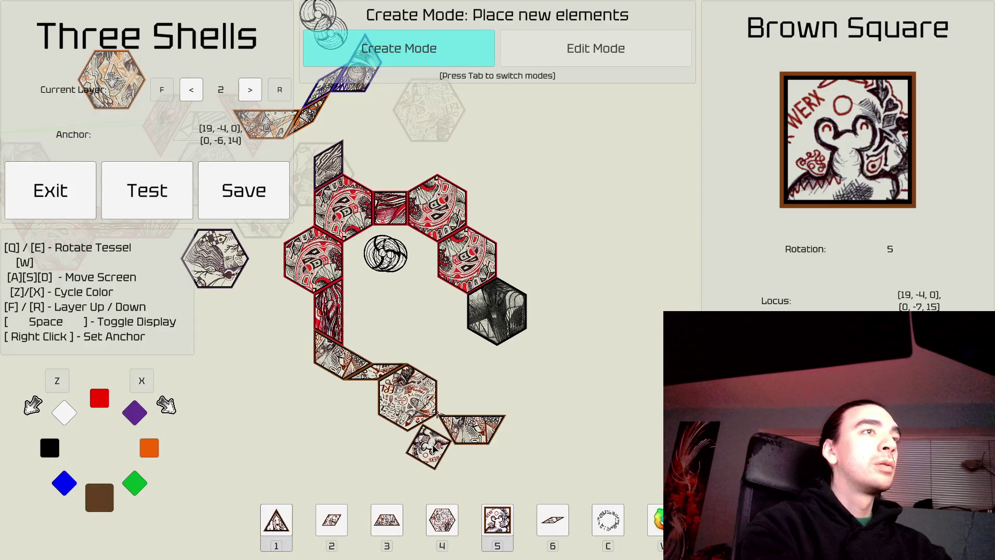
{"action": "key", "text": "q"}
{"action": "left_click", "coordinate": [430, 440]}
{"action": "key", "text": "d"}
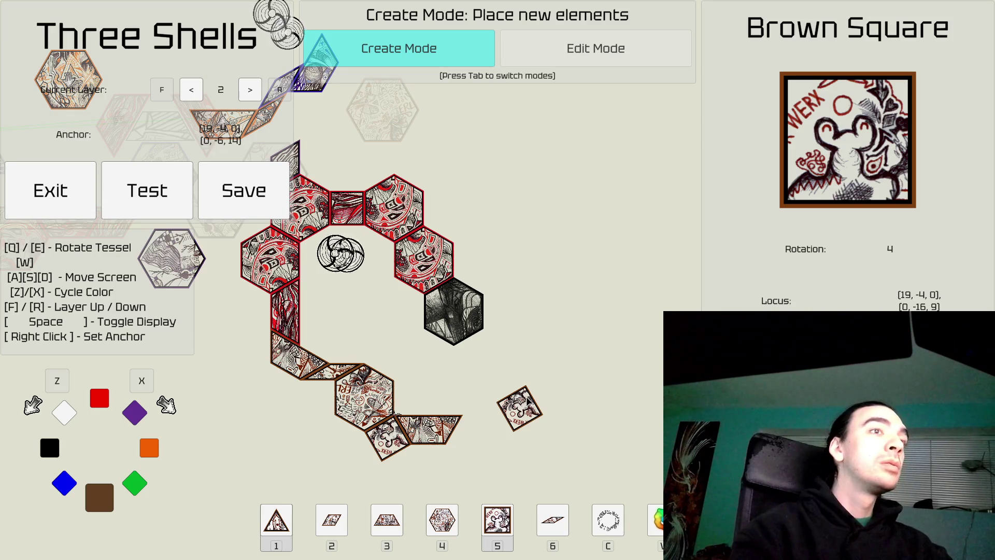
Step: Place a white wedge beside the brown hexagon
{"action": "key", "text": "Tab"}
{"action": "key", "text": "Tab"}
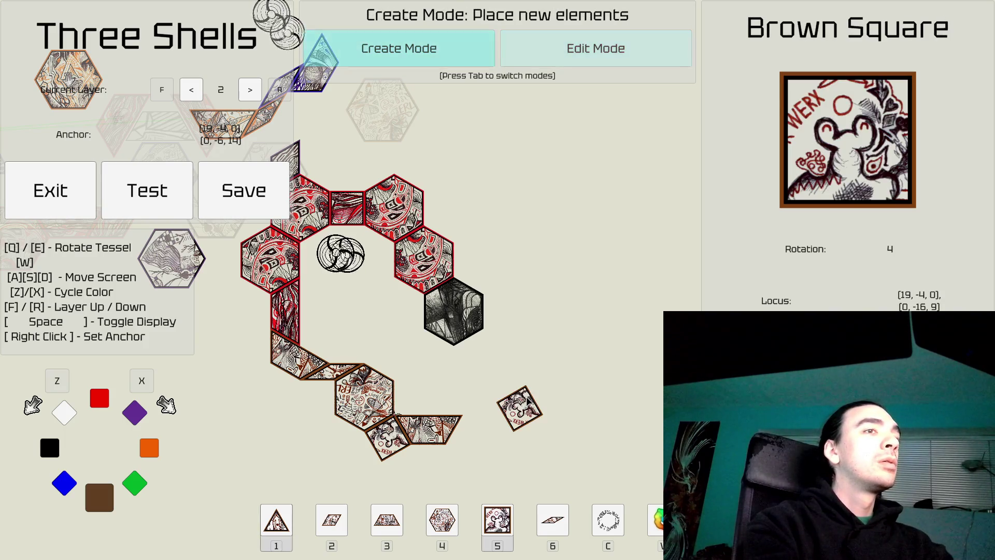
{"action": "key", "text": "6"}
{"action": "key", "text": "z"}
{"action": "key", "text": "z"}
{"action": "key", "text": "z"}
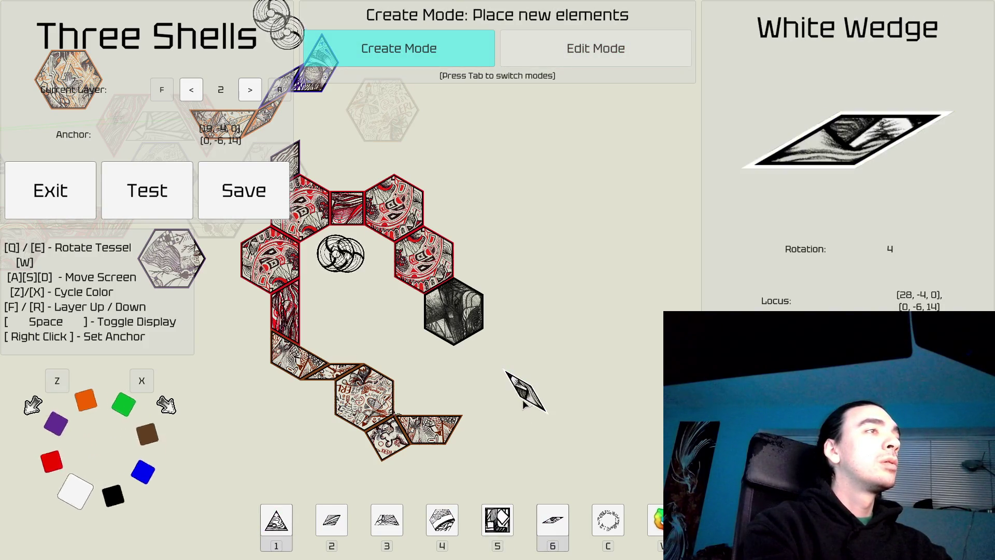
{"action": "key", "text": "e"}
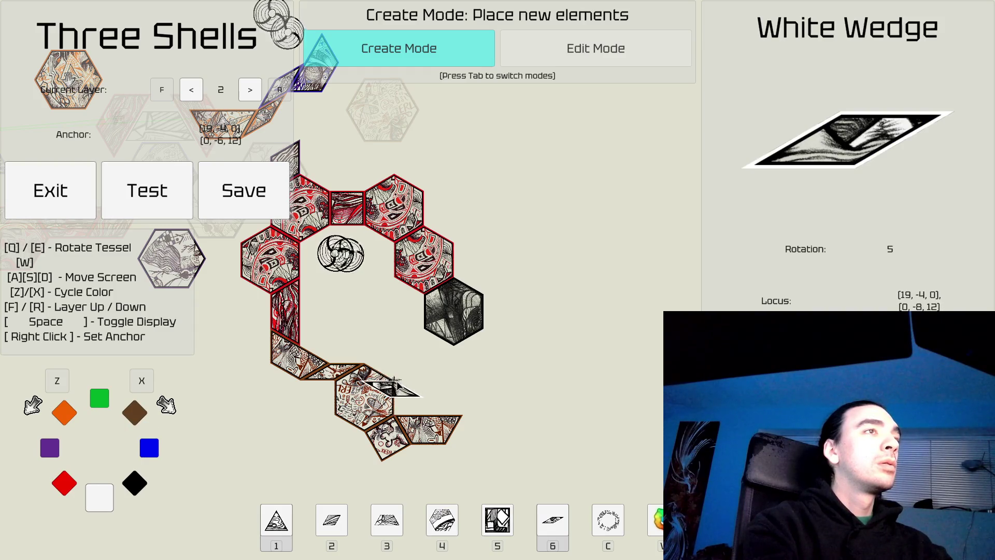
{"action": "key", "text": "q"}
{"action": "key", "text": "q"}
{"action": "key", "text": "q"}
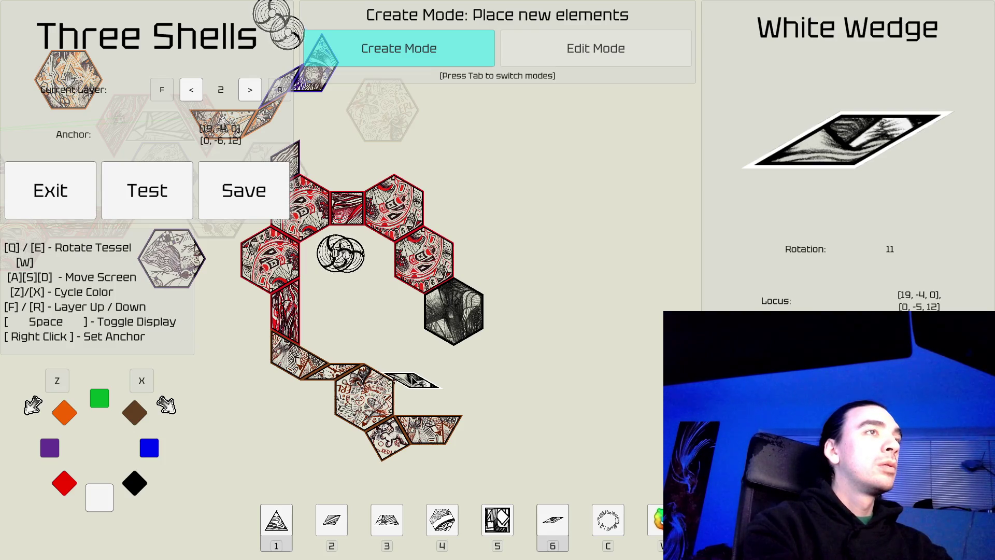
{"action": "left_click", "coordinate": [414, 382]}
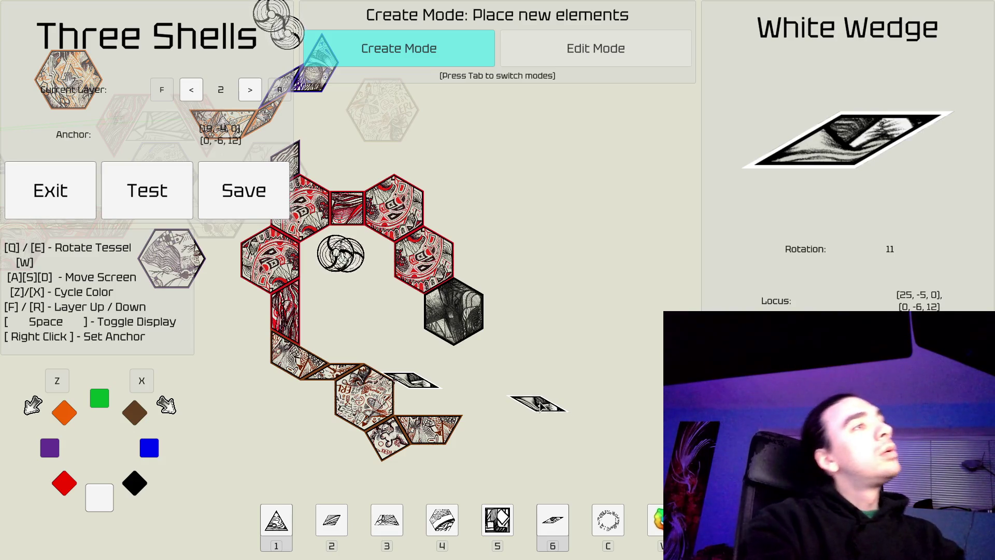
{"action": "key", "text": "Tab"}
Step: Pan across the layout and select the green hexagon to inspect it
{"action": "key", "text": "w"}
{"action": "key", "text": "a"}
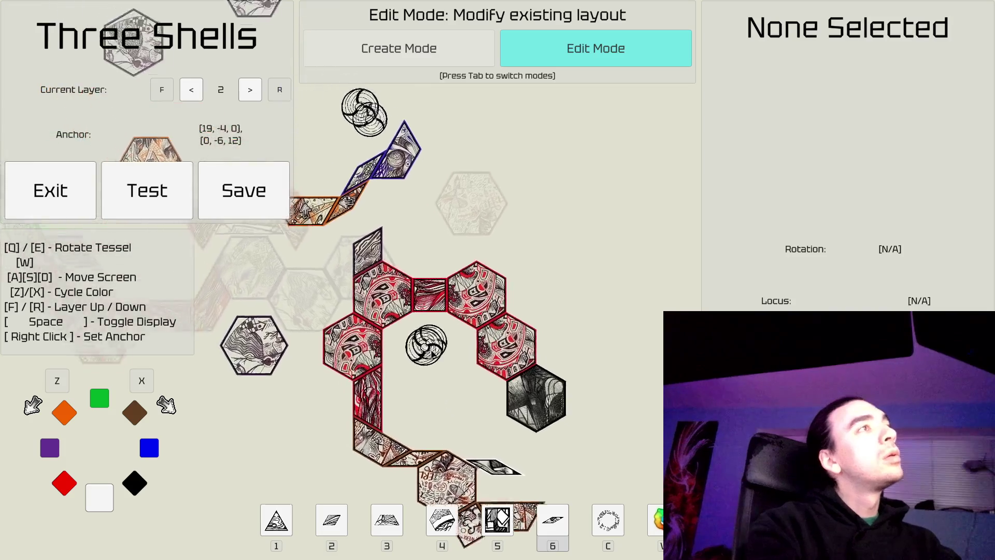
{"action": "key", "text": "w"}
{"action": "key", "text": "a"}
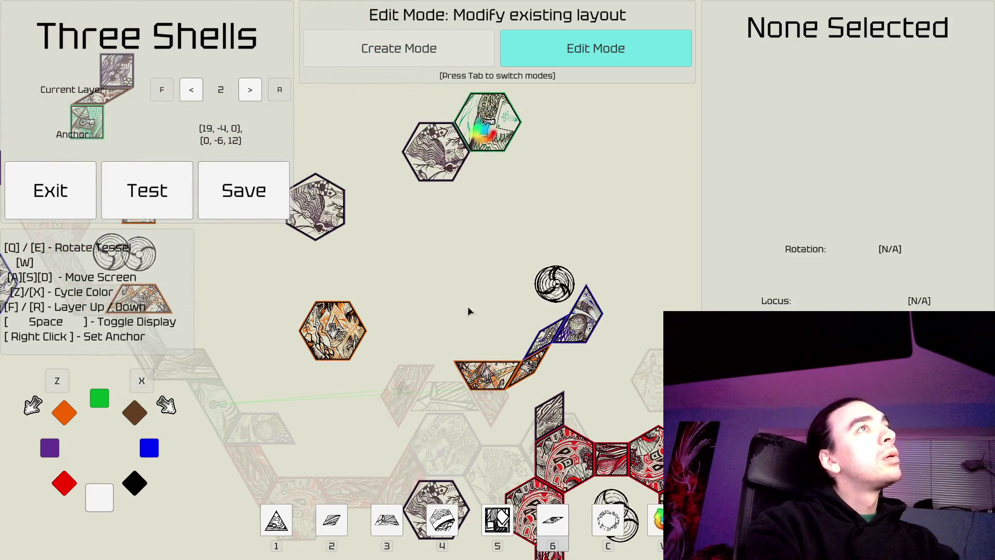
{"action": "left_click", "coordinate": [497, 113]}
{"action": "key", "text": "s"}
{"action": "key", "text": "d"}
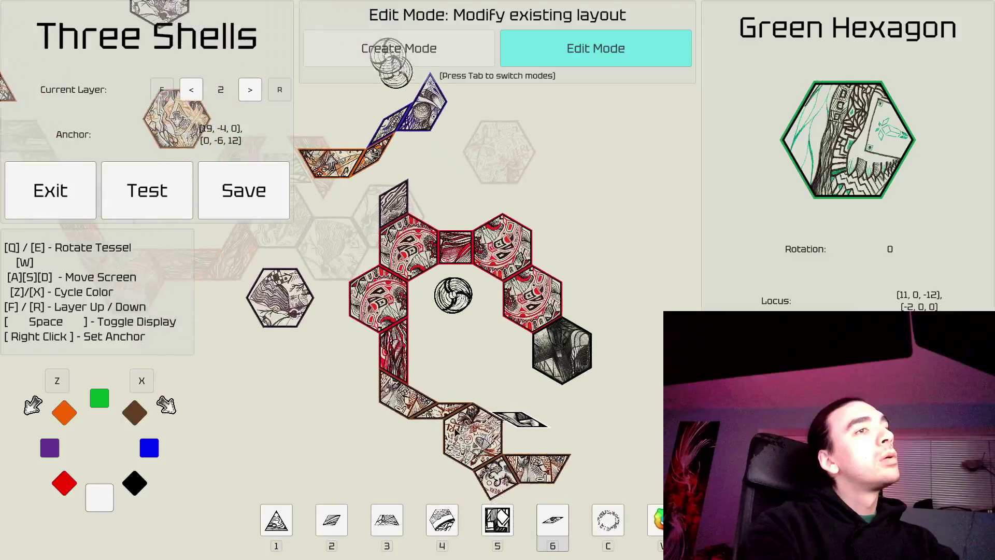
{"action": "left_click", "coordinate": [513, 401]}
Step: Place a green trapezoid anchored below the red column
{"action": "key", "text": "Tab"}
{"action": "key", "text": "z"}
{"action": "key", "text": "z"}
{"action": "key", "text": "z"}
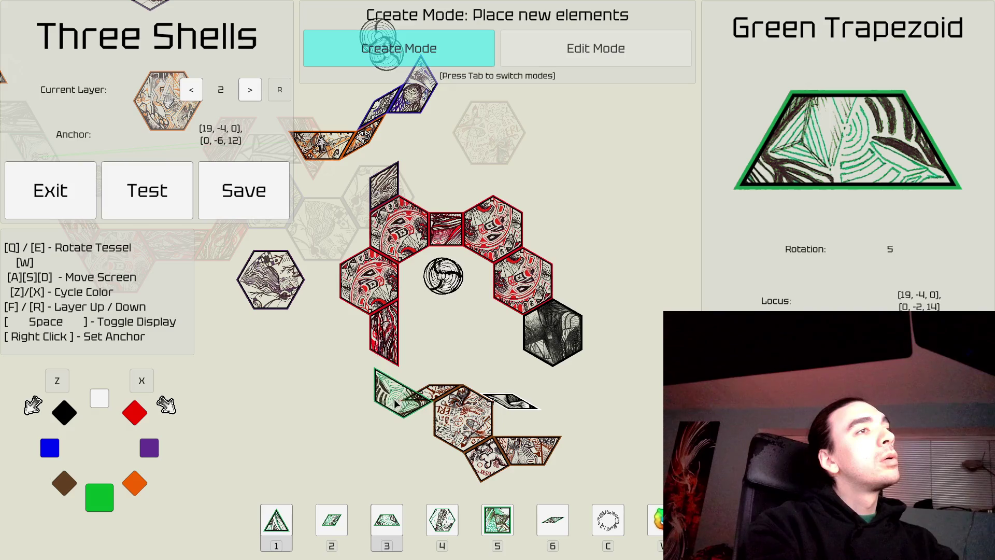
{"action": "right_click", "coordinate": [399, 401]}
{"action": "left_click", "coordinate": [398, 400]}
{"action": "key", "text": "Tab"}
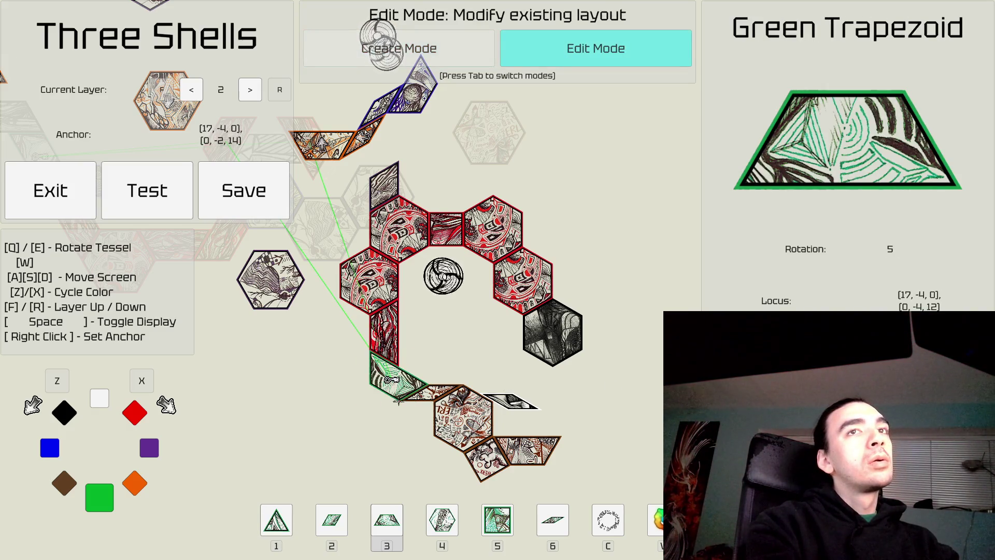
Step: Pan around and select the green hexagon at the top of the layout
{"action": "key", "text": "w"}
{"action": "key", "text": "a"}
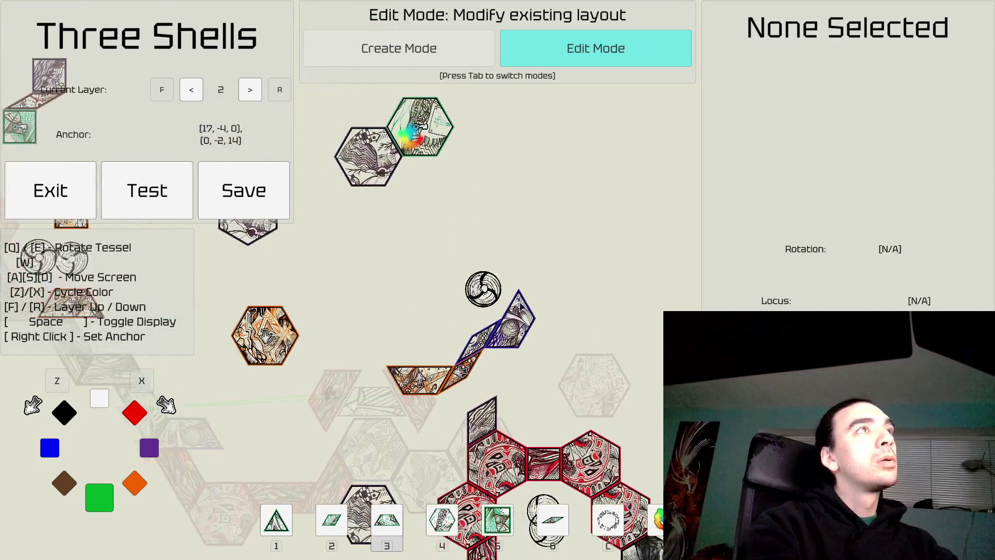
{"action": "left_click", "coordinate": [444, 113]}
{"action": "key", "text": "a"}
{"action": "key", "text": "s"}
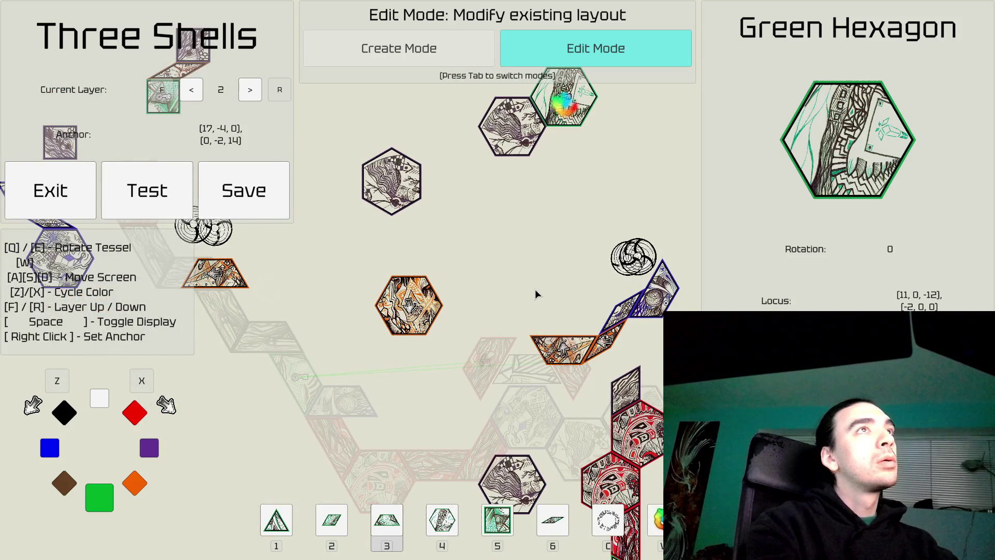
{"action": "key", "text": "a"}
{"action": "key", "text": "w"}
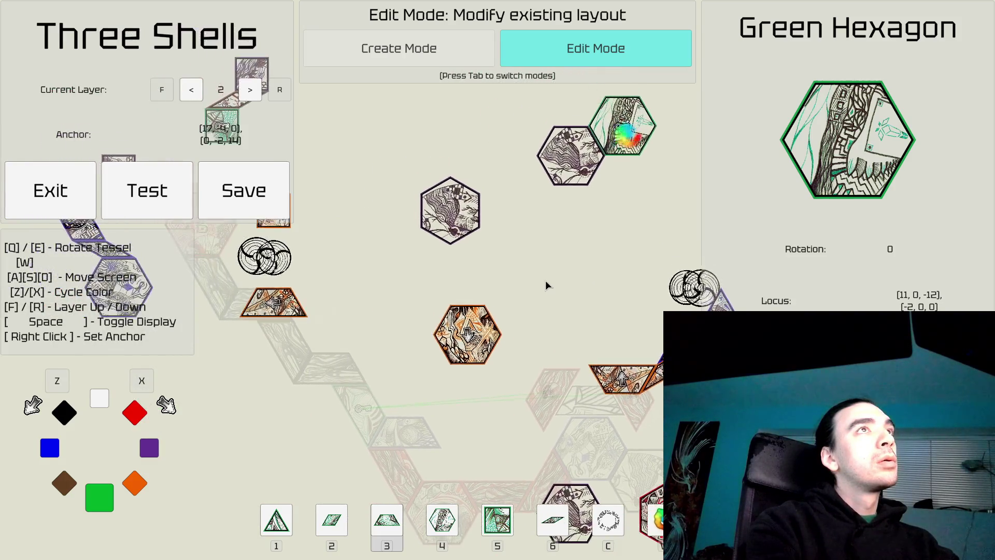
{"action": "key", "text": "a"}
{"action": "key", "text": "w"}
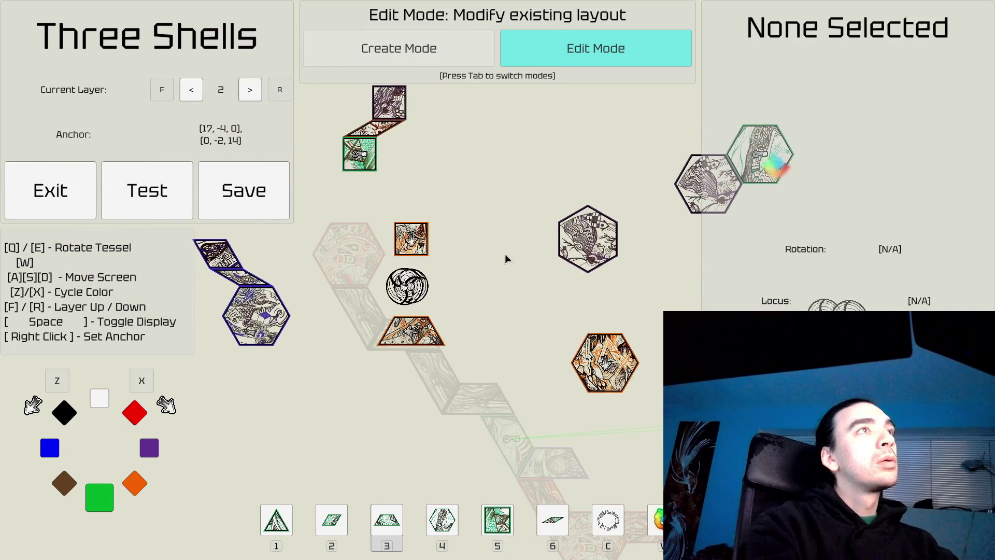
Step: Inspect the green square, hexagon and trapezoid, then drop to working layer 1
{"action": "left_click", "coordinate": [360, 169]}
{"action": "key", "text": "d"}
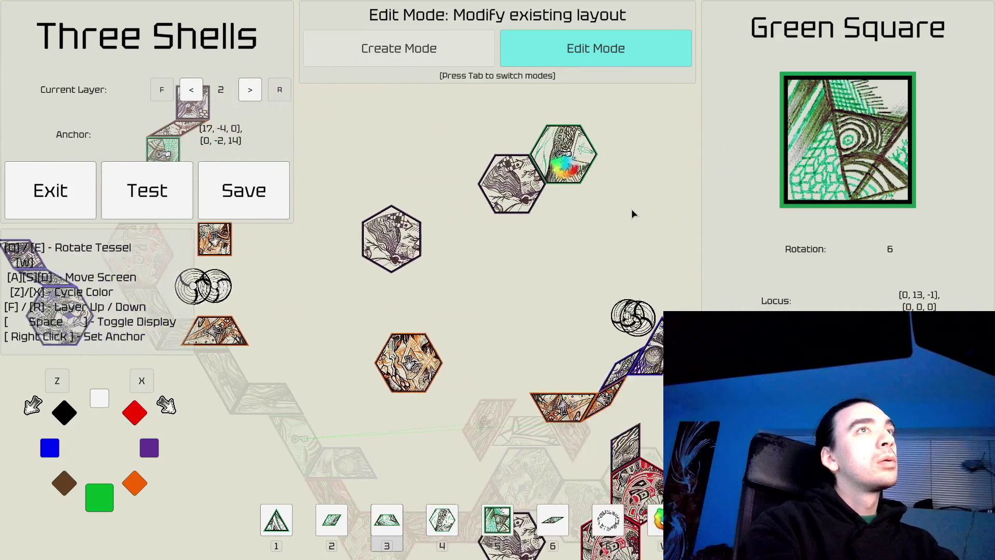
{"action": "left_click", "coordinate": [575, 179]}
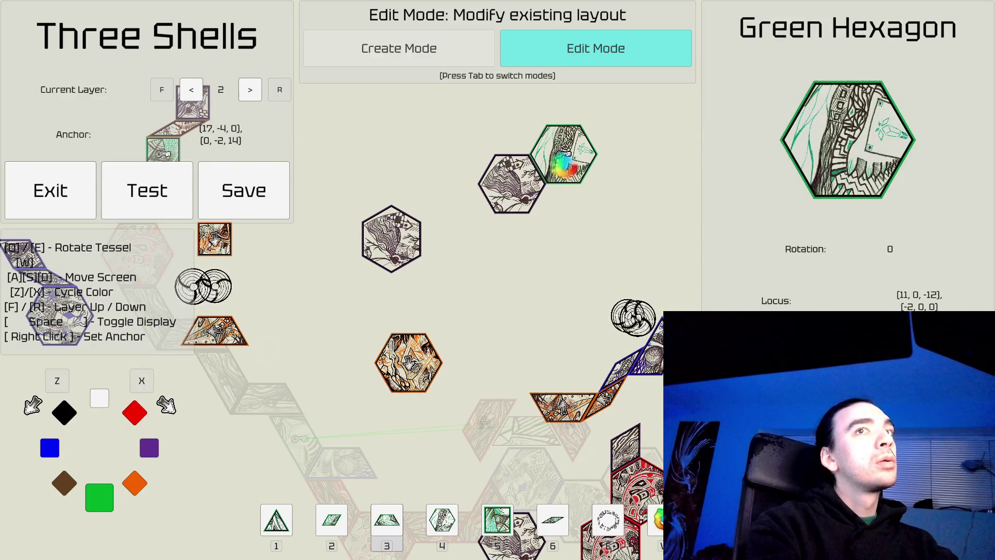
{"action": "left_click", "coordinate": [549, 300]}
{"action": "key", "text": "s"}
{"action": "key", "text": "d"}
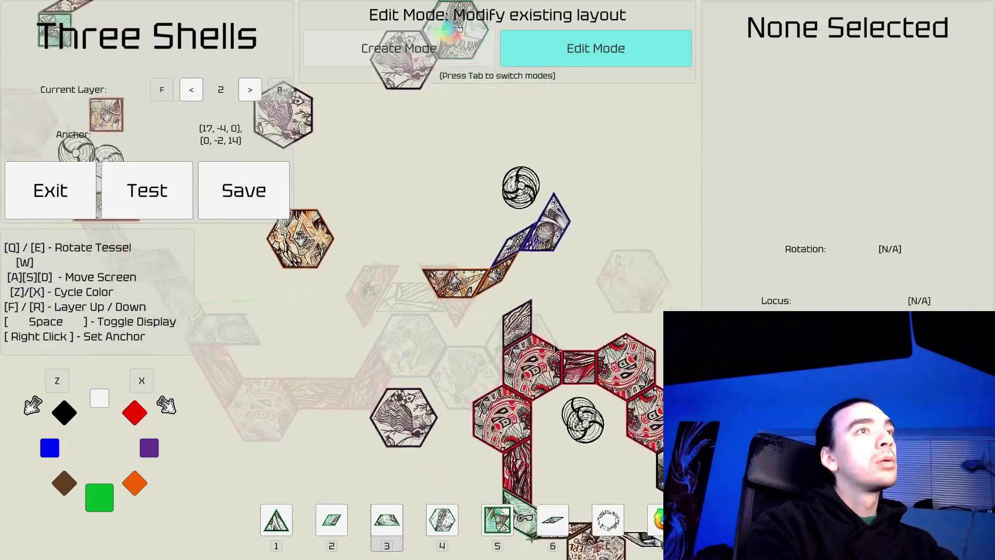
{"action": "left_click", "coordinate": [525, 415]}
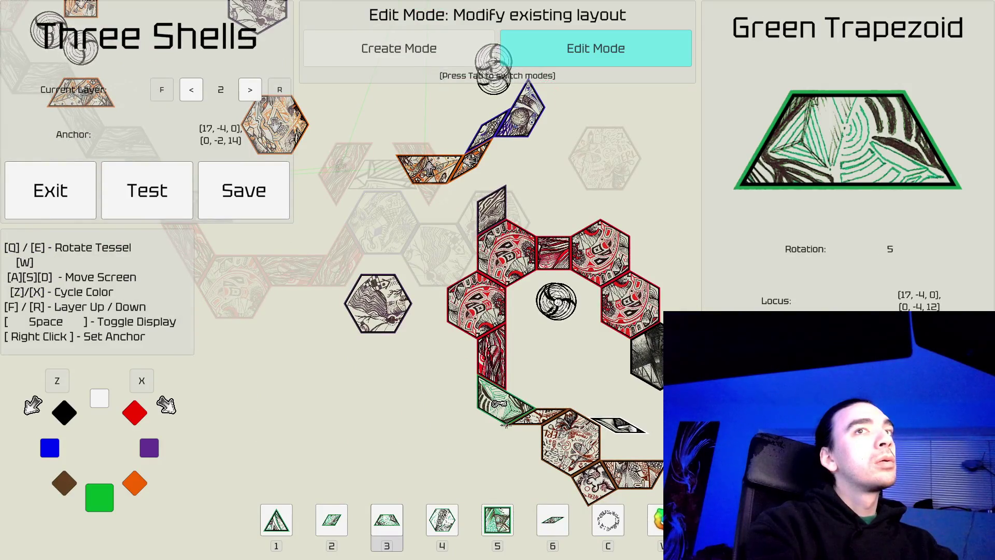
{"action": "key", "text": "r"}
{"action": "key", "text": "space"}
{"action": "key", "text": "space"}
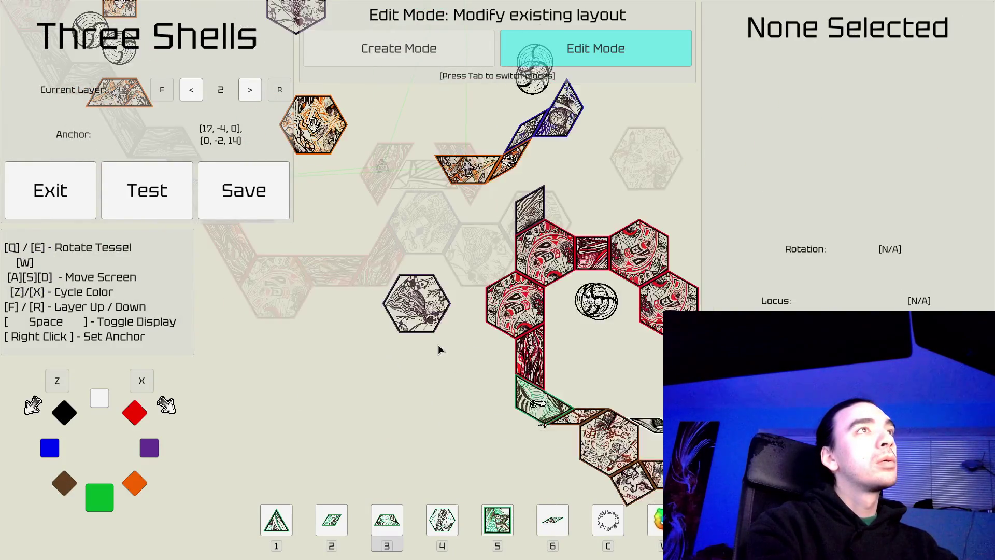
Step: Delete the red trapezoid above the blue hexagon on layer 1
{"action": "key", "text": "w"}
{"action": "key", "text": "a"}
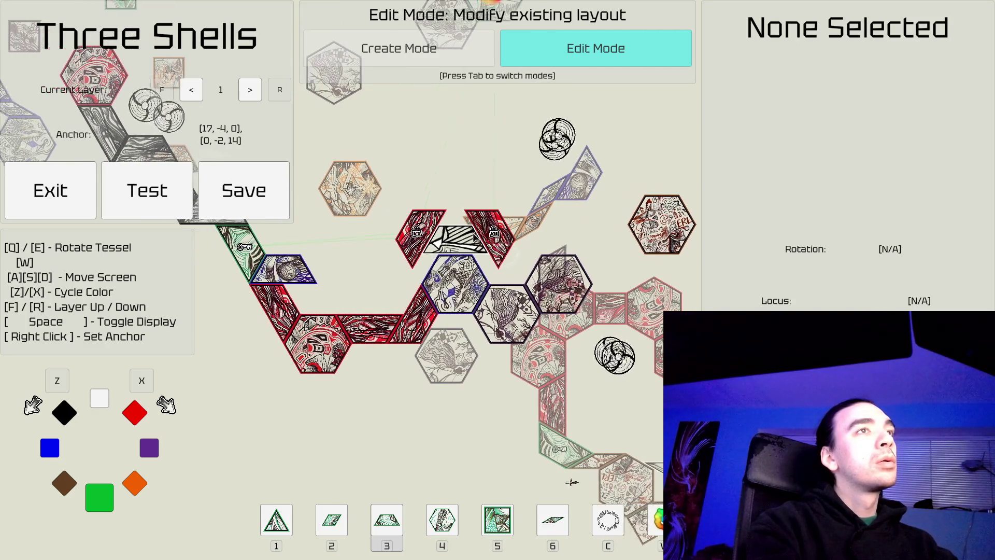
{"action": "left_click", "coordinate": [534, 273]}
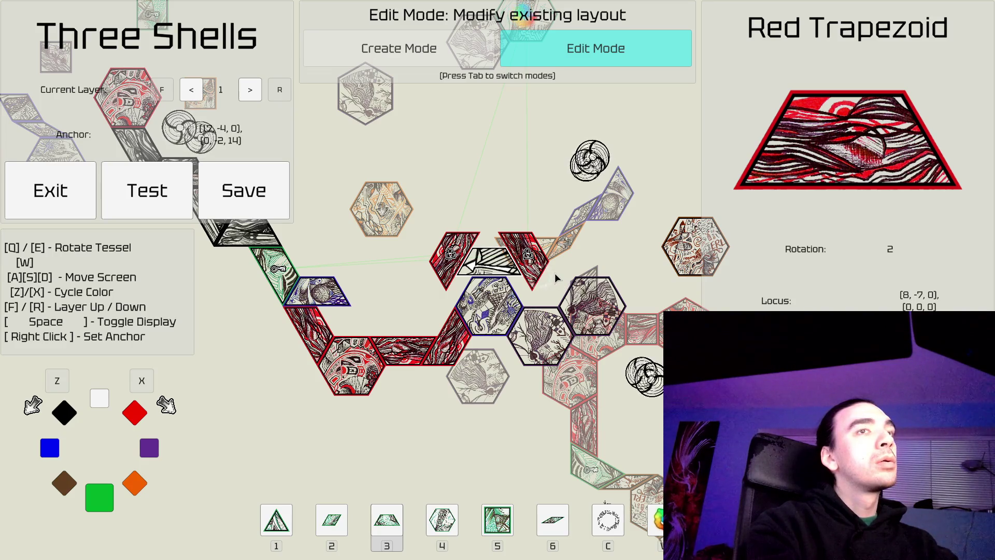
{"action": "key", "text": "Delete"}
{"action": "key", "text": "x"}
{"action": "key", "text": "x"}
{"action": "key", "text": "x"}
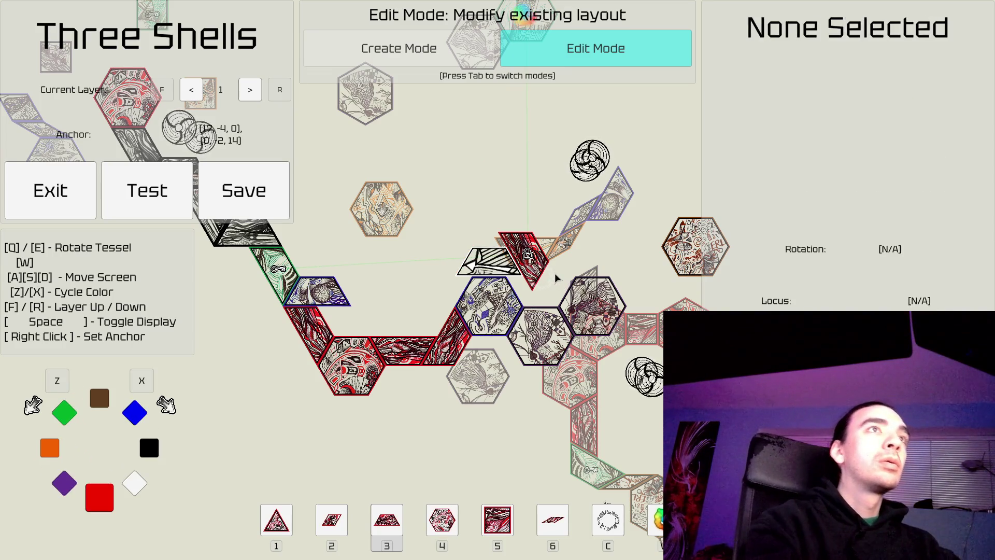
{"action": "left_click", "coordinate": [532, 273]}
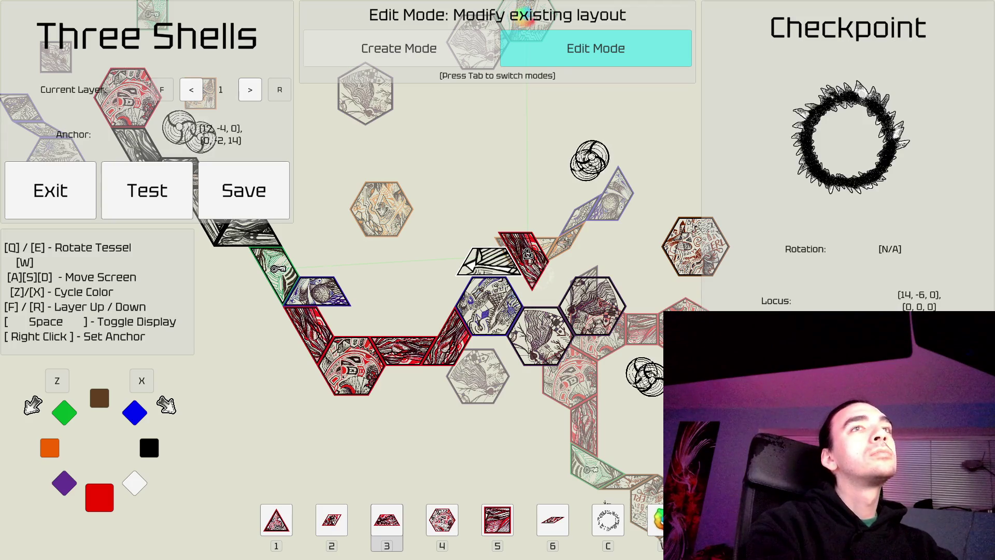
{"action": "left_click", "coordinate": [506, 243]}
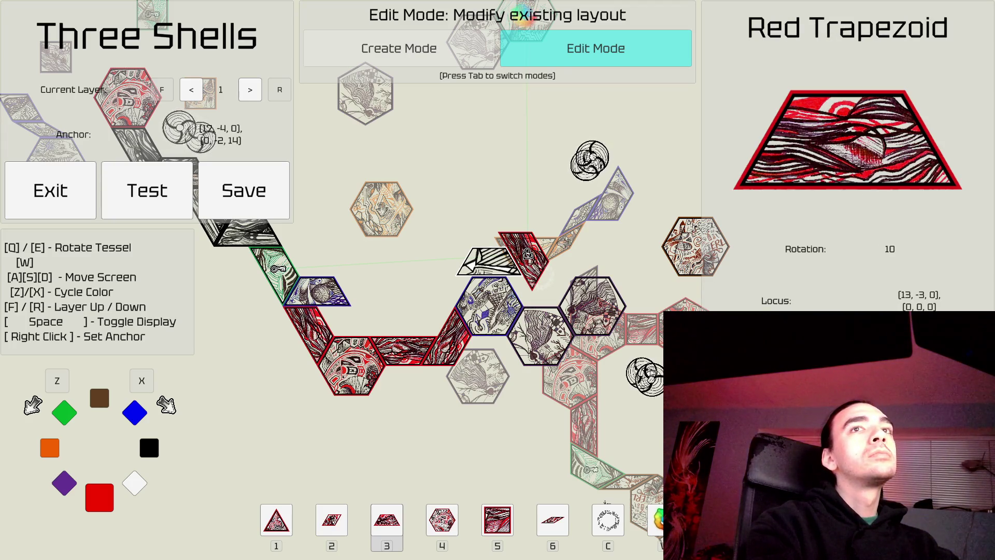
Step: Place a new red trapezoid where the old one was
{"action": "key", "text": "Tab"}
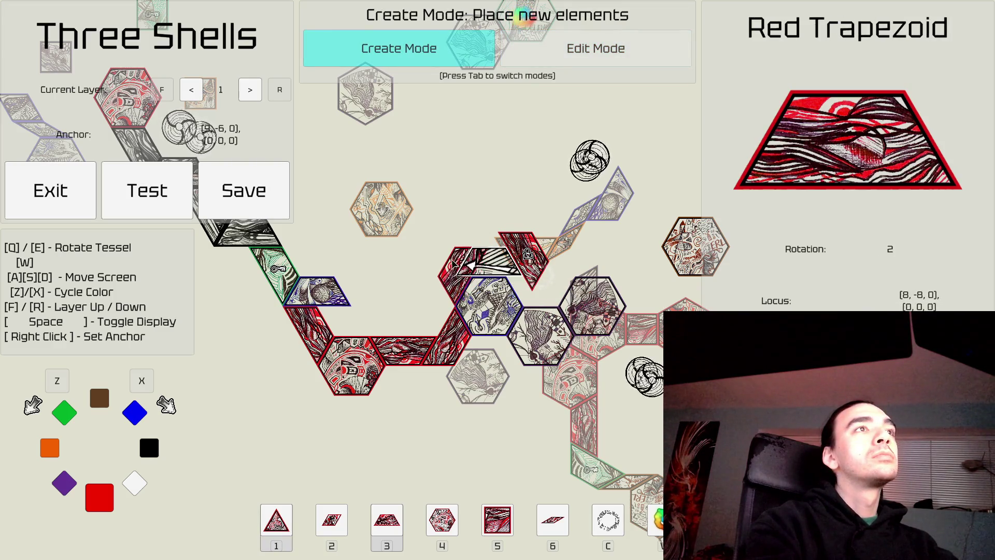
{"action": "left_click", "coordinate": [455, 274]}
{"action": "key", "text": "a"}
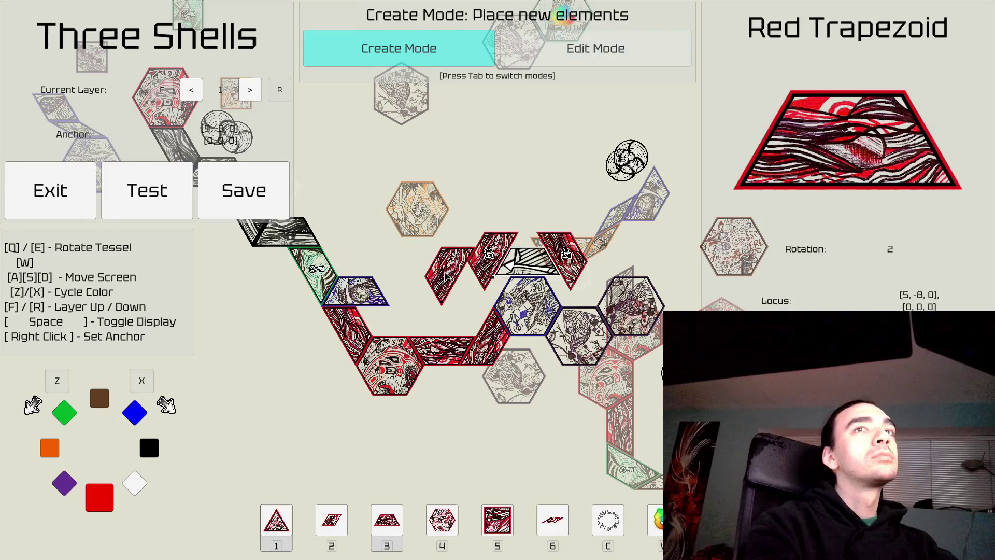
{"action": "key", "text": "Tab"}
{"action": "key", "text": "w"}
{"action": "key", "text": "d"}
{"action": "key", "text": "s"}
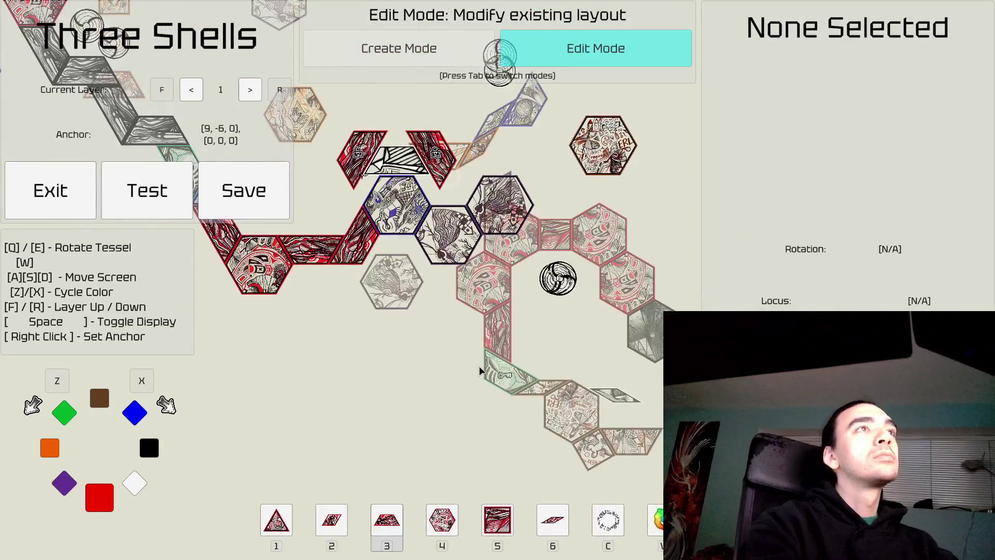
{"action": "key", "text": "a"}
Step: Select and inspect the green trapezoids on layer 1
{"action": "left_click", "coordinate": [309, 278]}
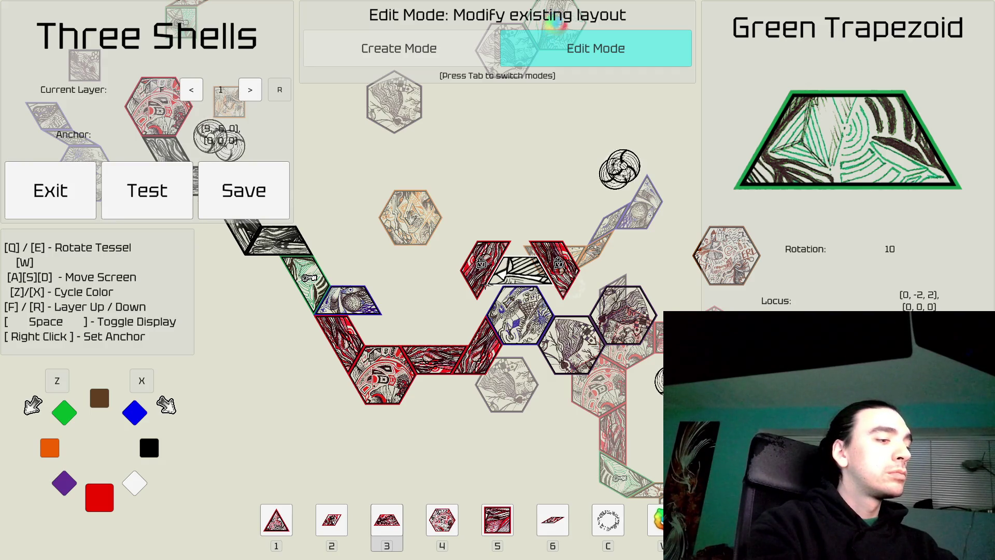
{"action": "key", "text": "Escape"}
{"action": "key", "text": "s"}
{"action": "key", "text": "d"}
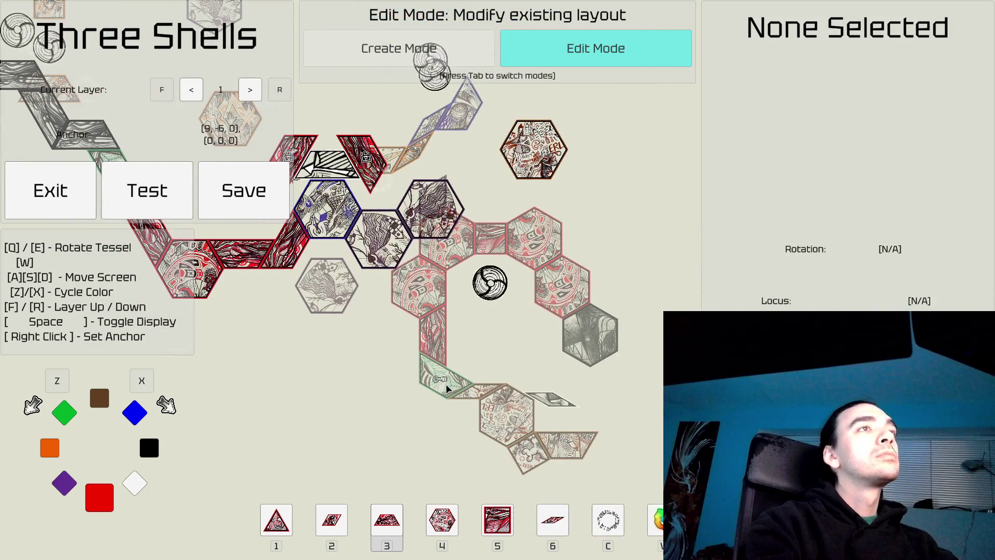
{"action": "left_click", "coordinate": [447, 389]}
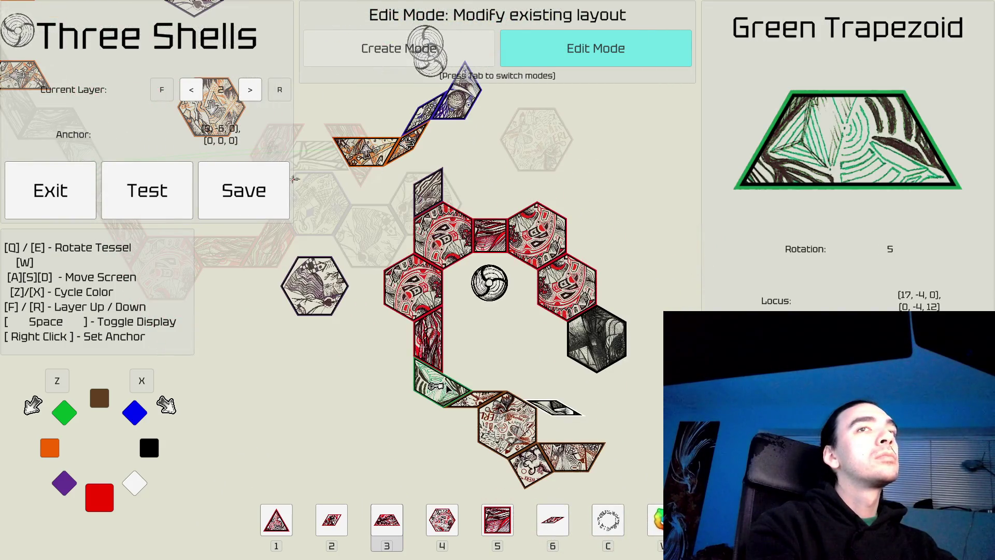
{"action": "left_click", "coordinate": [508, 340]}
Step: Move up to layer 2 and center the red hexagon ring in view
{"action": "key", "text": "f"}
{"action": "key", "text": "w"}
{"action": "key", "text": "a"}
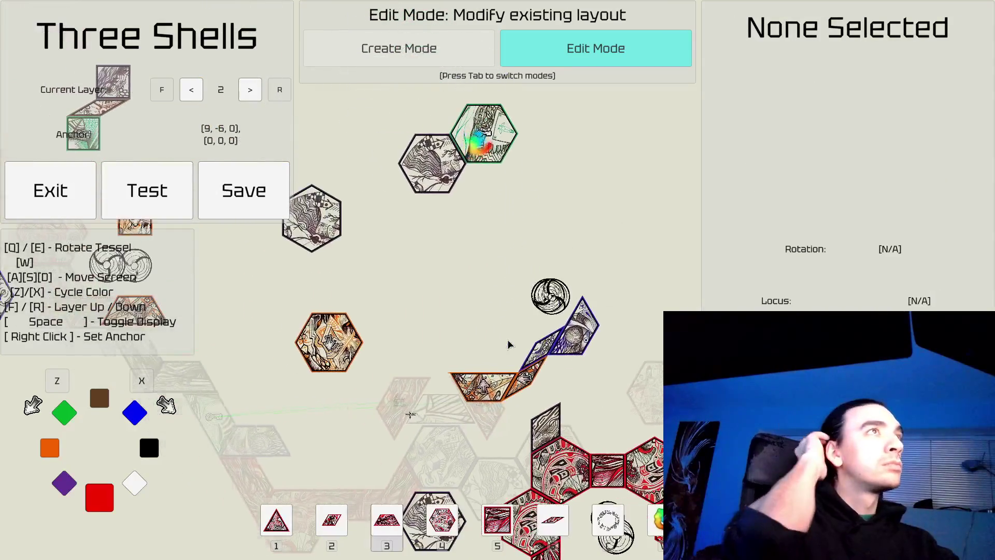
{"action": "key", "text": "s"}
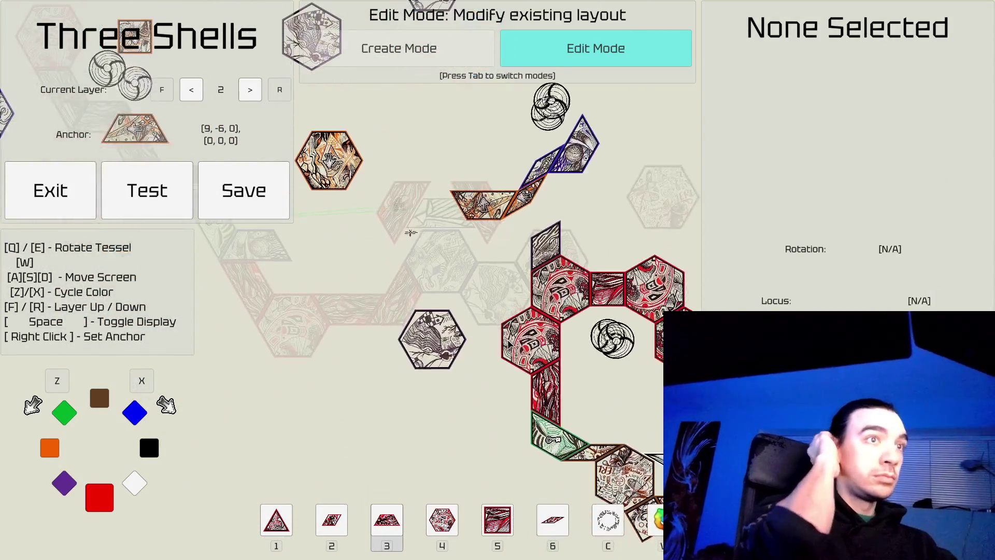
{"action": "key", "text": "d"}
{"action": "left_click", "coordinate": [502, 343]}
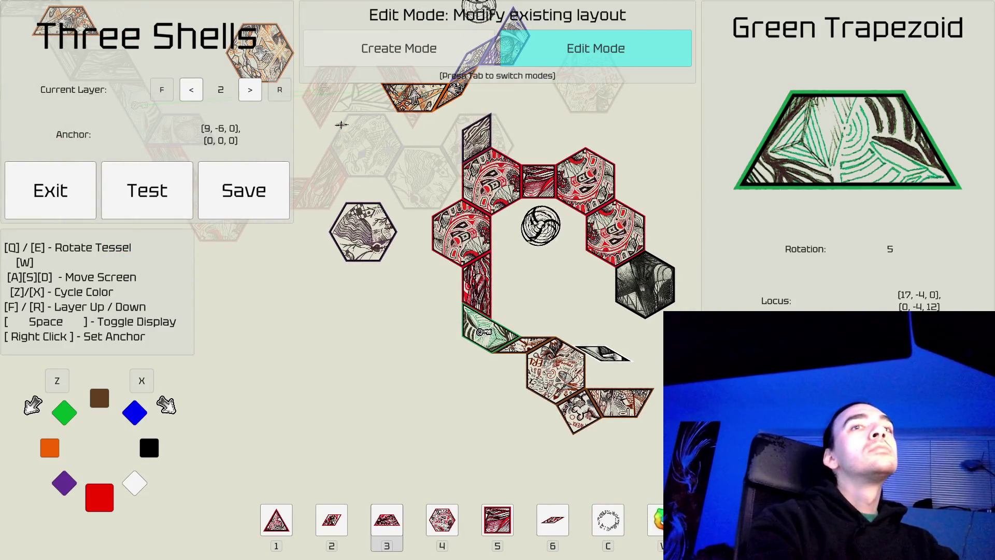
{"action": "key", "text": "Escape"}
{"action": "key", "text": "d"}
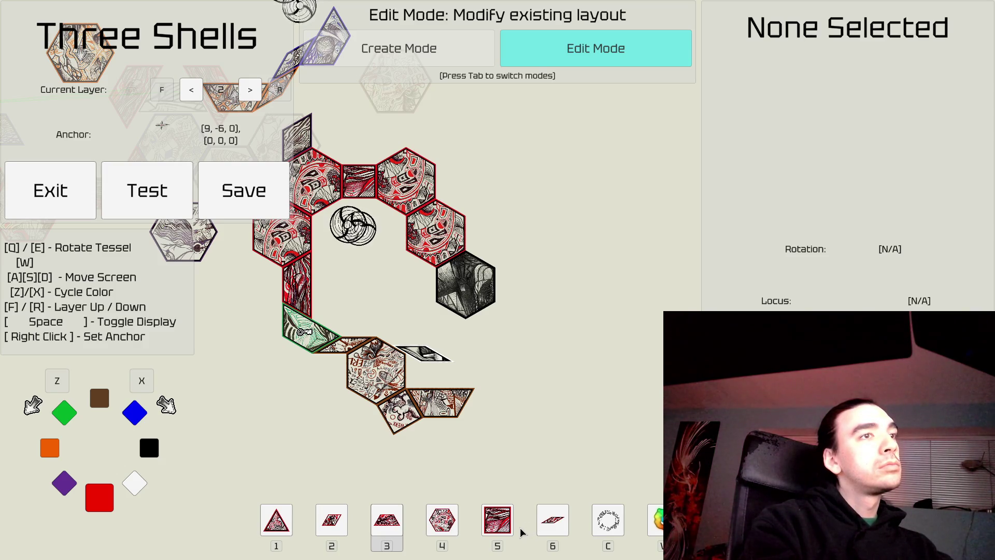
Step: Anchor a red triangle at the red cluster's lower end, rotated two steps to point upward
{"action": "key", "text": "Tab"}
{"action": "key", "text": "1"}
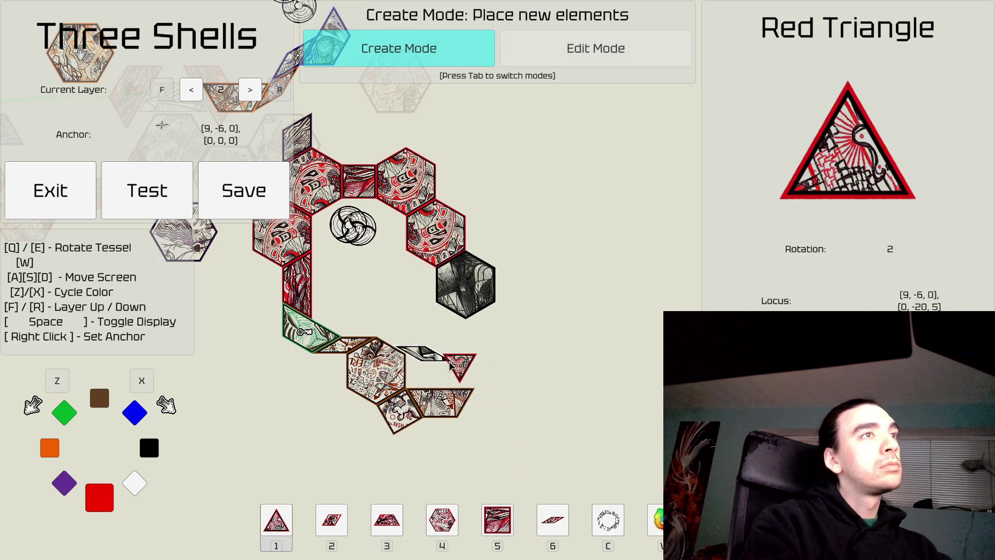
{"action": "right_click", "coordinate": [455, 362]}
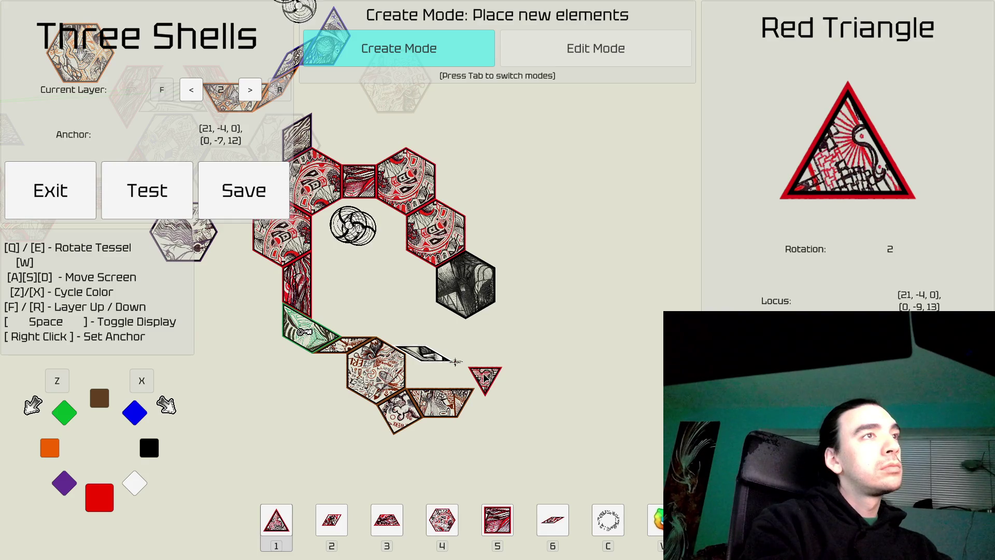
{"action": "key", "text": "e"}
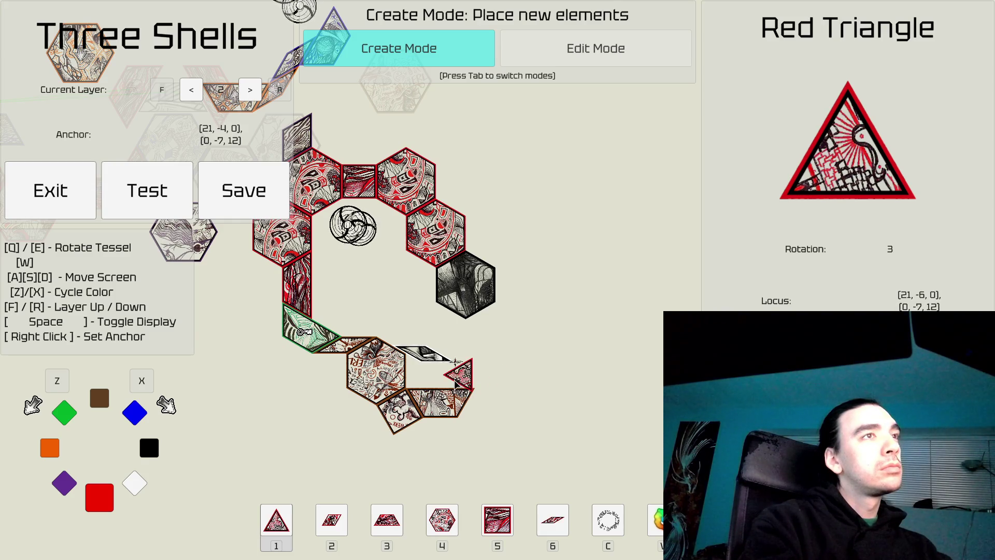
{"action": "key", "text": "e"}
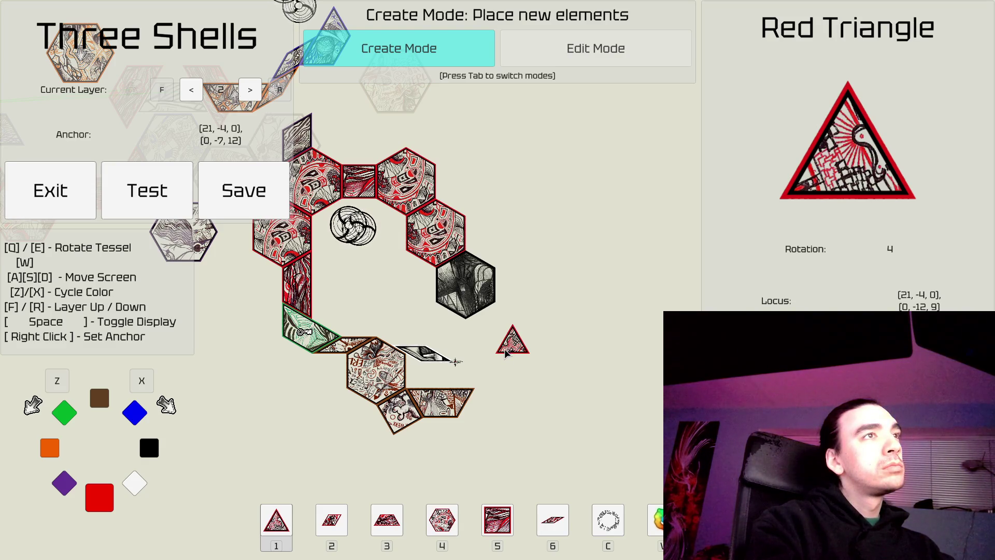
{"action": "key", "text": "Tab"}
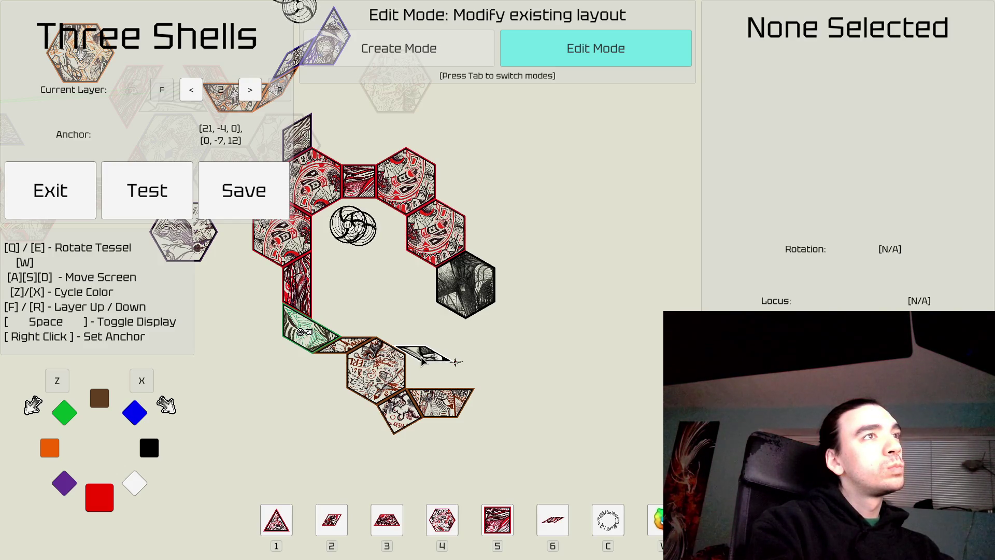
{"action": "key", "text": "Tab"}
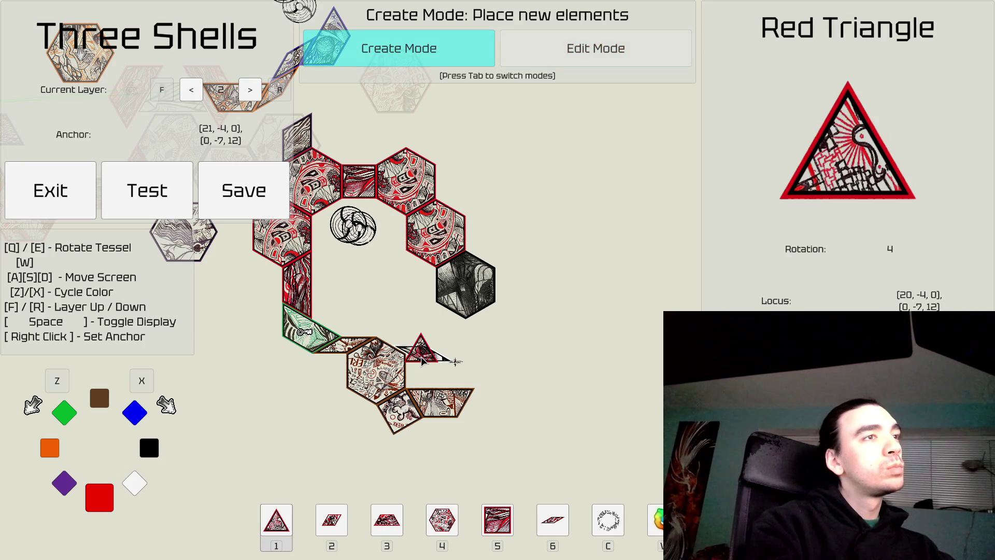
Step: Anchor a rotated red trapezoid beside the black hexagon and inspect the existing one
{"action": "key", "text": "3"}
{"action": "key", "text": "e"}
{"action": "key", "text": "e"}
{"action": "key", "text": "e"}
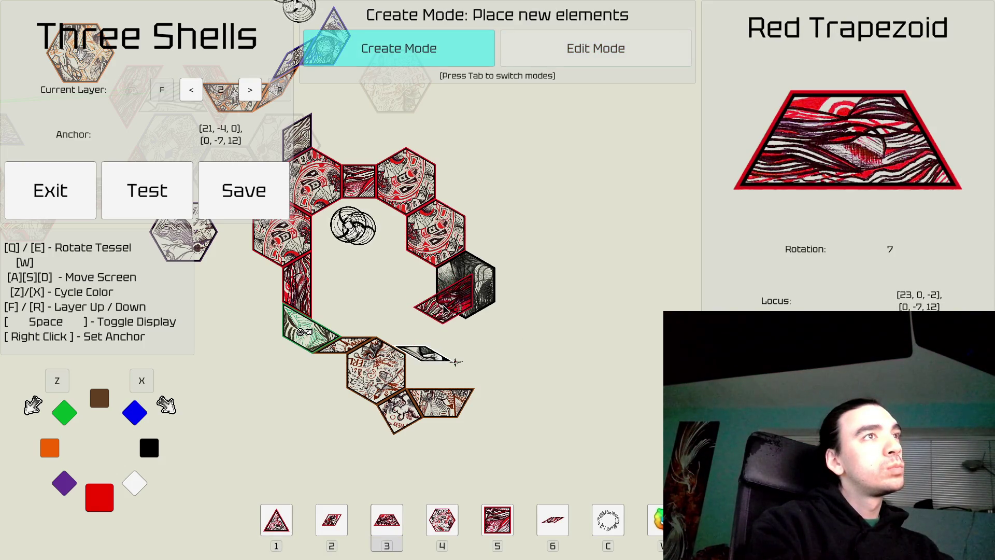
{"action": "right_click", "coordinate": [414, 298]}
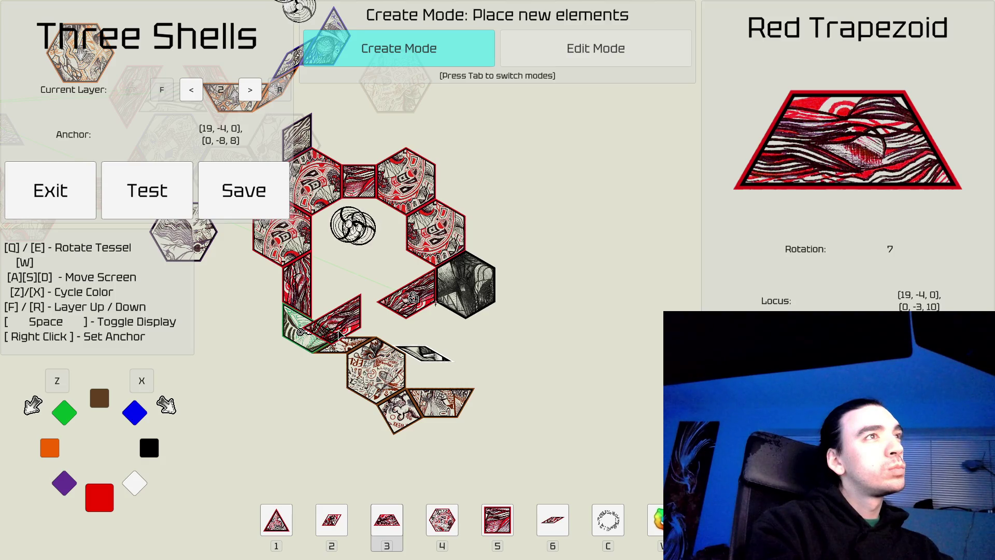
{"action": "key", "text": "Tab"}
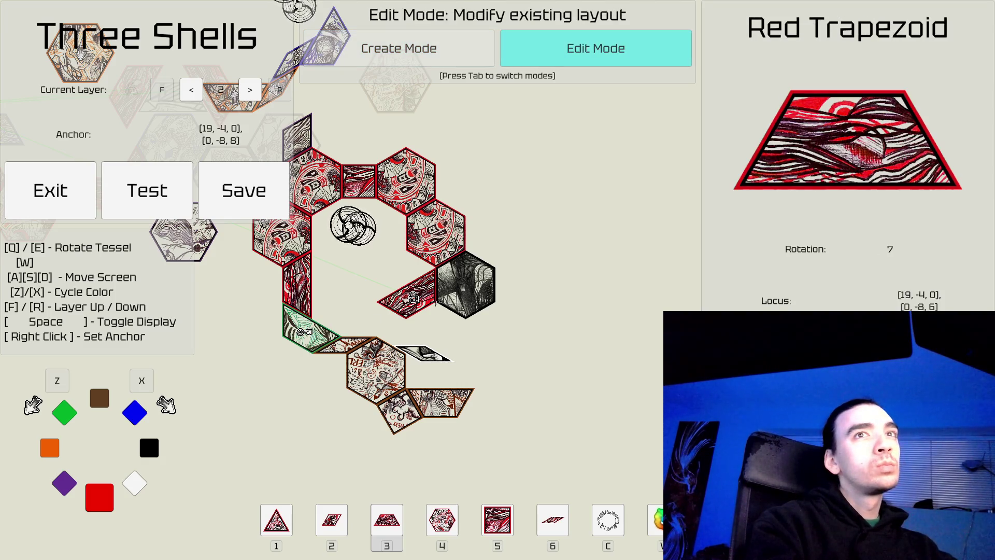
{"action": "left_click", "coordinate": [400, 303]}
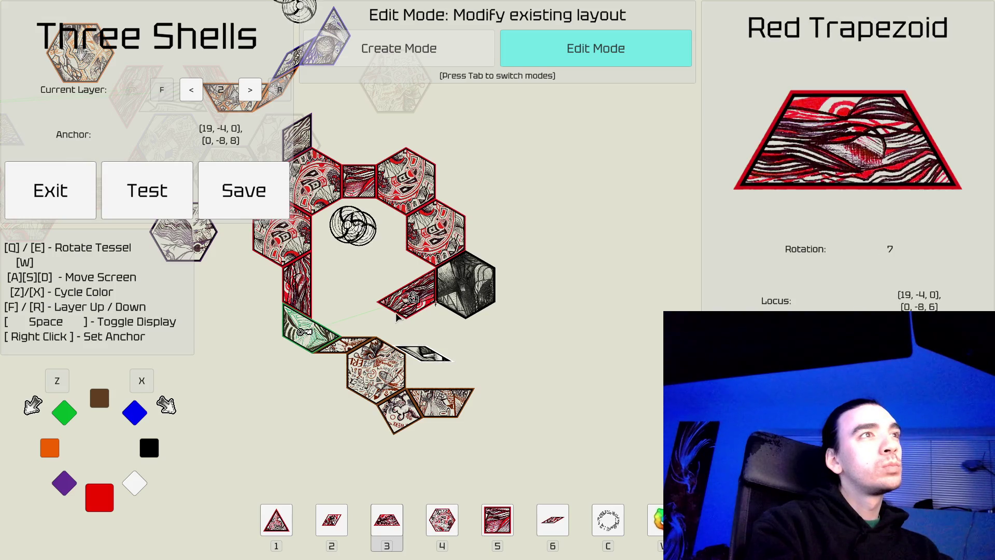
Step: Place a red trapezoid beside the black hexagon and return to Edit Mode
{"action": "key", "text": "Tab"}
{"action": "key", "text": "q"}
{"action": "key", "text": "q"}
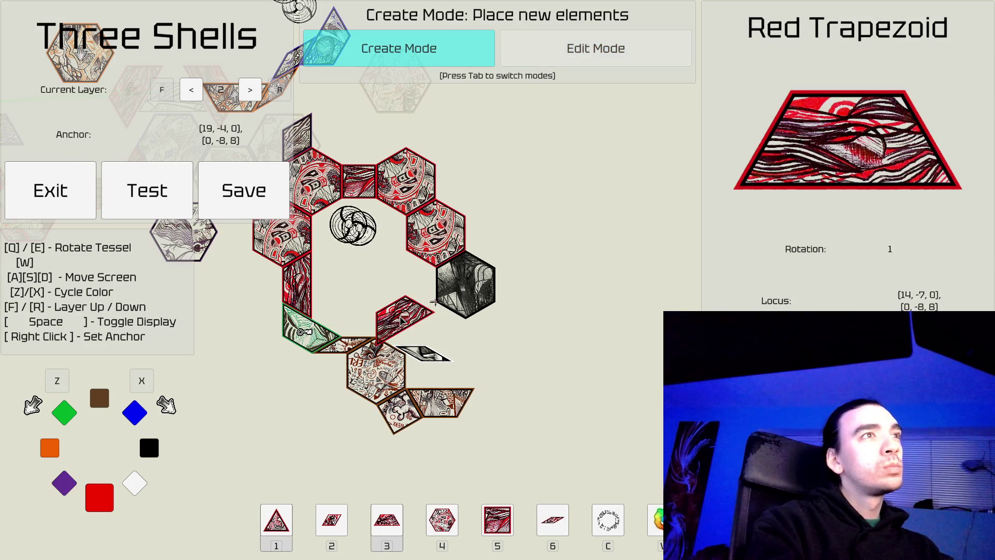
{"action": "left_click", "coordinate": [434, 302]}
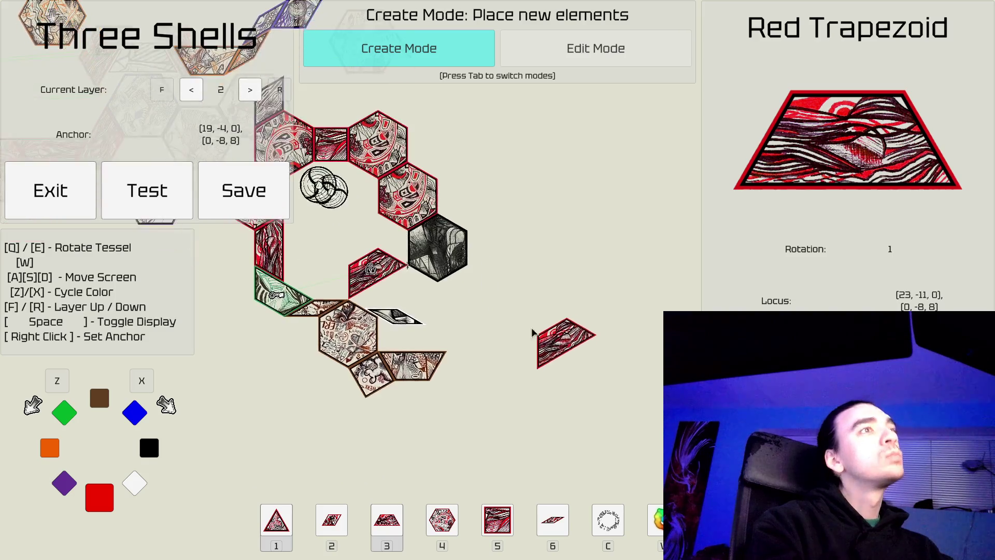
{"action": "key", "text": "Tab"}
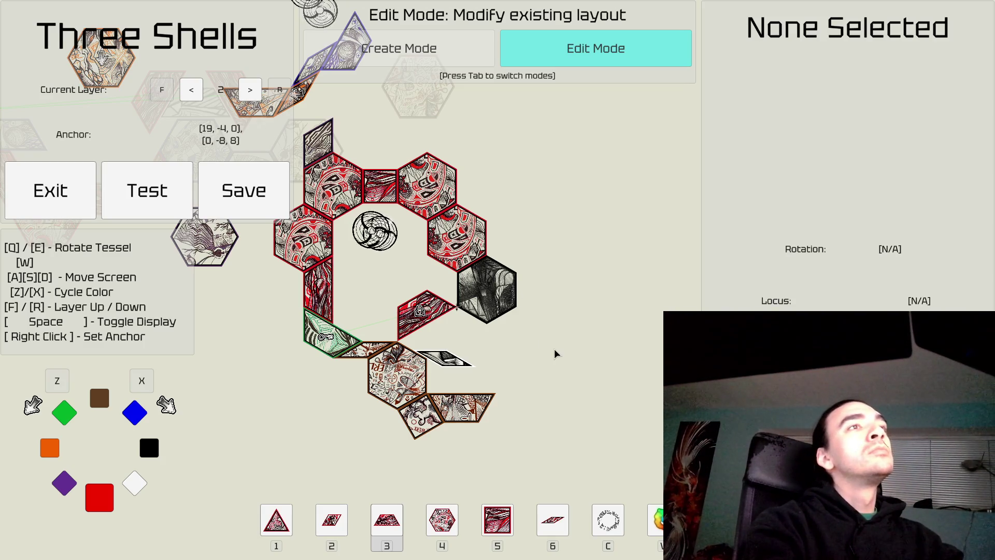
{"action": "key", "text": "w"}
{"action": "key", "text": "d"}
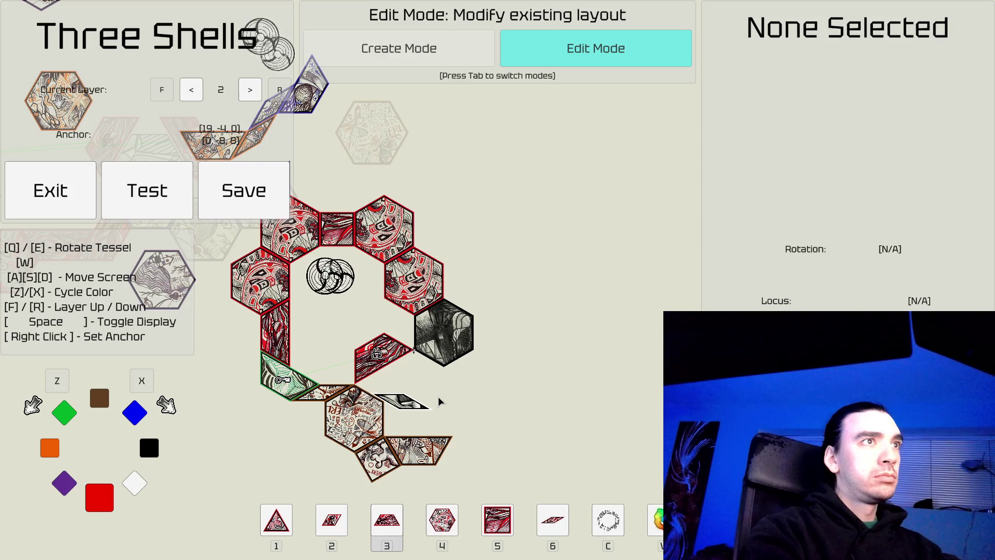
Step: Place a horizontal black wedge beside the black hexagon and anchor on it
{"action": "key", "text": "Tab"}
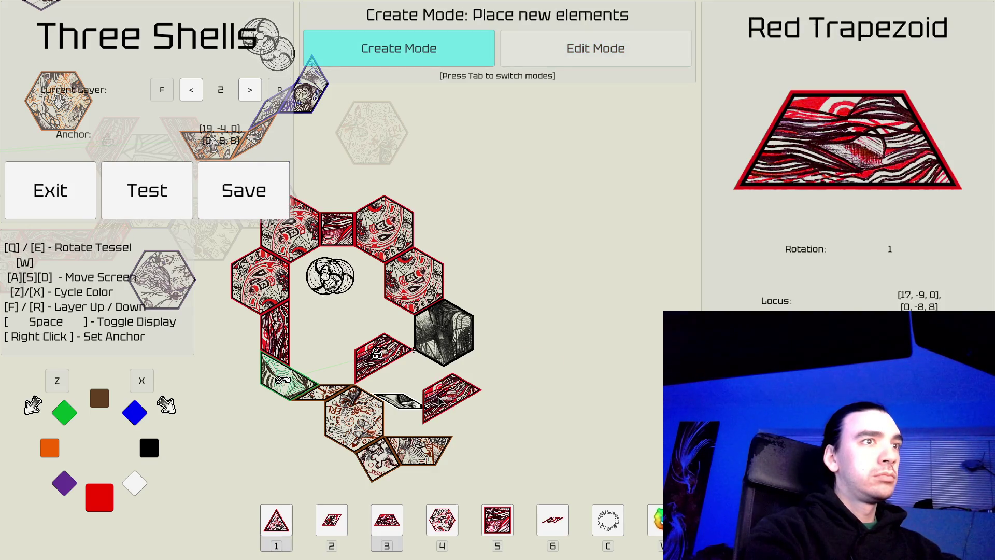
{"action": "key", "text": "6"}
{"action": "key", "text": "x"}
{"action": "key", "text": "x"}
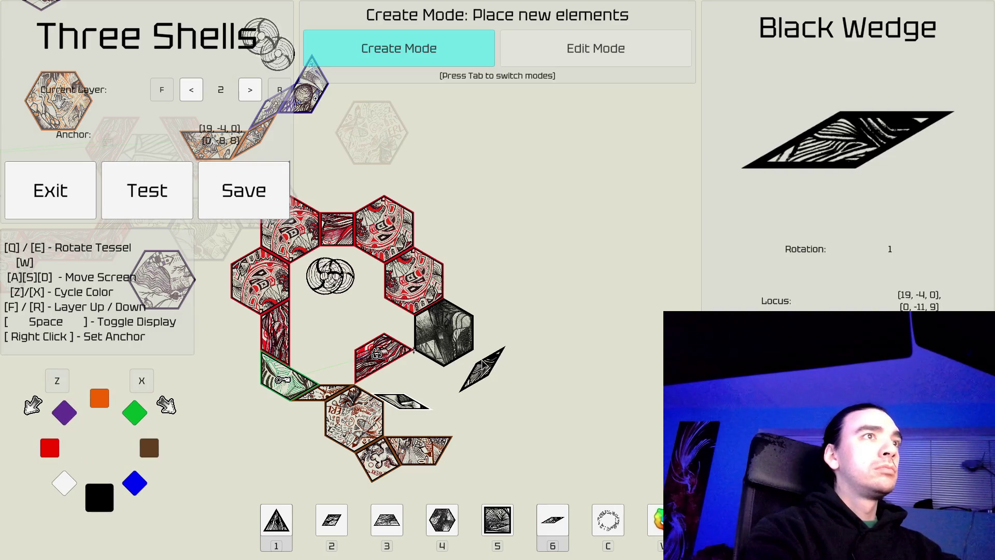
{"action": "key", "text": "q"}
{"action": "left_click", "coordinate": [481, 363]}
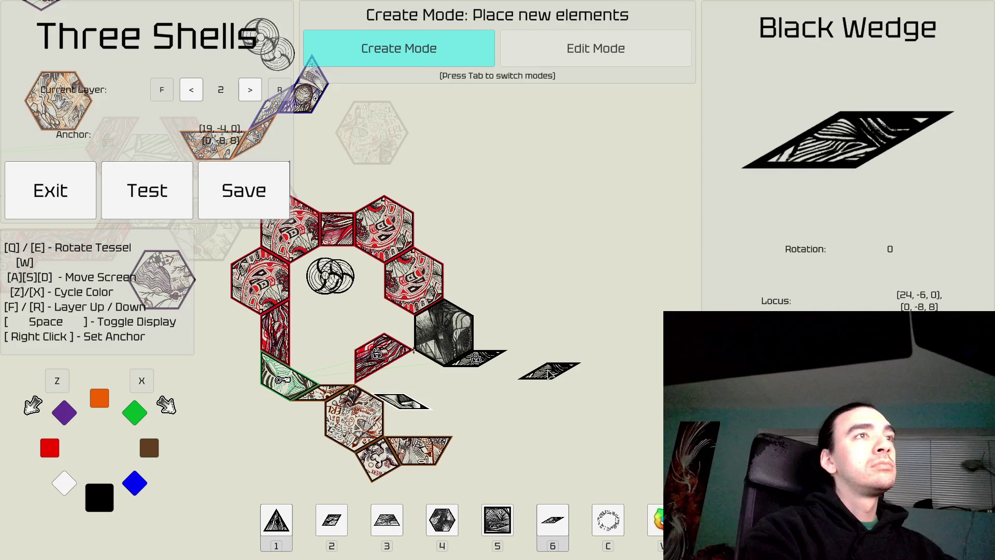
{"action": "key", "text": "Tab"}
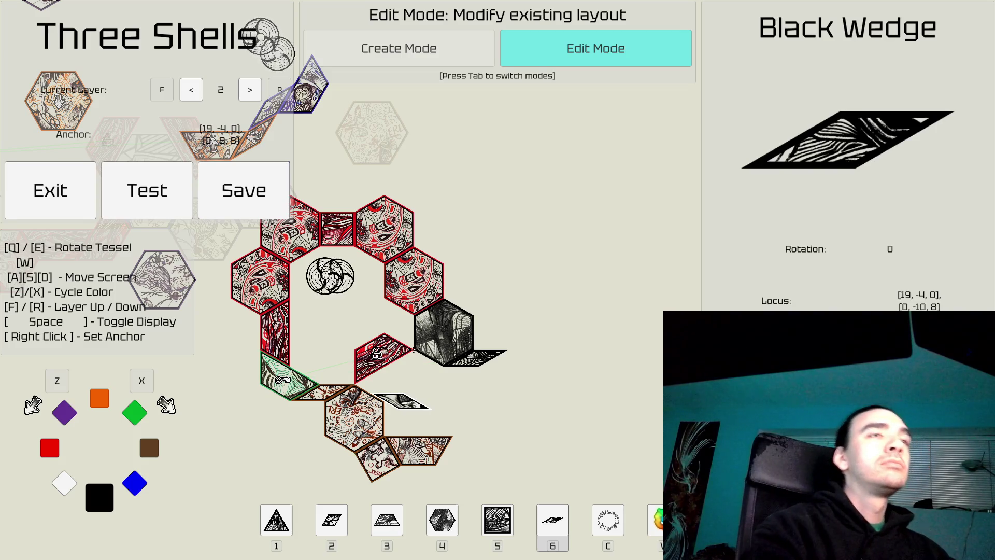
{"action": "key", "text": "Tab"}
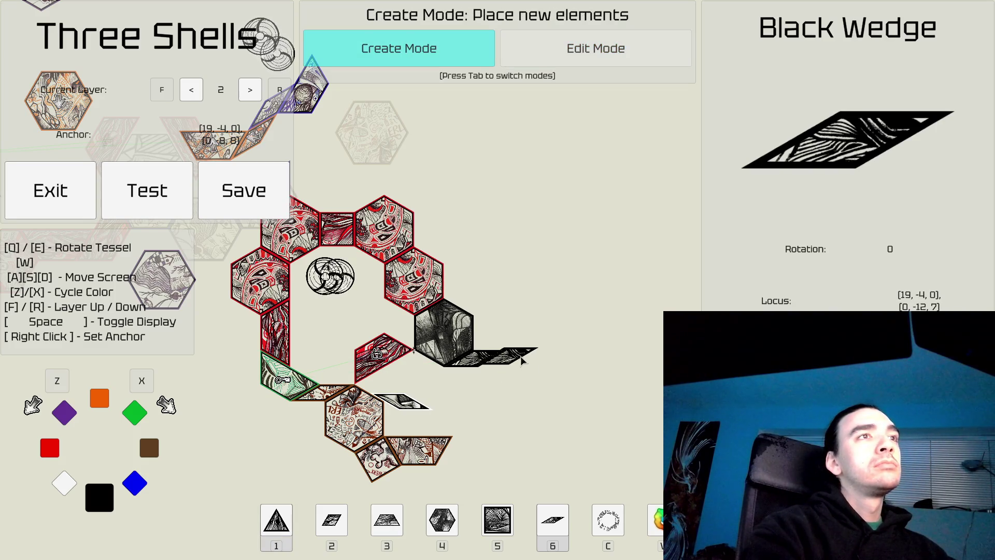
{"action": "right_click", "coordinate": [510, 365]}
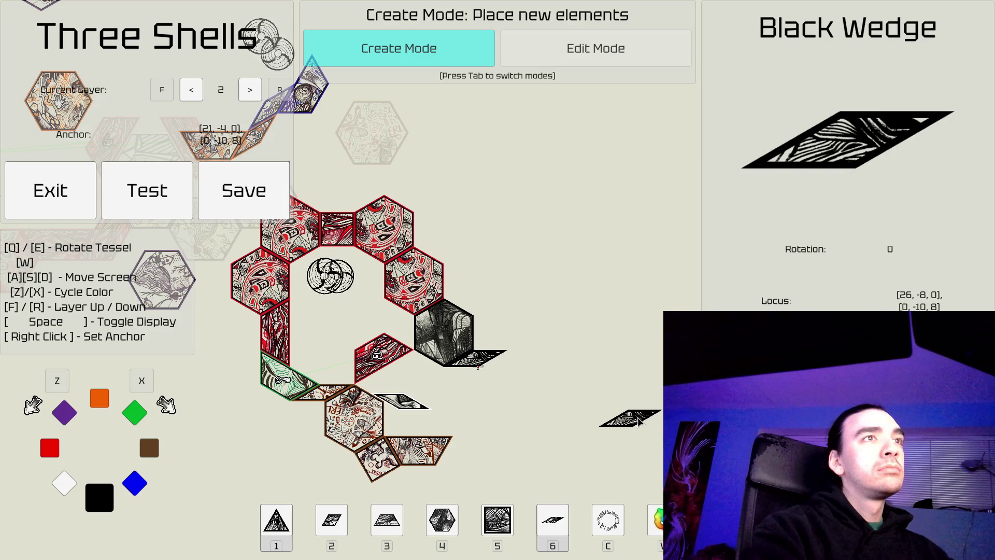
Step: Pick the trapezoid piece and anchor it beside the bottom brown trapezoid
{"action": "key", "text": "4"}
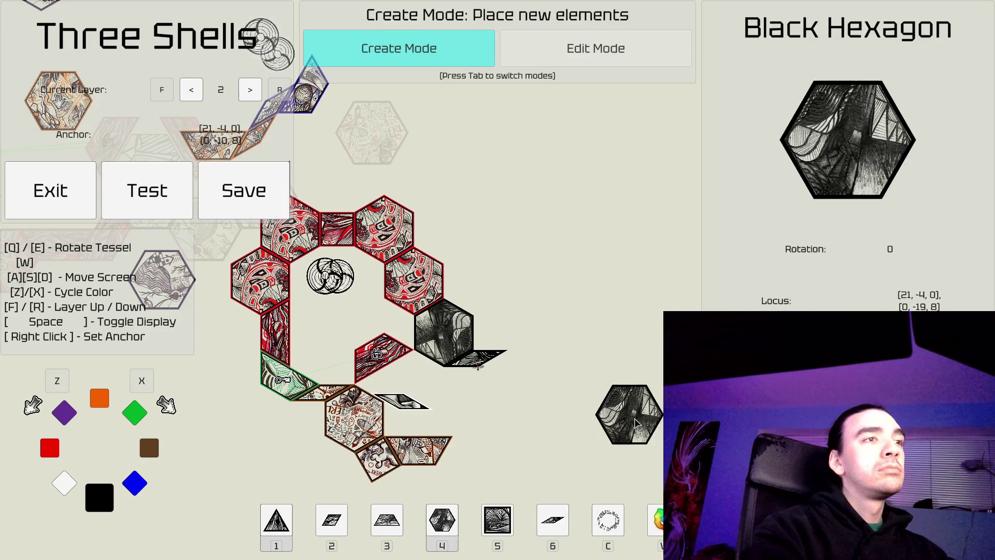
{"action": "key", "text": "5"}
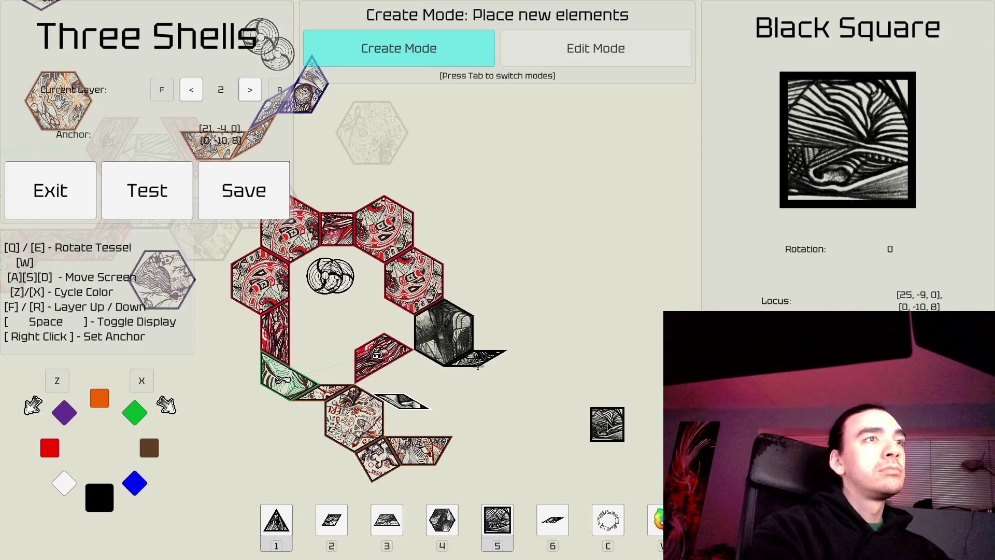
{"action": "key", "text": "d"}
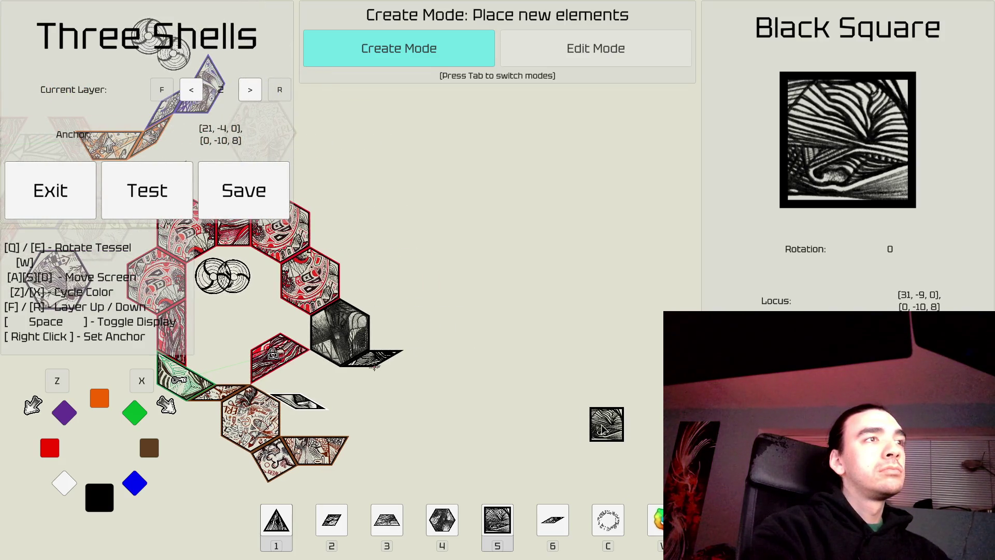
{"action": "key", "text": "2"}
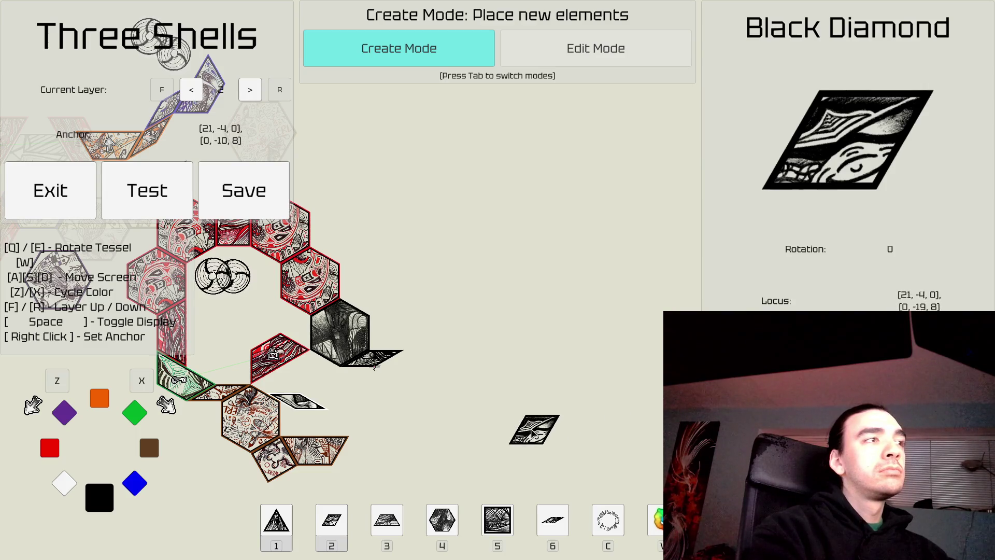
{"action": "key", "text": "3"}
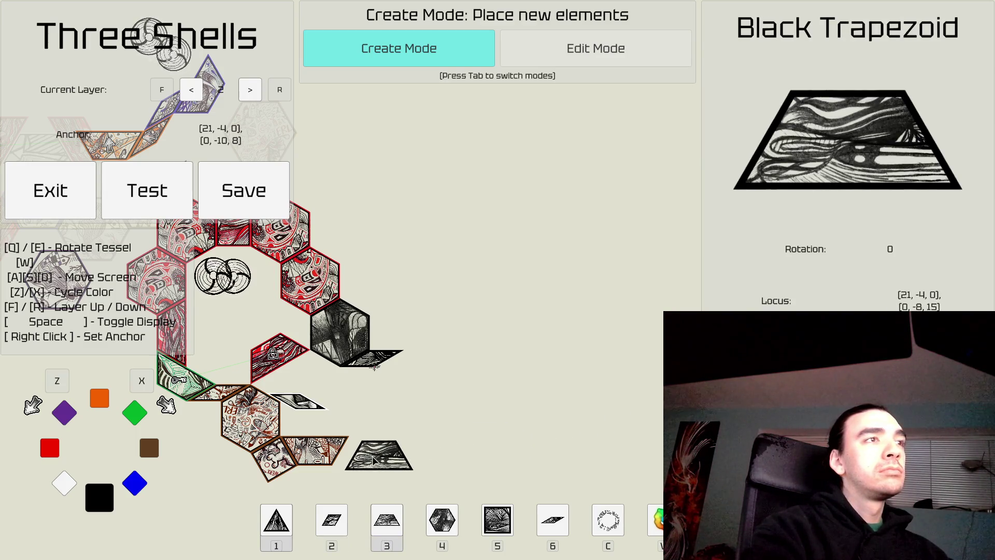
{"action": "right_click", "coordinate": [359, 457]}
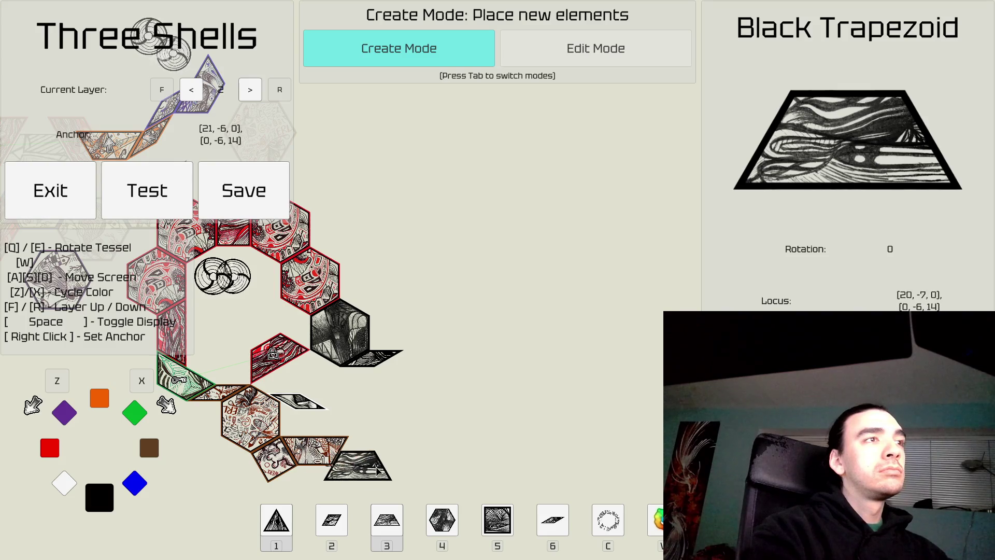
Step: Lay five brown trapezoids with alternating rotations rightward along the path's bottom
{"action": "key", "text": "x"}
{"action": "key", "text": "x"}
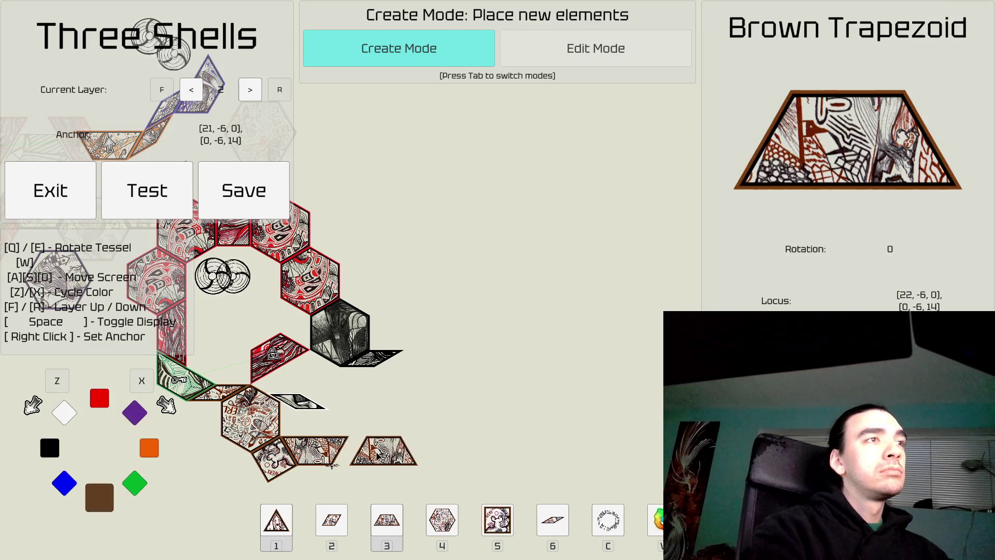
{"action": "left_click", "coordinate": [363, 455]}
{"action": "key", "text": "e"}
{"action": "key", "text": "e"}
{"action": "key", "text": "e"}
{"action": "key", "text": "e"}
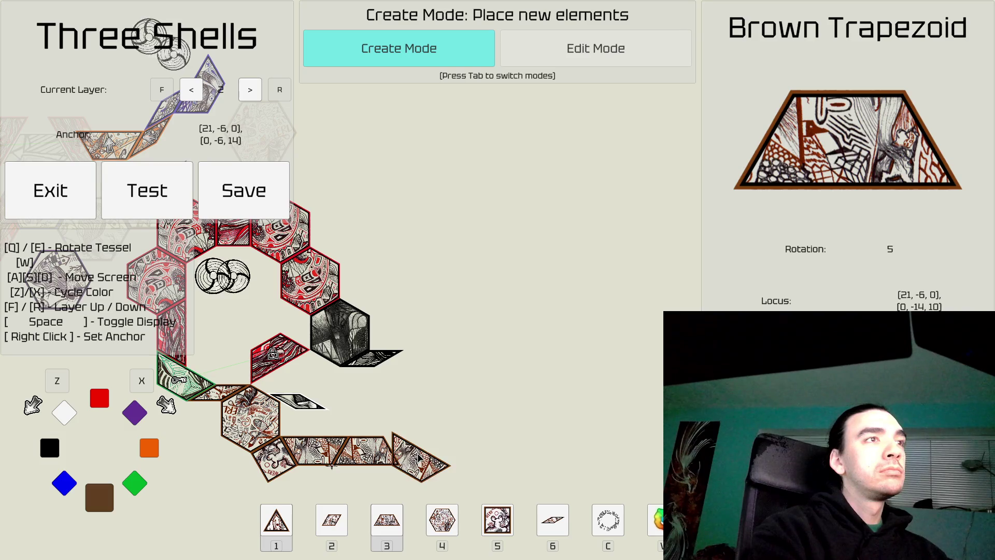
{"action": "left_click", "coordinate": [414, 453]}
{"action": "key", "text": "q"}
{"action": "key", "text": "q"}
{"action": "key", "text": "q"}
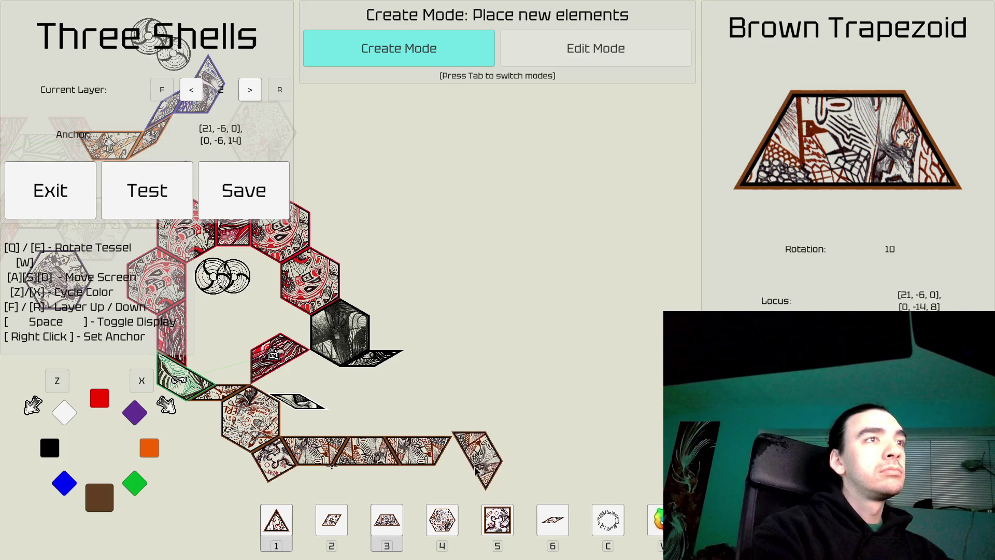
{"action": "left_click", "coordinate": [475, 452]}
{"action": "key", "text": "e"}
{"action": "key", "text": "e"}
{"action": "key", "text": "e"}
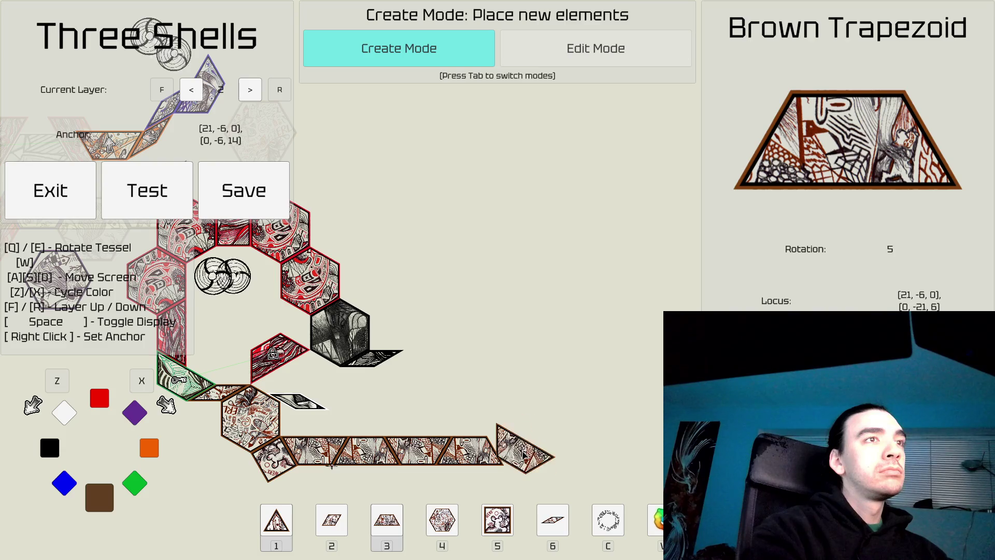
{"action": "left_click", "coordinate": [545, 450]}
{"action": "key", "text": "e"}
{"action": "key", "text": "e"}
{"action": "key", "text": "e"}
{"action": "key", "text": "e"}
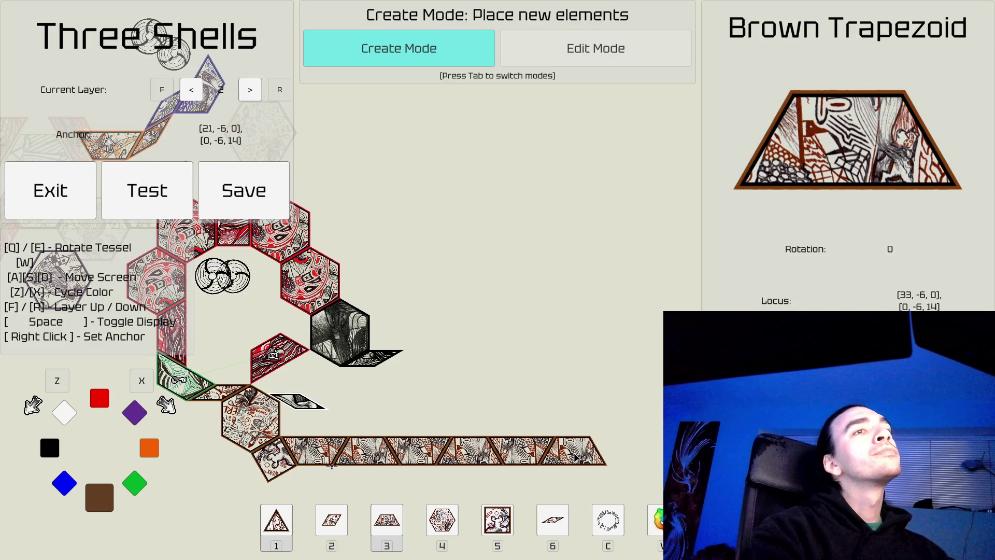
{"action": "left_click", "coordinate": [577, 456]}
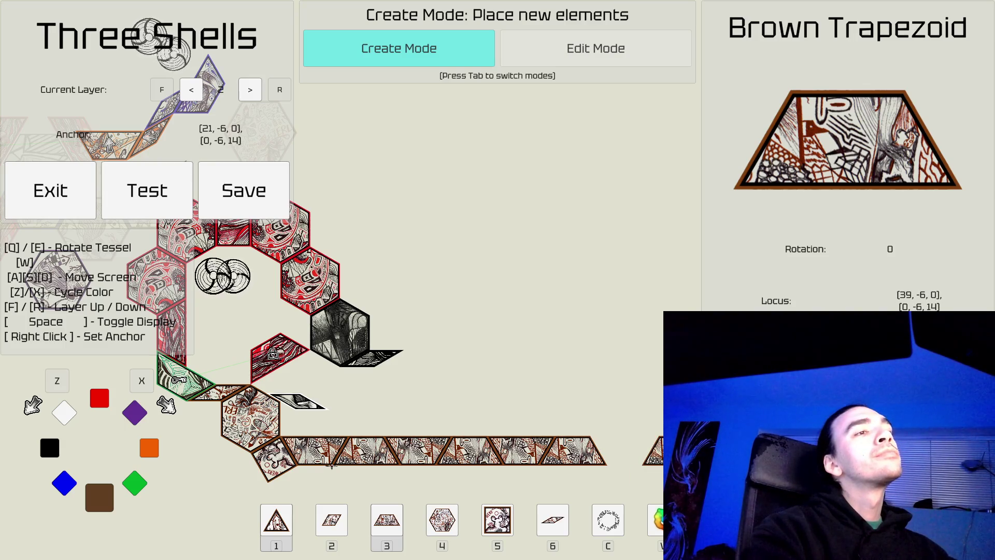
{"action": "key", "text": "4"}
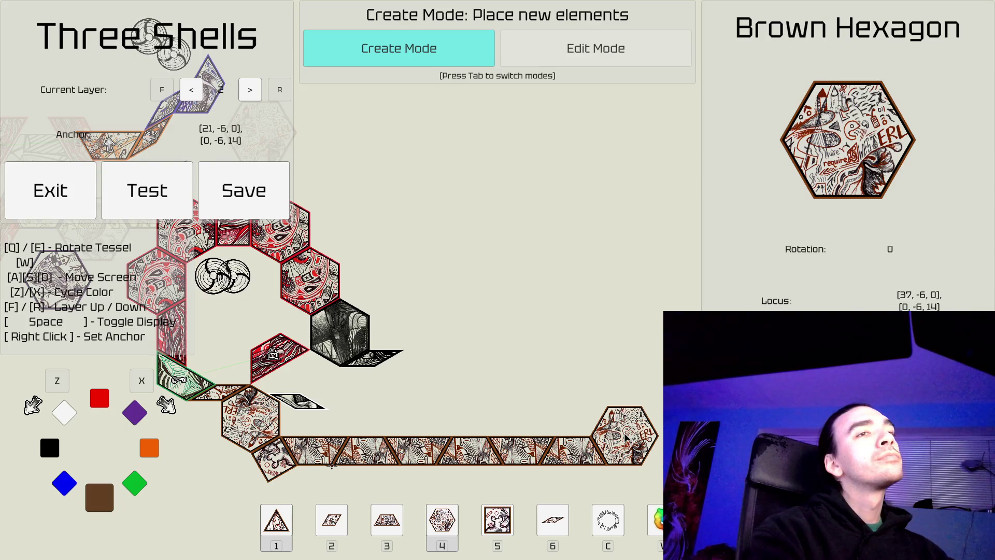
Step: Add a brown hexagon at the row's right end with an orange square on top
{"action": "left_click", "coordinate": [625, 438]}
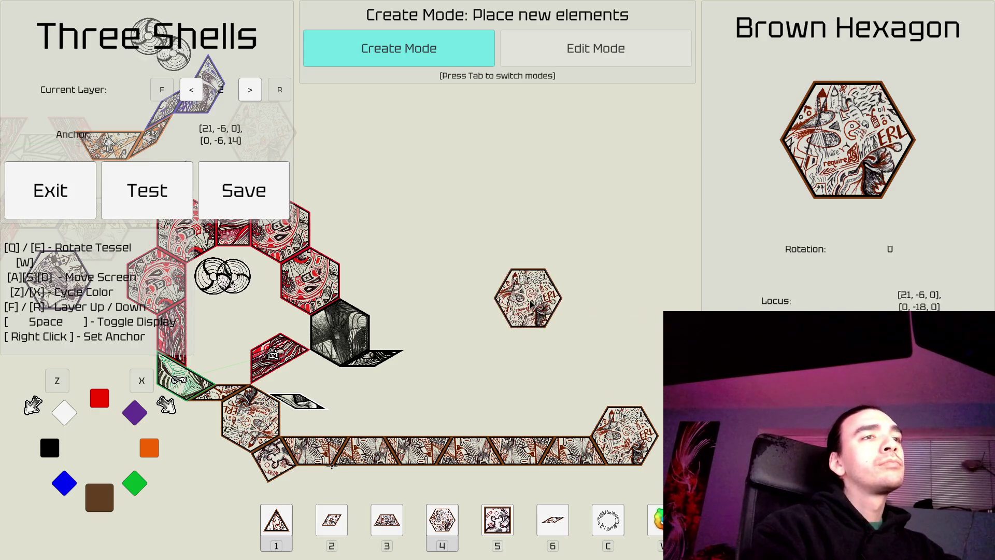
{"action": "key", "text": "5"}
{"action": "key", "text": "x"}
{"action": "key", "text": "x"}
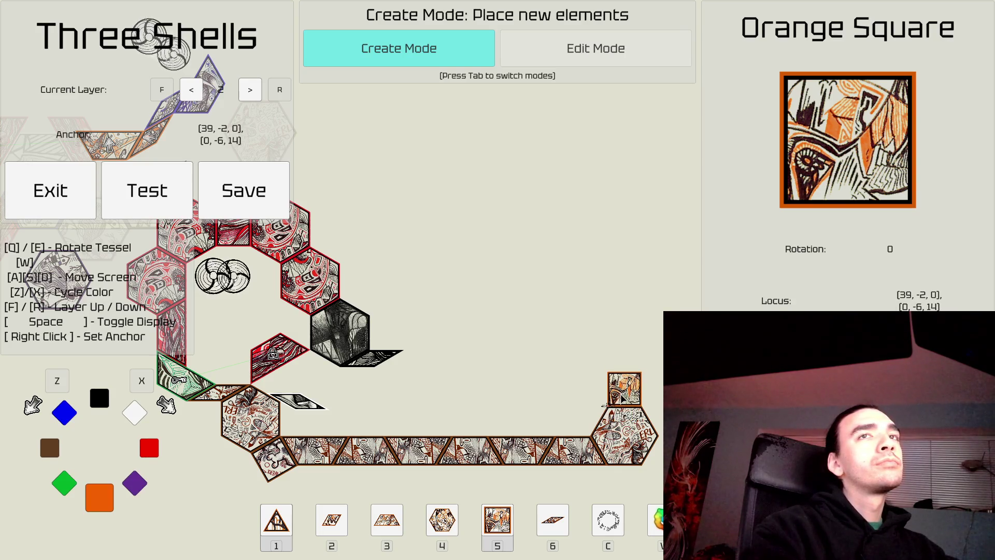
{"action": "left_click", "coordinate": [625, 389]}
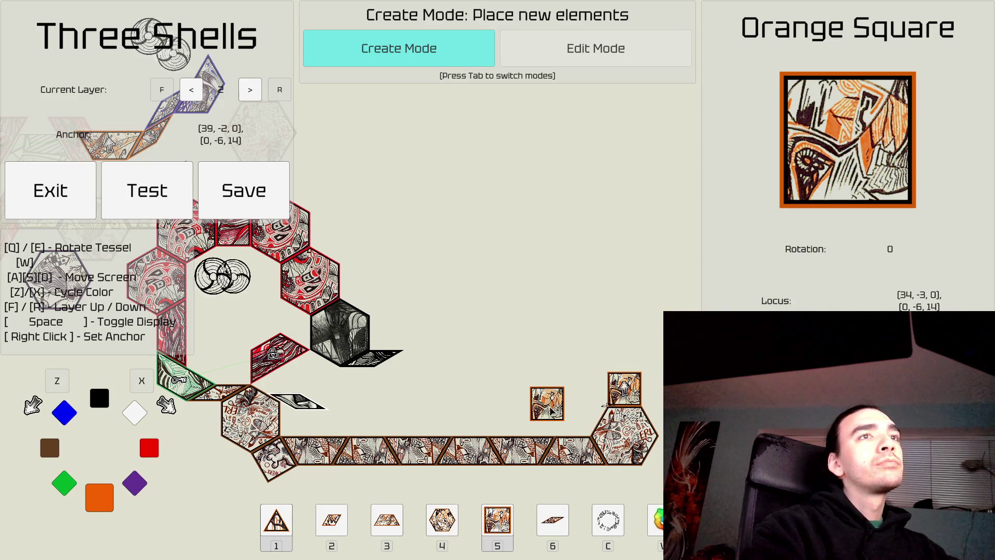
Step: Enter Edit Mode, inspect the orange square, then deselect it and reposition the view
{"action": "key", "text": "Tab"}
{"action": "key", "text": "a"}
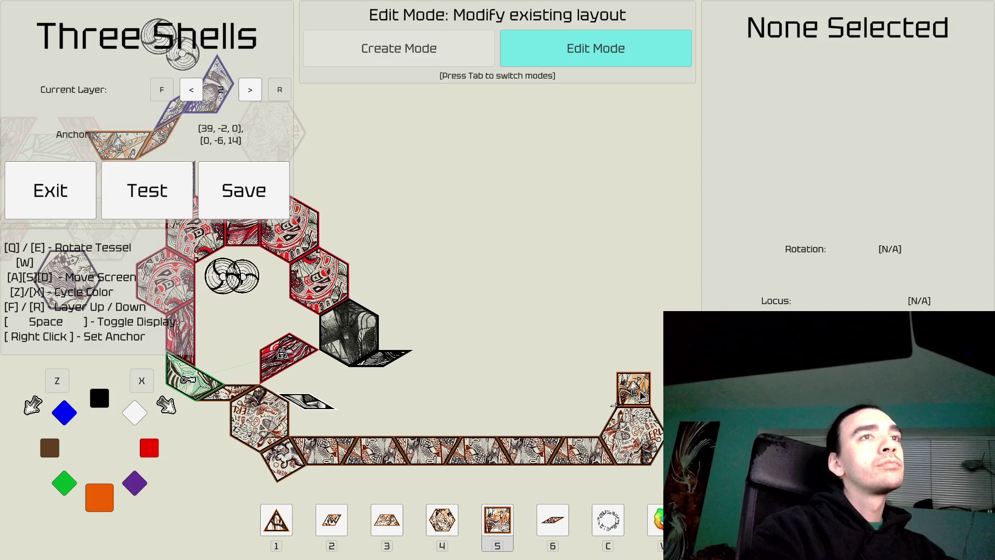
{"action": "left_click", "coordinate": [640, 391]}
{"action": "left_click", "coordinate": [501, 307]}
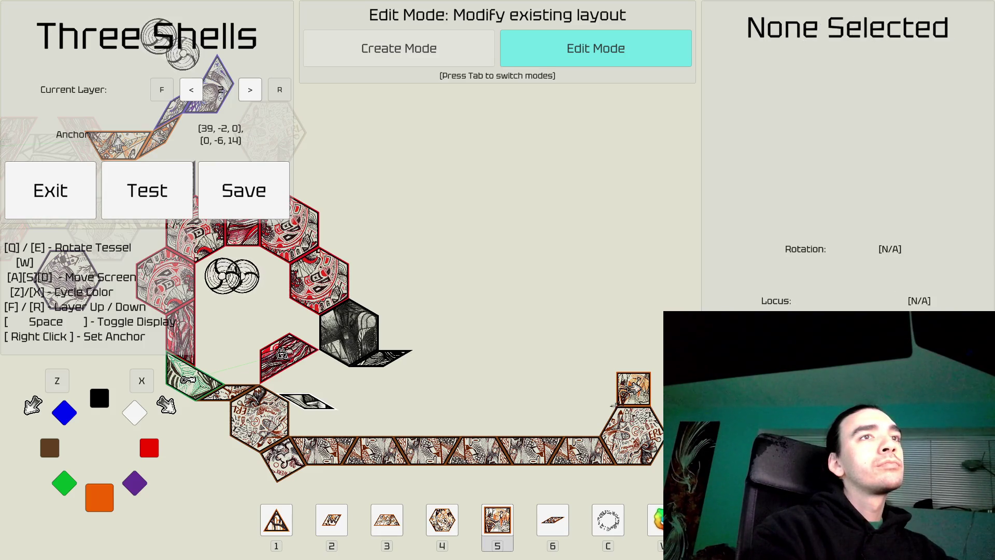
{"action": "key", "text": "w"}
{"action": "key", "text": "a"}
{"action": "key", "text": "d"}
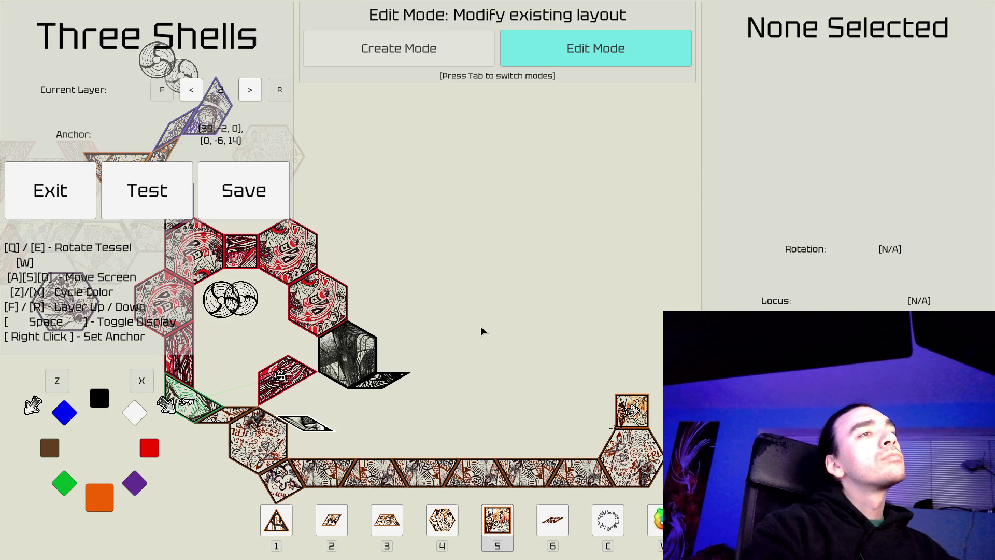
Step: Return to Create Mode and pick the Brown Square piece from slot 5
{"action": "key", "text": "Tab"}
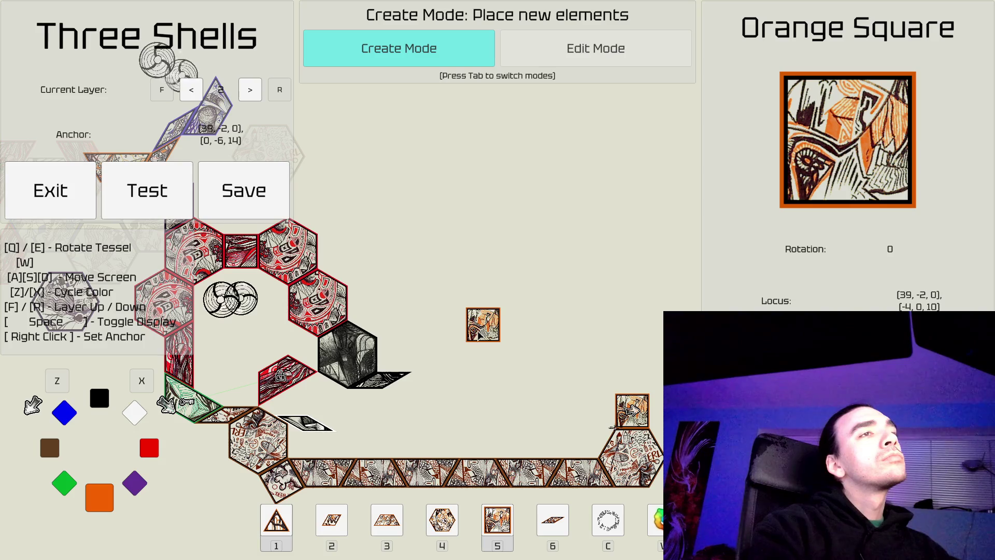
{"action": "key", "text": "2"}
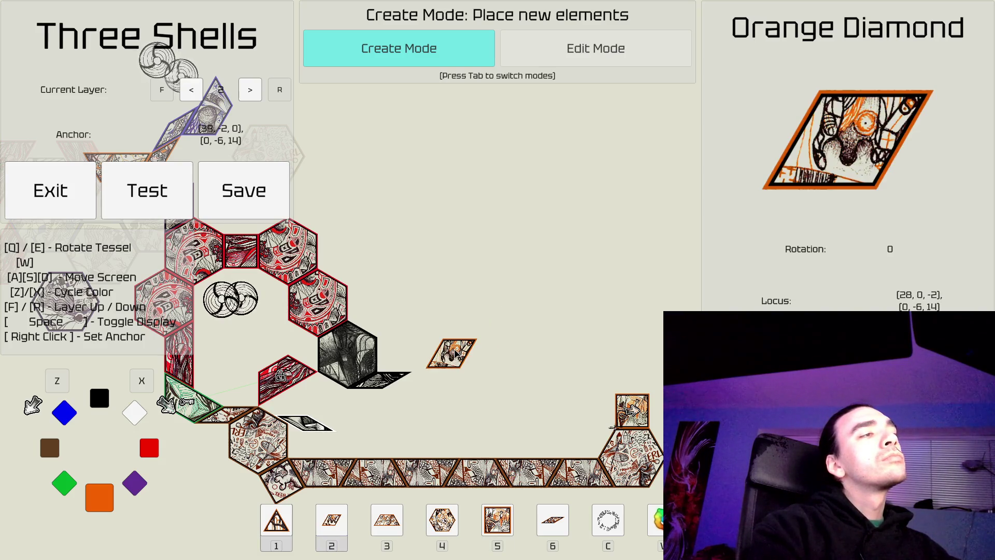
{"action": "key", "text": "x"}
{"action": "key", "text": "x"}
{"action": "key", "text": "x"}
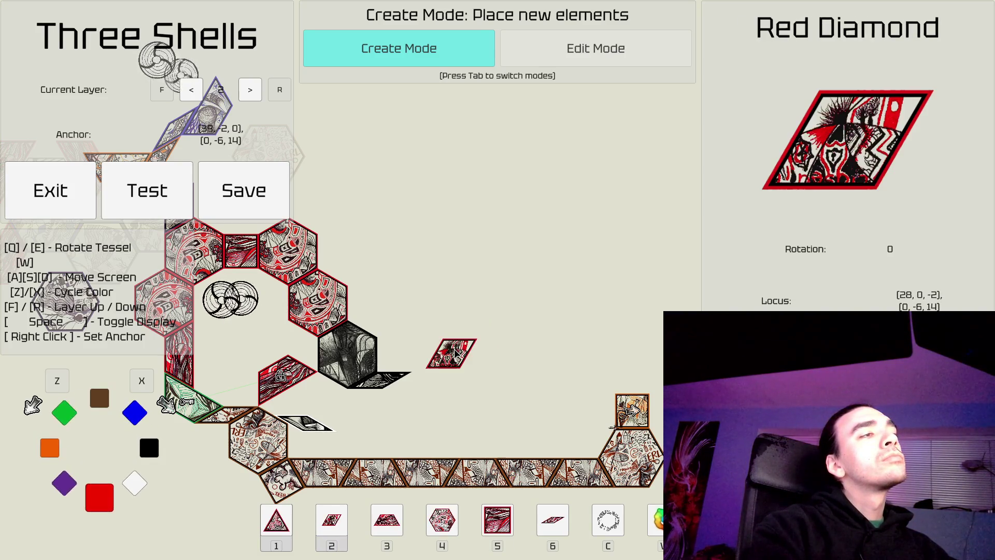
{"action": "key", "text": "x"}
{"action": "key", "text": "x"}
{"action": "key", "text": "5"}
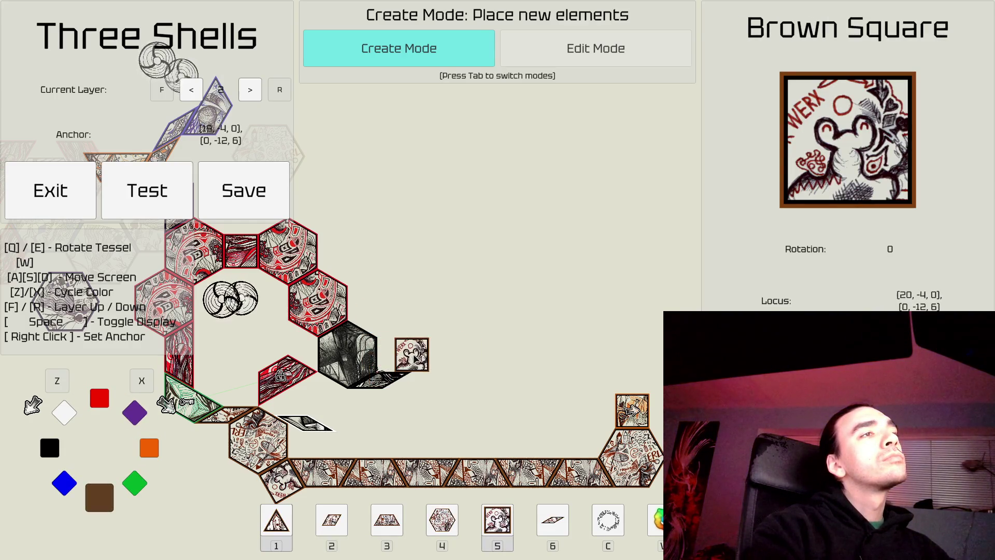
Step: Extend the row beside the black hexagon with five brown squares
{"action": "right_click", "coordinate": [395, 358]}
{"action": "left_click", "coordinate": [395, 357]}
{"action": "left_click", "coordinate": [429, 357]}
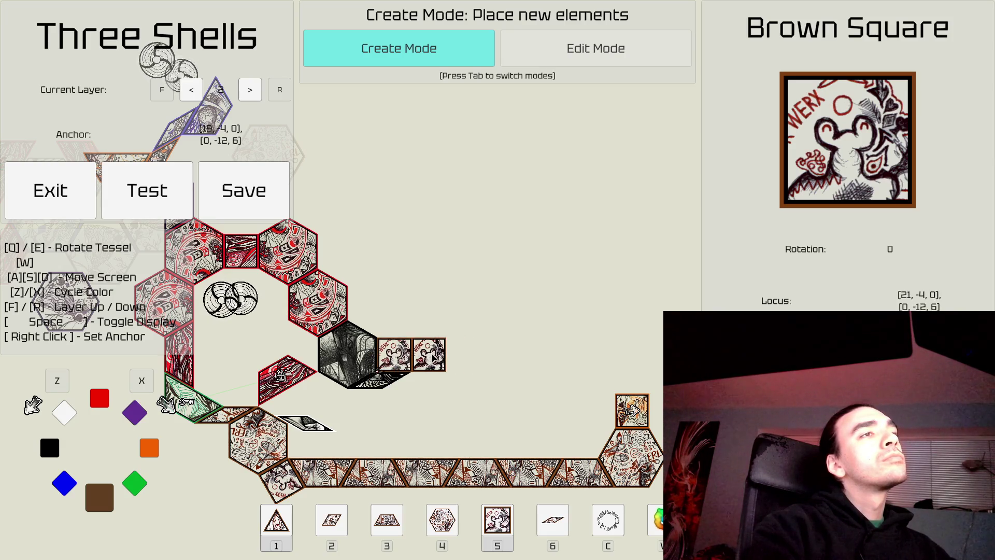
{"action": "left_click", "coordinate": [468, 360]}
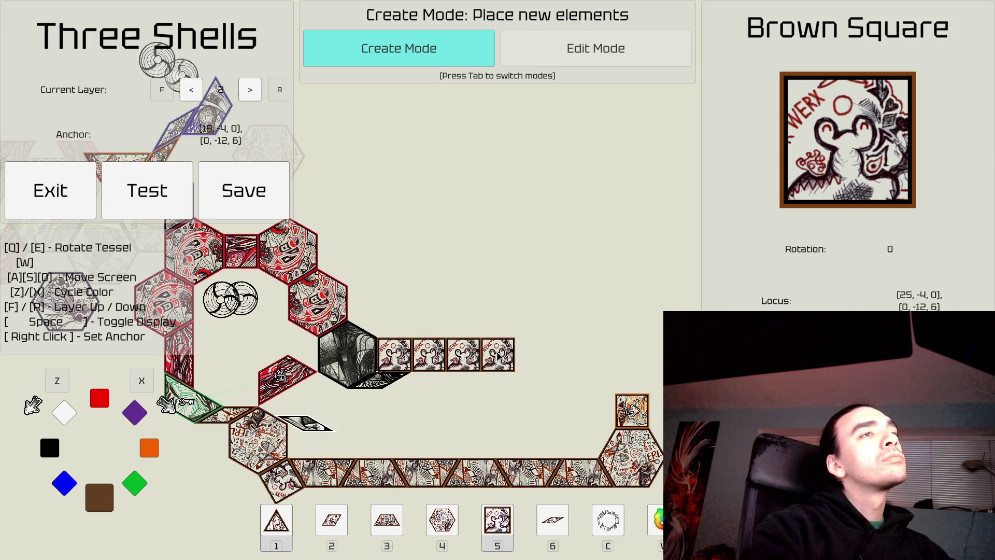
{"action": "left_click", "coordinate": [499, 357]}
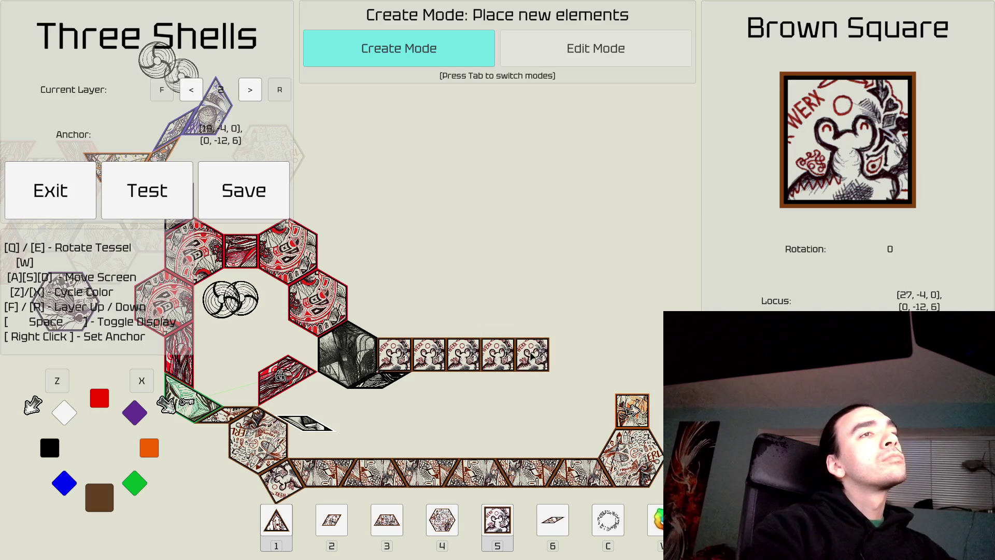
{"action": "left_click", "coordinate": [533, 356]}
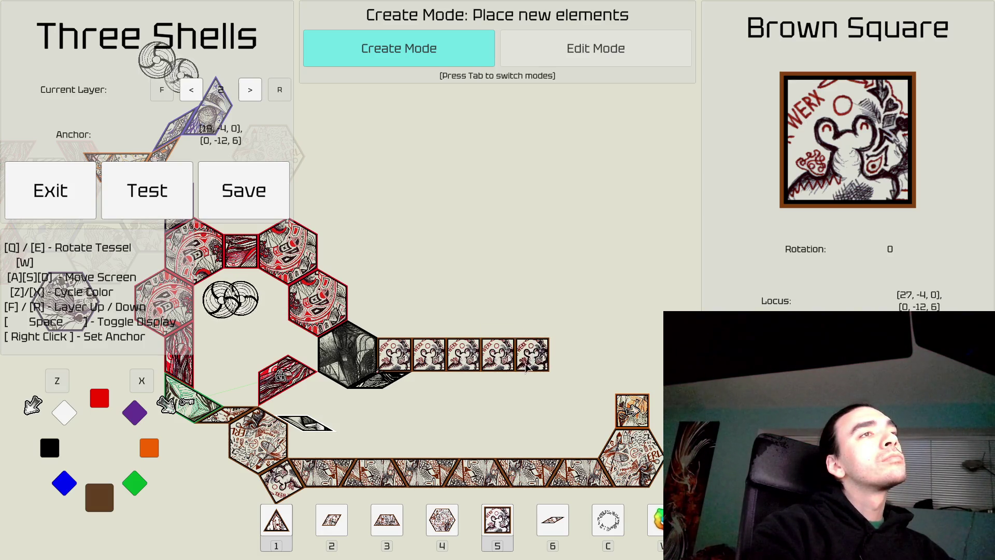
Step: Stack two brown squares in a column above the orange tile at the right end
{"action": "key", "text": "w"}
{"action": "key", "text": "d"}
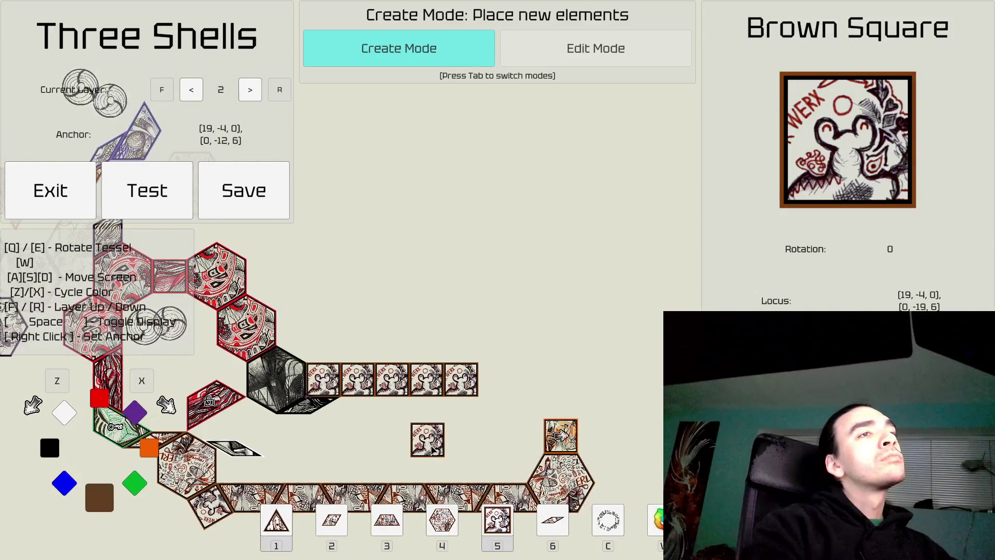
{"action": "key", "text": "d"}
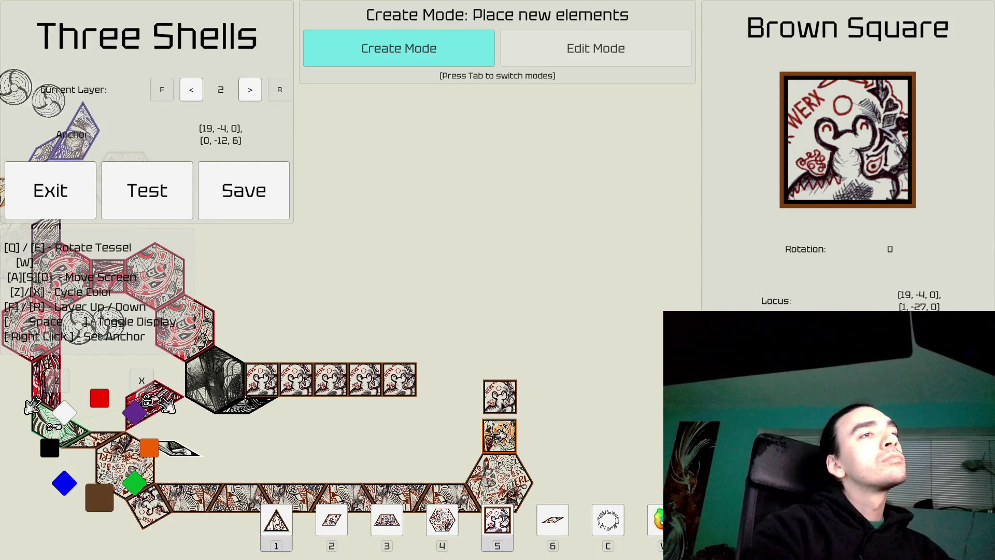
{"action": "left_click", "coordinate": [500, 401]}
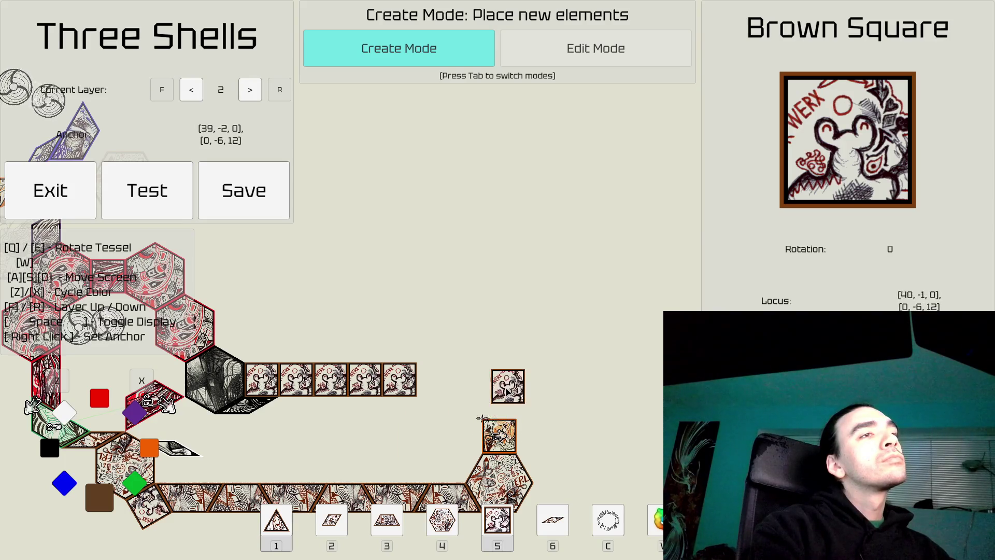
{"action": "left_click", "coordinate": [499, 367]}
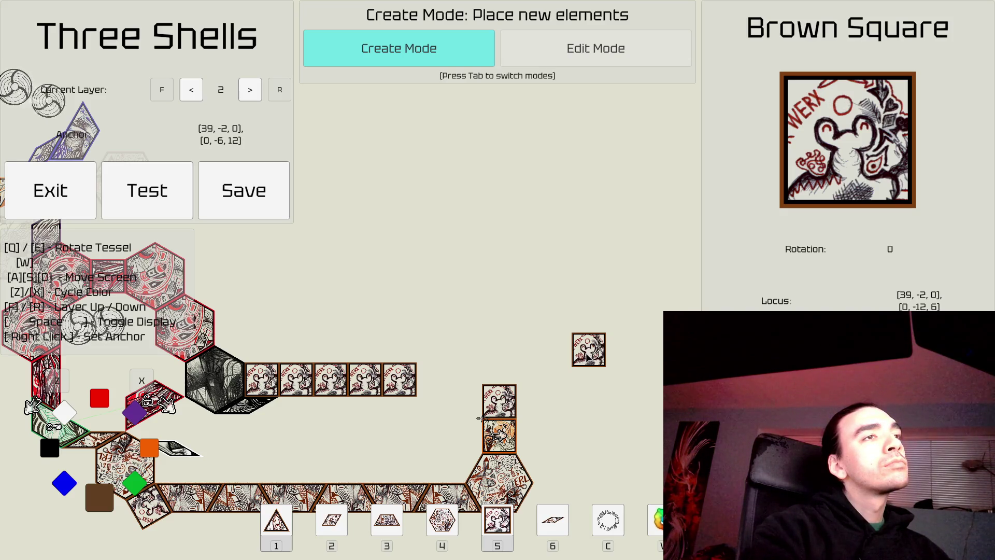
Step: Place a tilted blue trapezoid above the right-end hexagon
{"action": "key", "text": "Tab"}
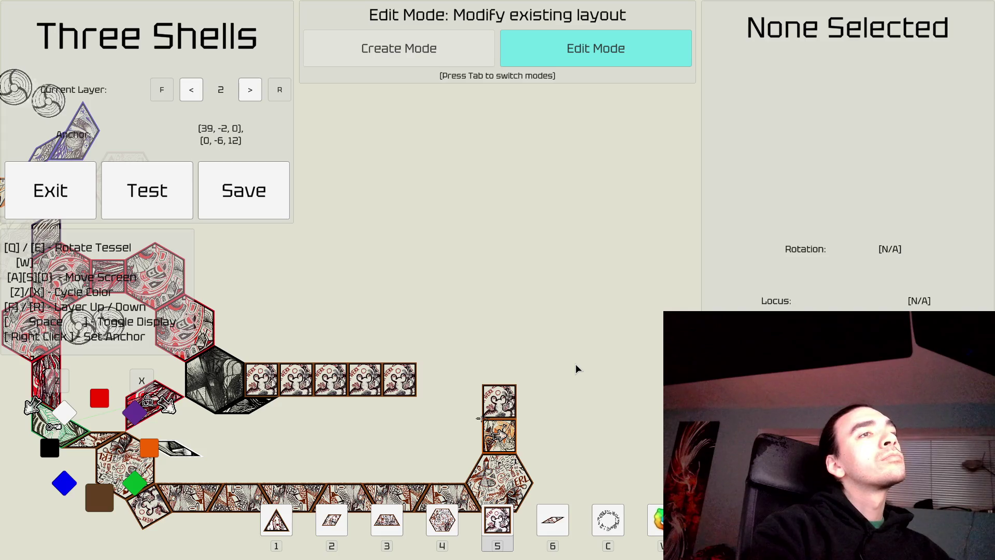
{"action": "left_click", "coordinate": [498, 401]}
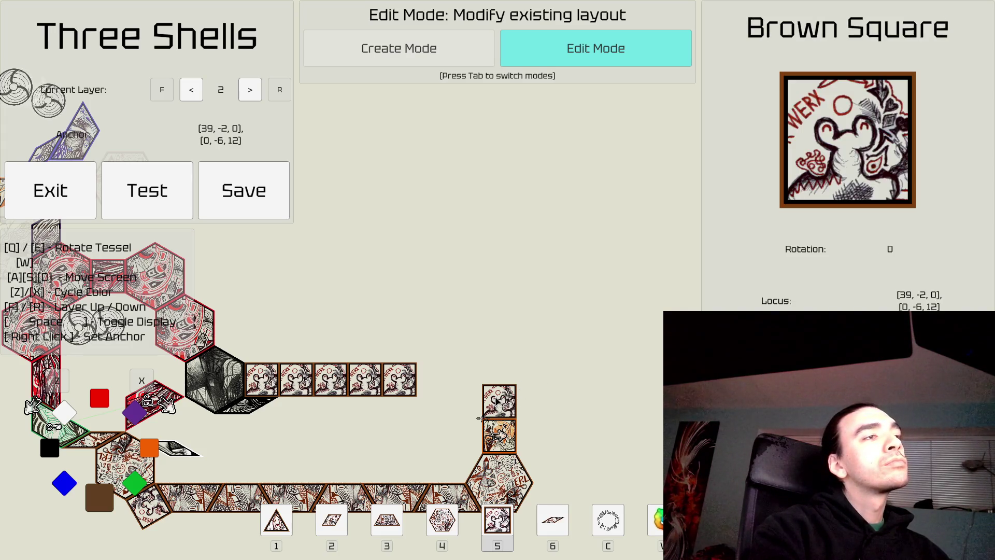
{"action": "key", "text": "Tab"}
{"action": "key", "text": "3"}
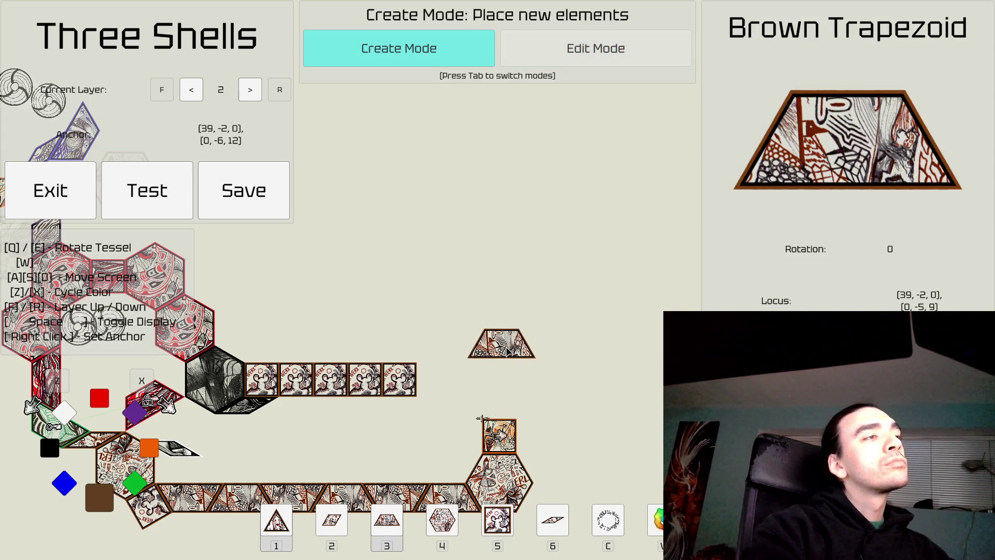
{"action": "key", "text": "x"}
{"action": "key", "text": "z"}
{"action": "key", "text": "x"}
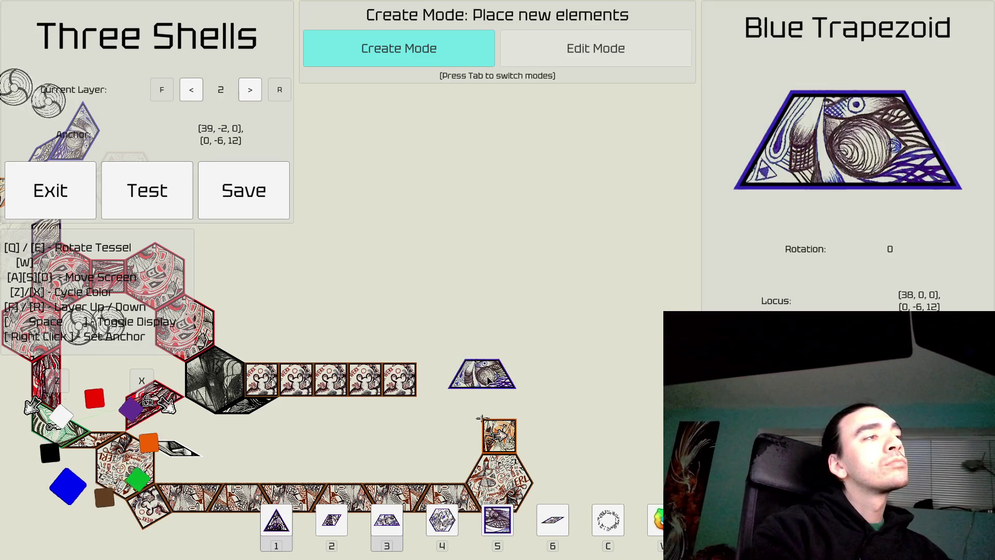
{"action": "key", "text": "q"}
{"action": "key", "text": "q"}
{"action": "key", "text": "q"}
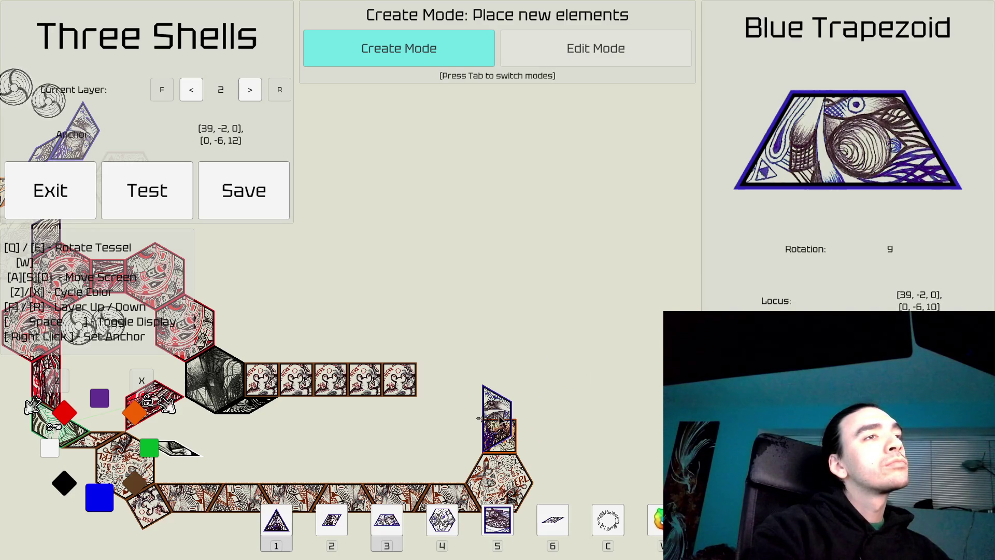
{"action": "left_click", "coordinate": [500, 421]}
Step: Move the orange square to sit on top of the blue trapezoid
{"action": "key", "text": "Tab"}
{"action": "left_click", "coordinate": [512, 449]}
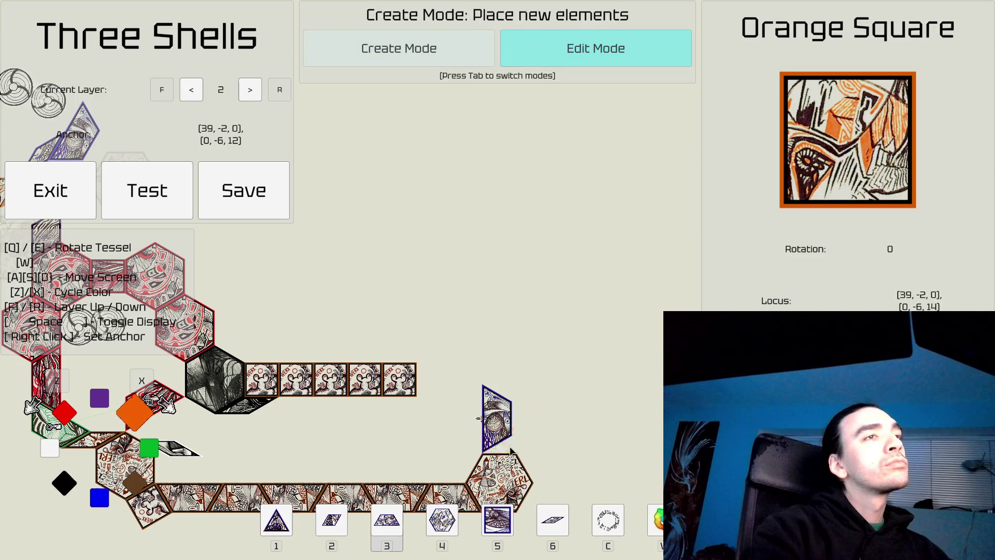
{"action": "left_click", "coordinate": [499, 366]}
{"action": "key", "text": "d"}
{"action": "key", "text": "s"}
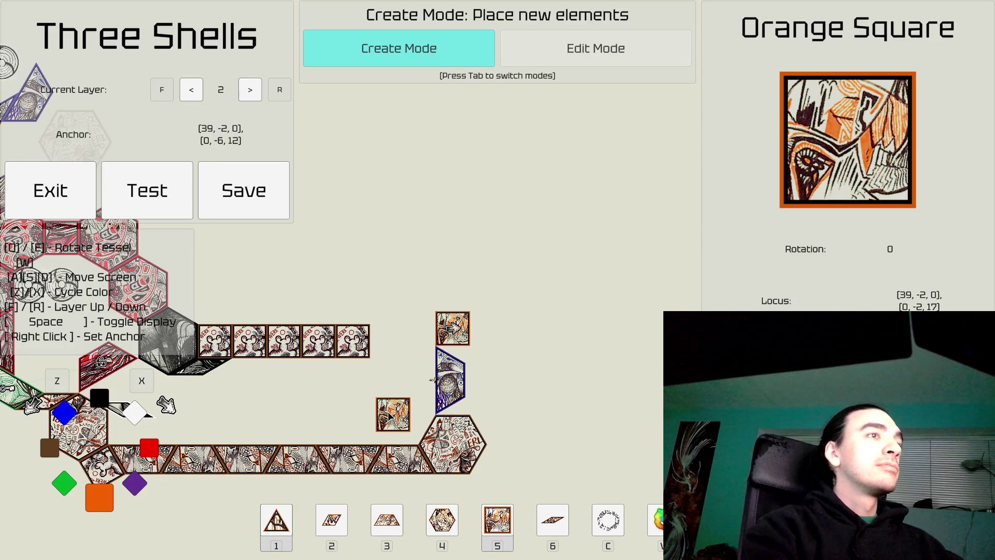
Step: Place a tilted red trapezoid left of the blue trapezoid, then adjust the held trapezoid's rotation
{"action": "key", "text": "3"}
{"action": "key", "text": "x"}
{"action": "key", "text": "x"}
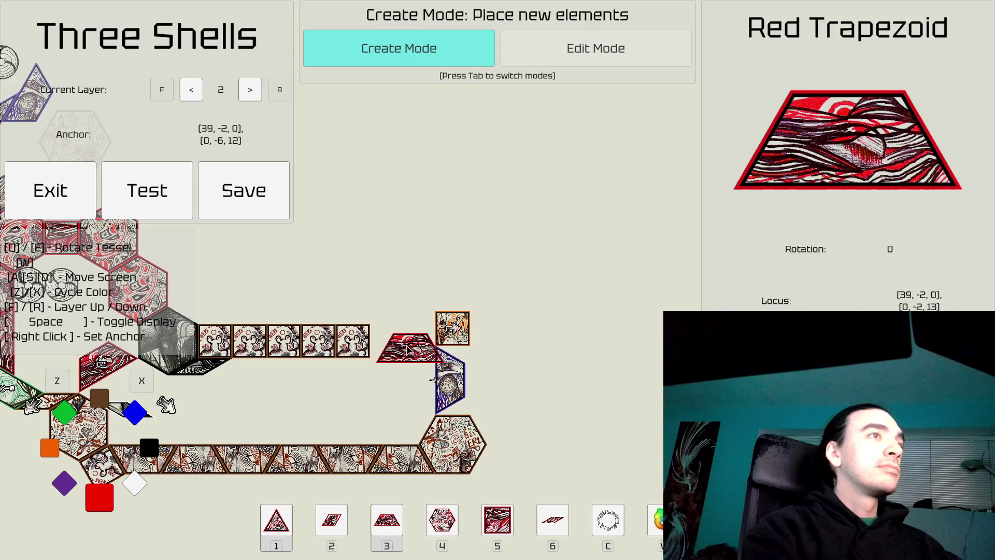
{"action": "right_click", "coordinate": [390, 318]}
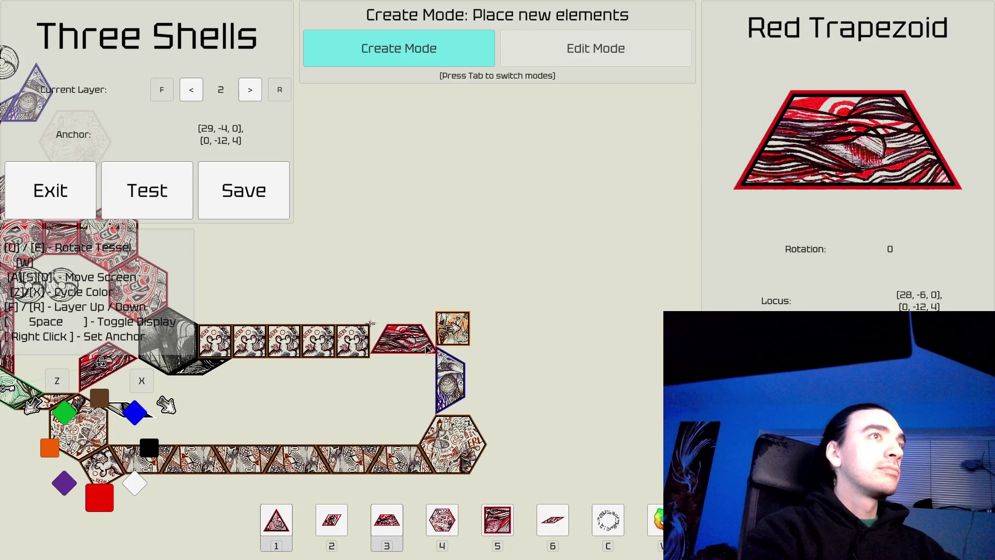
{"action": "right_click", "coordinate": [404, 334]}
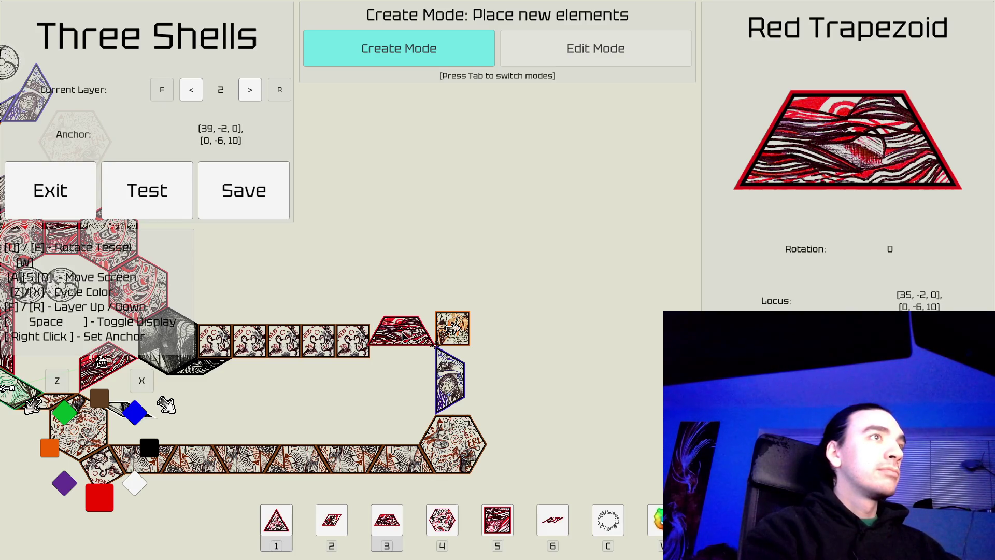
{"action": "key", "text": "e"}
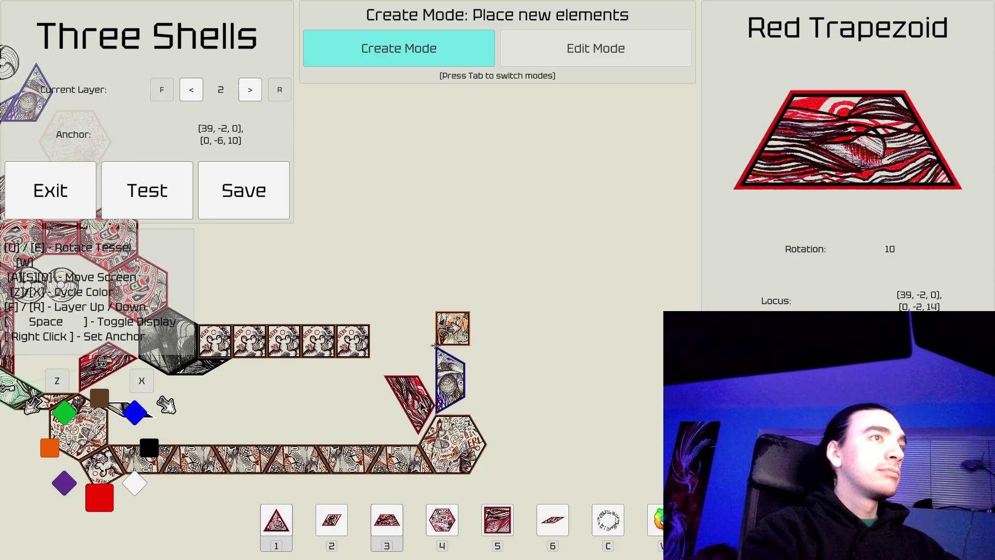
{"action": "right_click", "coordinate": [422, 415]}
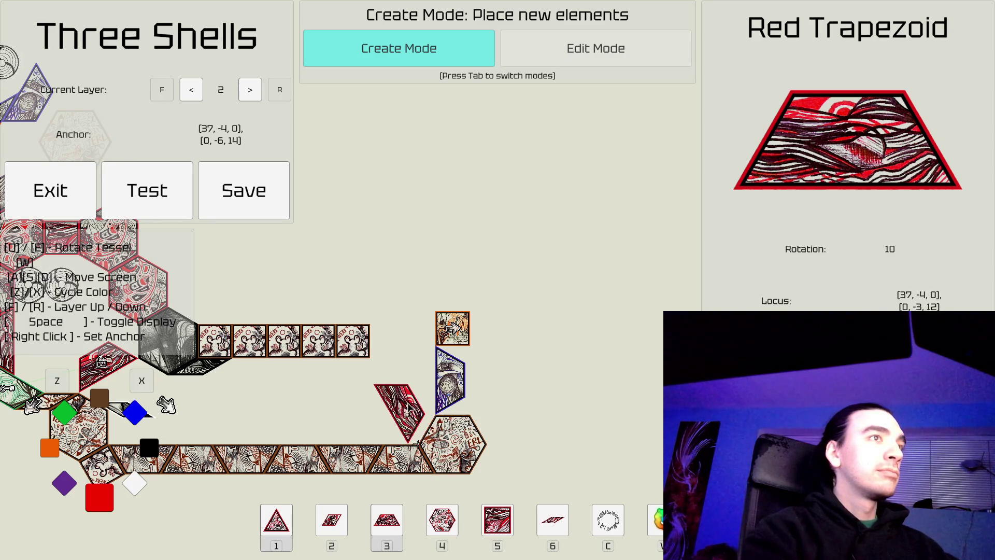
{"action": "left_click", "coordinate": [418, 413]}
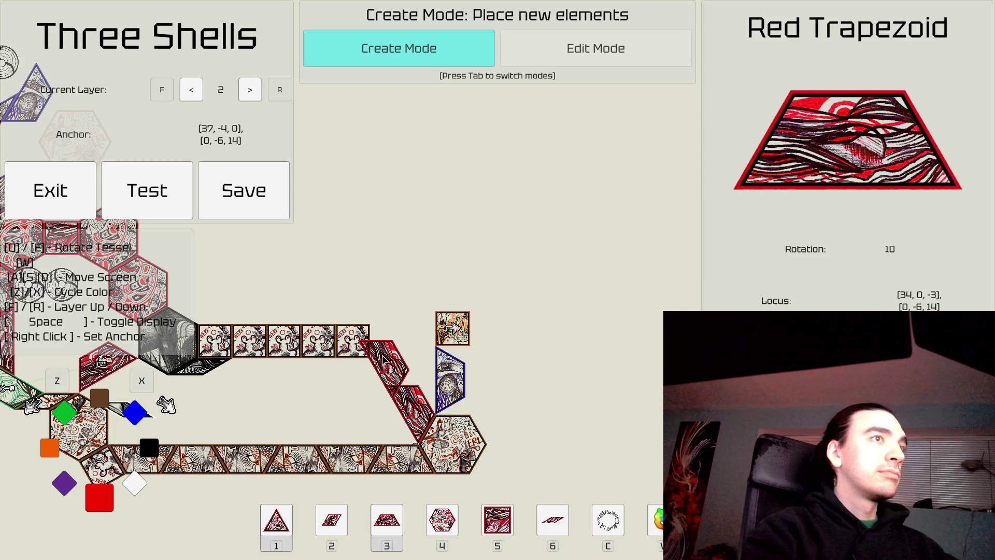
{"action": "key", "text": "e"}
{"action": "key", "text": "e"}
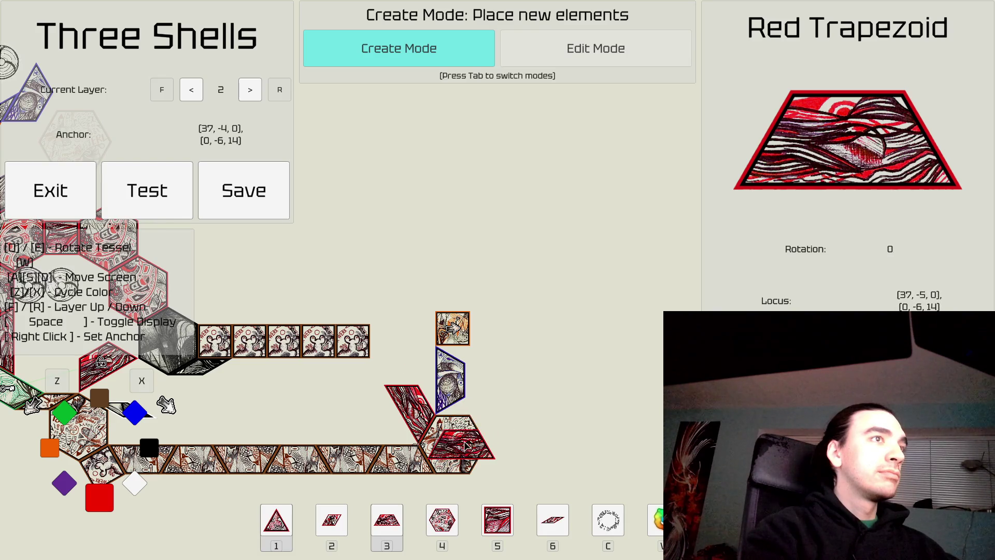
{"action": "key", "text": "q"}
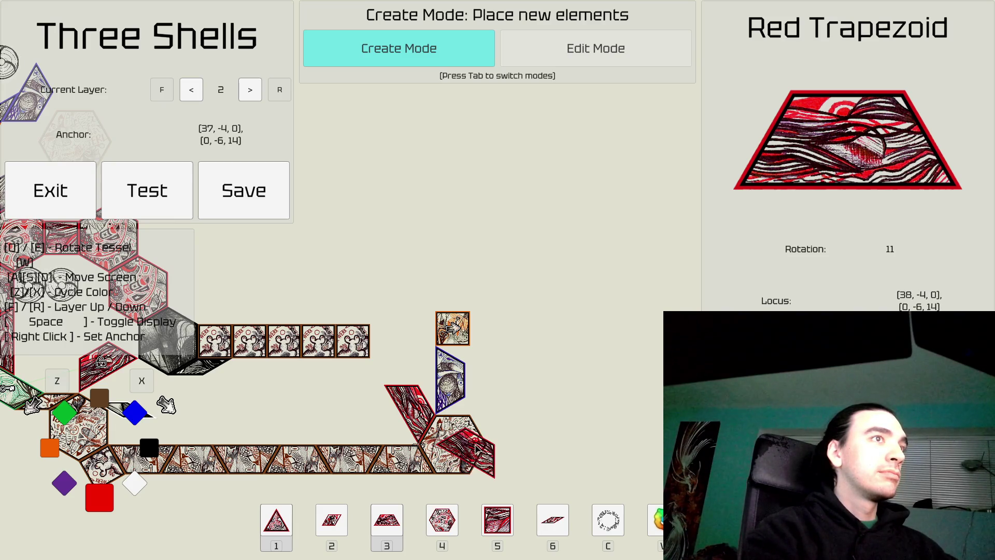
{"action": "key", "text": "q"}
{"action": "key", "text": "q"}
{"action": "key", "text": "q"}
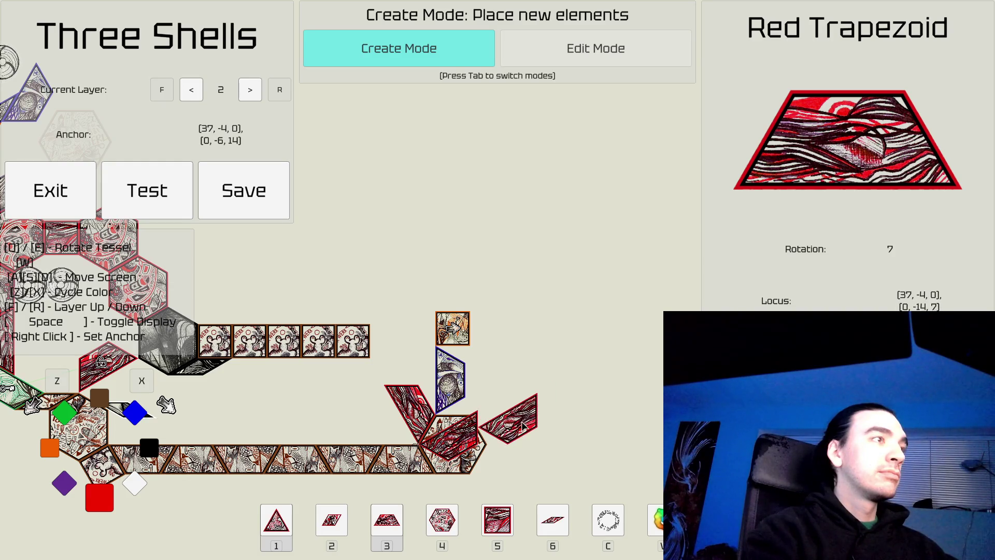
Step: Add a red triangle right of the blue trapezoid and a row of three red squares across it
{"action": "key", "text": "1"}
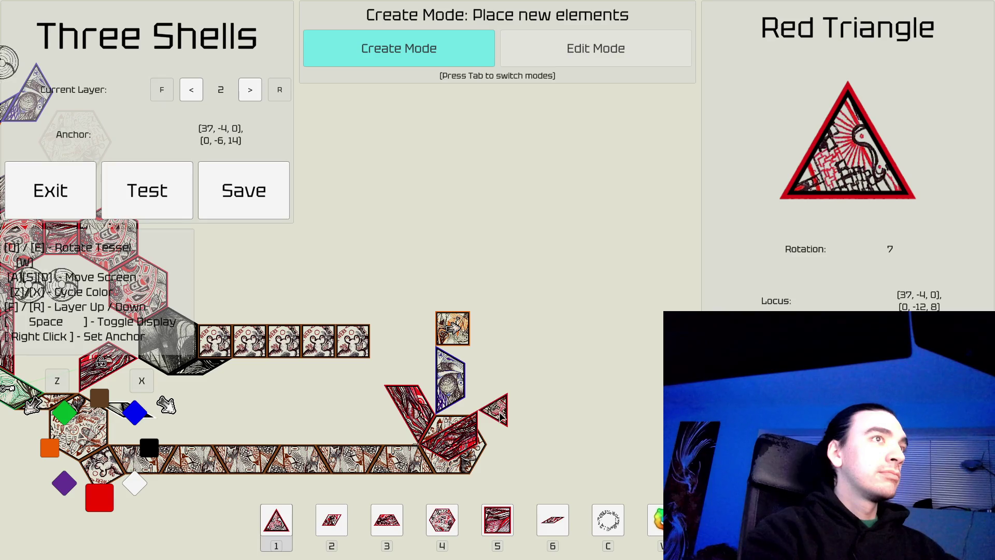
{"action": "left_click", "coordinate": [501, 417]}
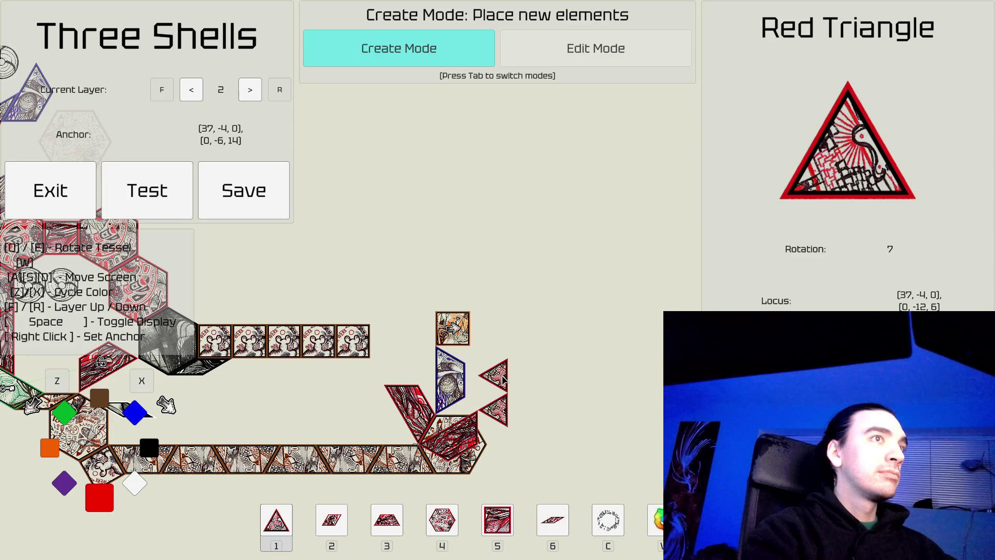
{"action": "key", "text": "5"}
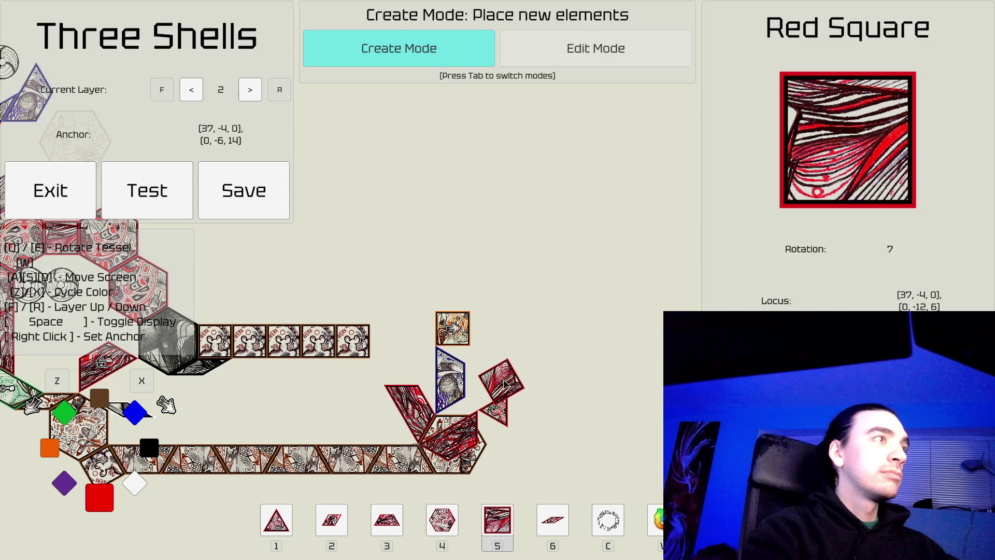
{"action": "key", "text": "q"}
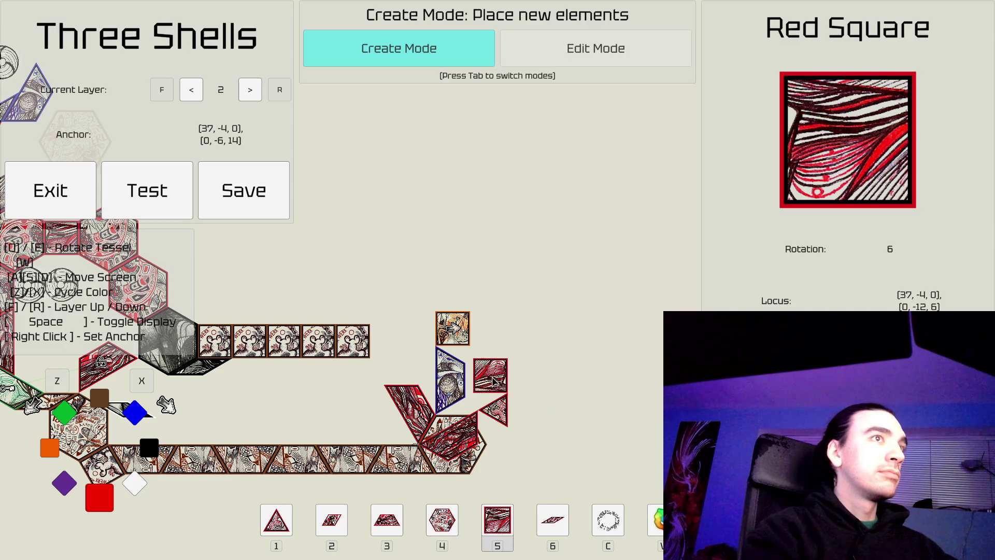
{"action": "left_click", "coordinate": [493, 380]}
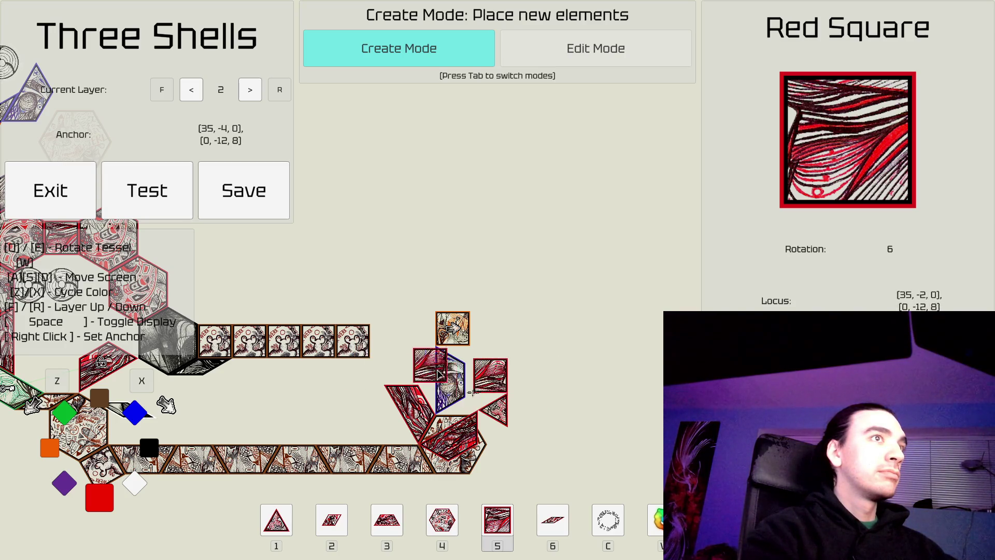
{"action": "left_click", "coordinate": [455, 377]}
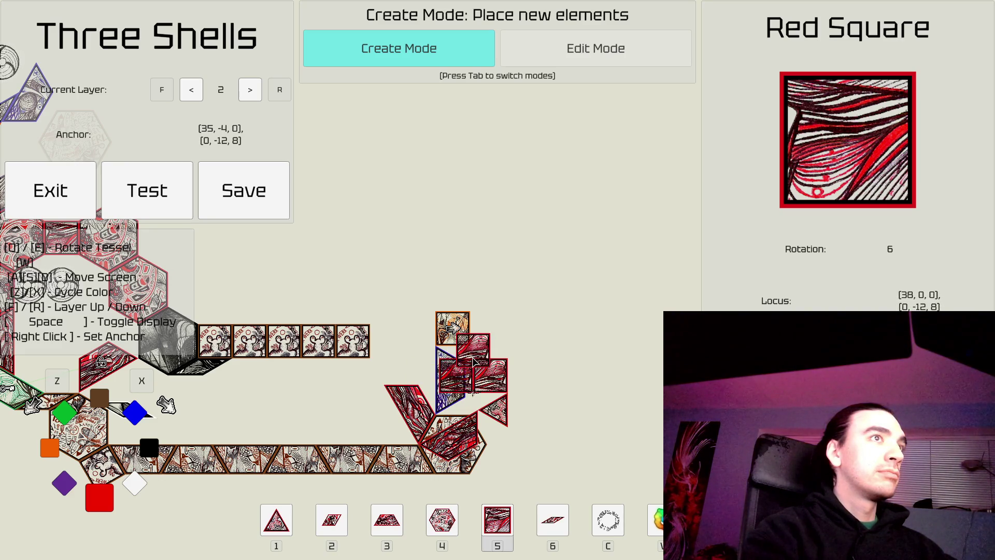
{"action": "left_click", "coordinate": [422, 377]}
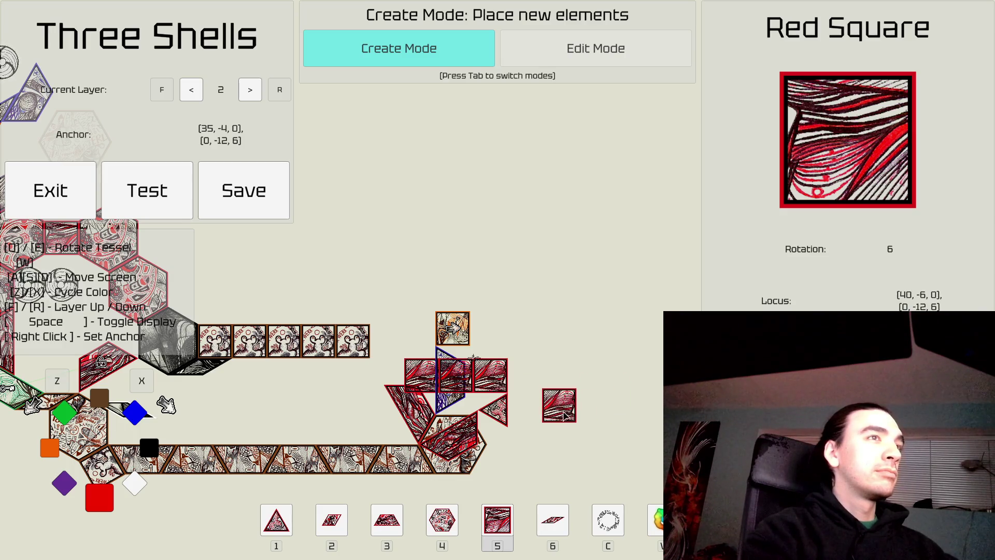
{"action": "key", "text": "Tab"}
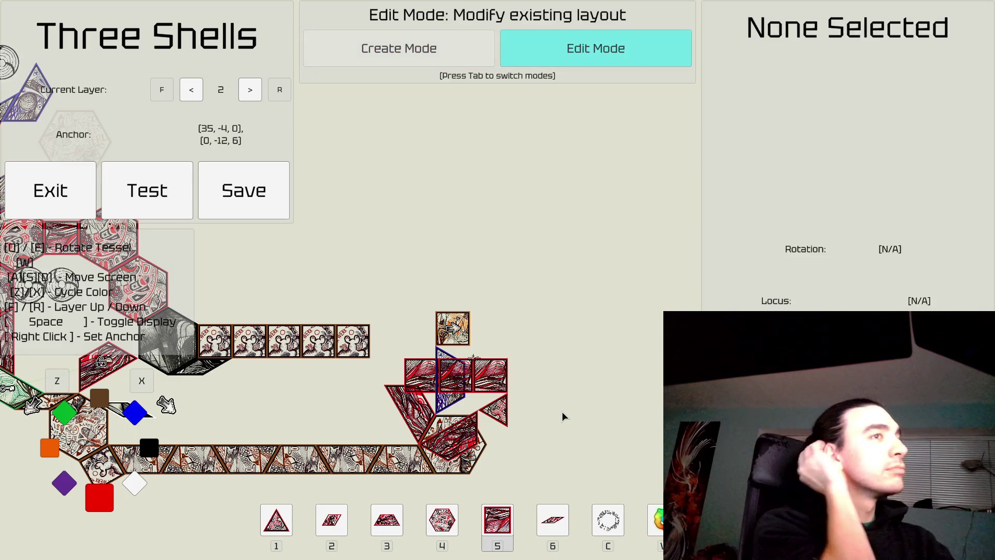